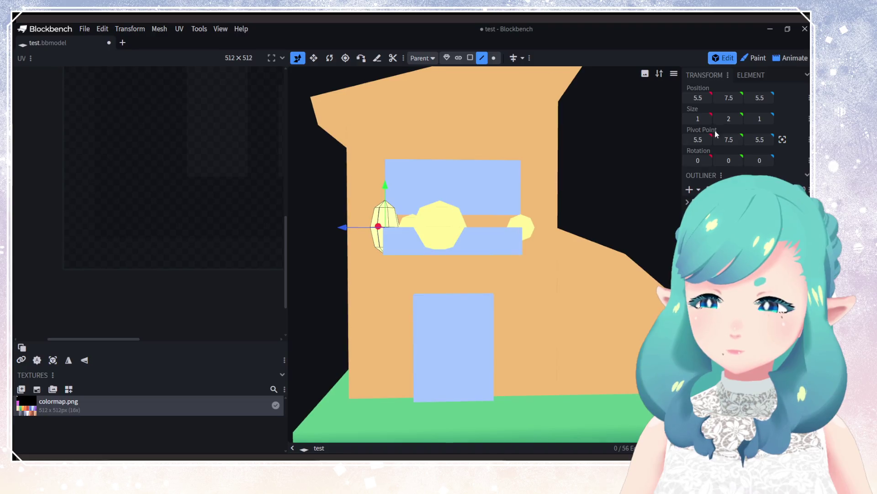
Step: Reposition the first bush sphere to Z position 5 and height 8
click(739, 98)
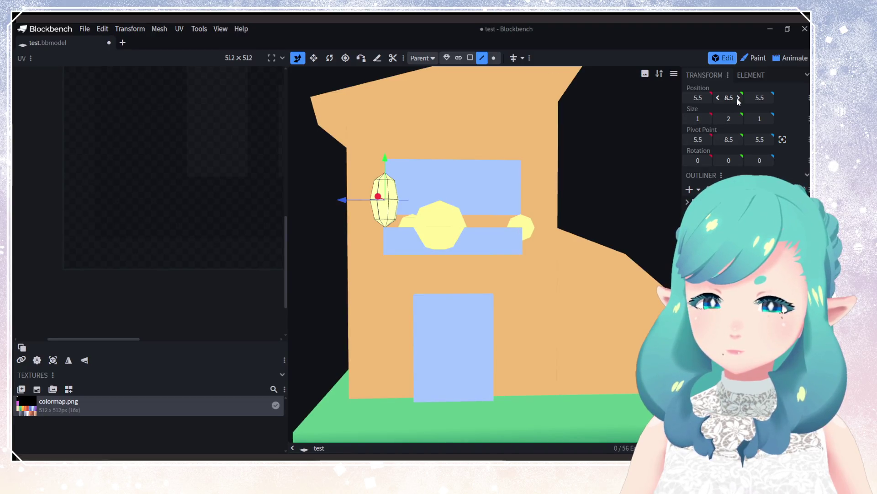
click(708, 98)
click(688, 98)
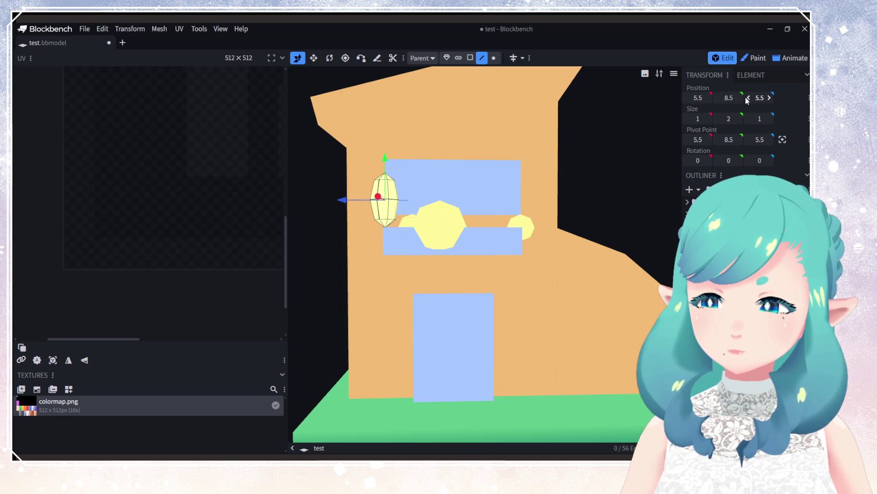
click(748, 98)
click(770, 98)
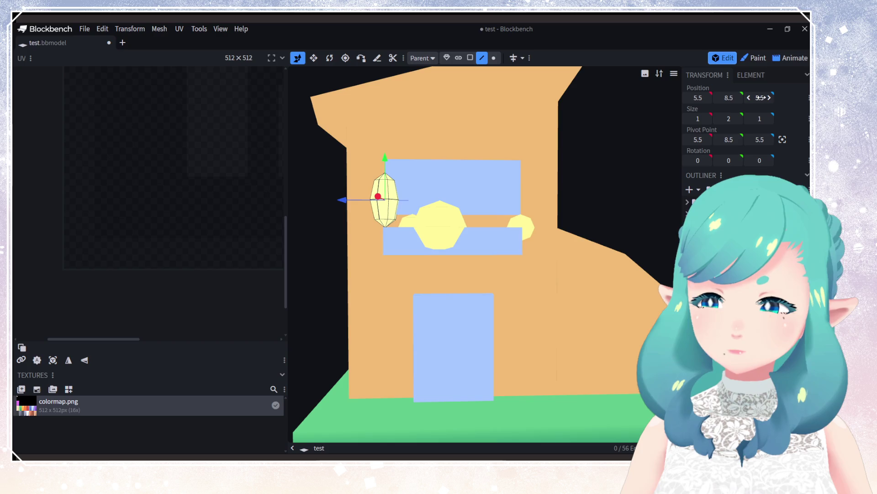
text(5)
key(Return)
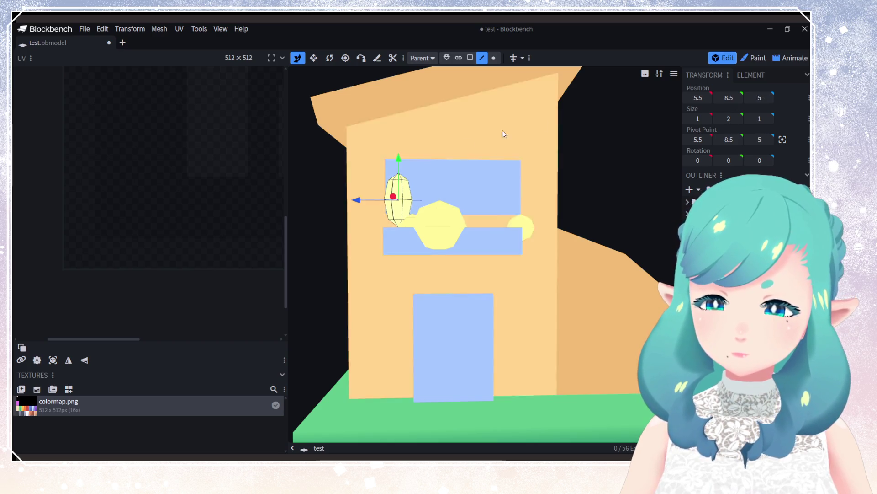
text(8)
key(Return)
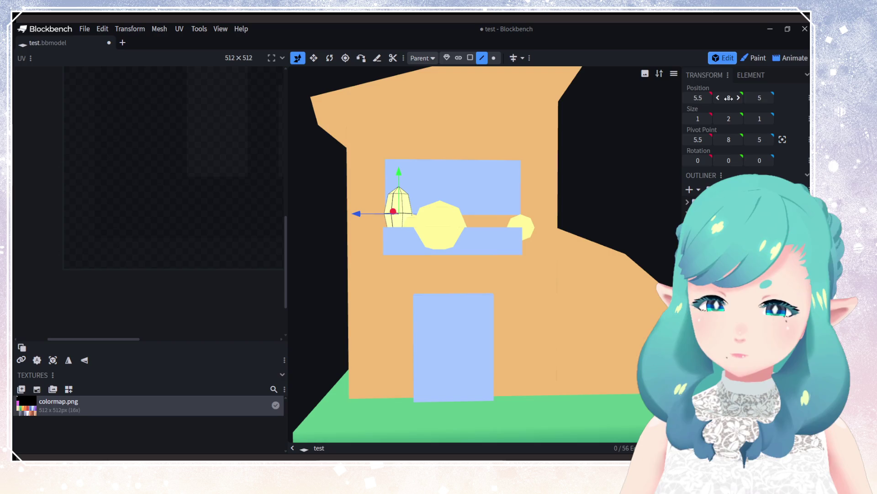
Step: Slide the left small bush sphere along the window ledge, undoing the last move
drag(498, 220, 654, 260)
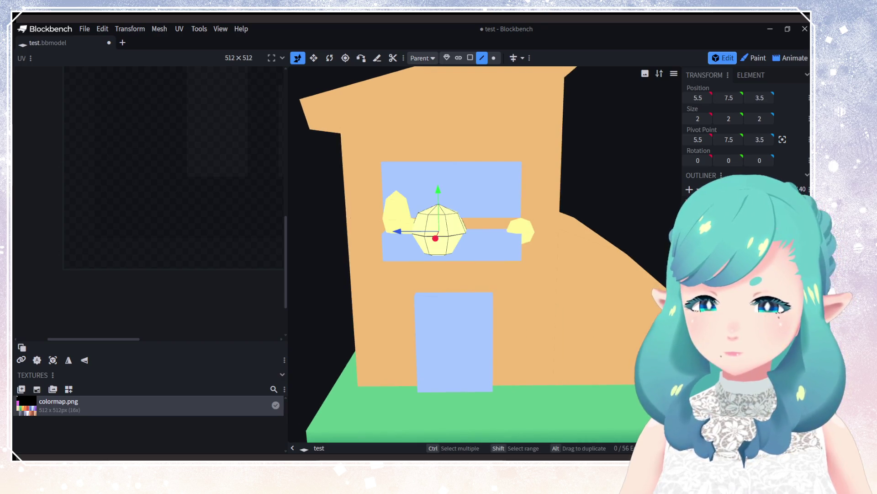
mouse_move(640, 293)
mouse_down()
mouse_move(559, 344)
mouse_move(474, 273)
mouse_up()
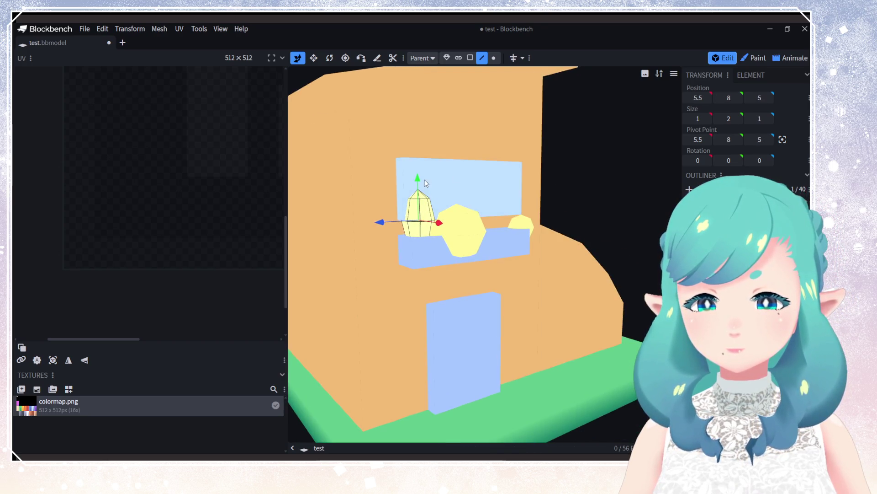
drag(621, 205, 402, 192)
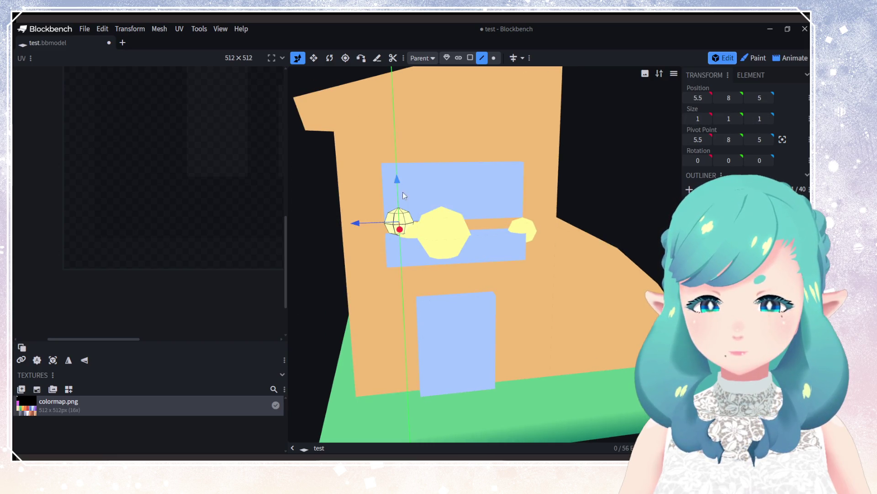
drag(447, 239, 472, 253)
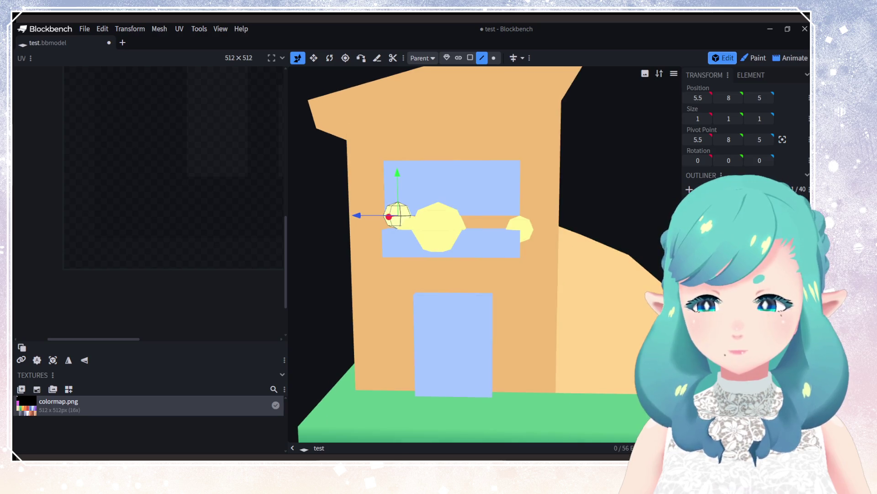
click(520, 227)
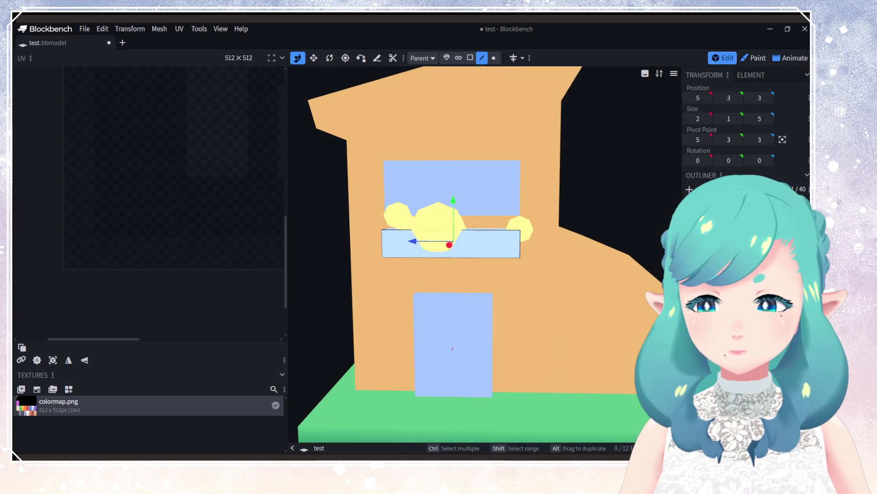
click(396, 215)
mouse_move(352, 216)
mouse_down()
mouse_move(432, 223)
mouse_move(405, 222)
mouse_up()
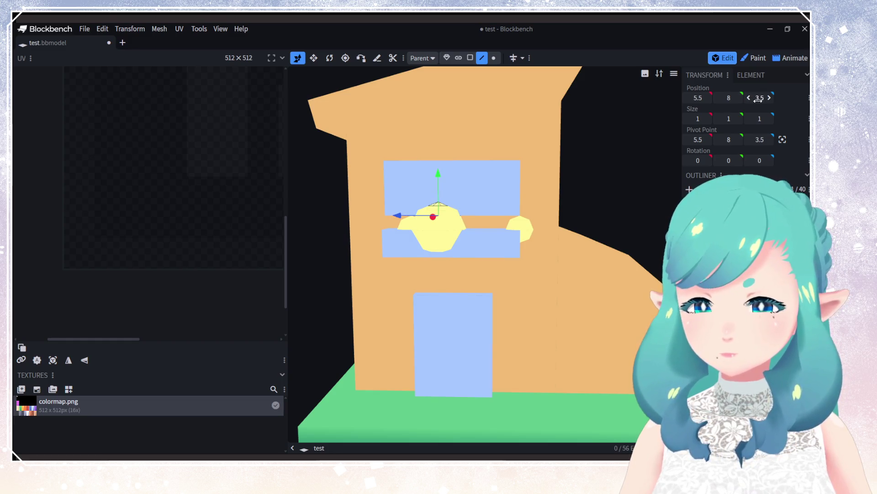
mouse_move(397, 215)
mouse_down()
mouse_move(421, 218)
mouse_move(404, 227)
mouse_up()
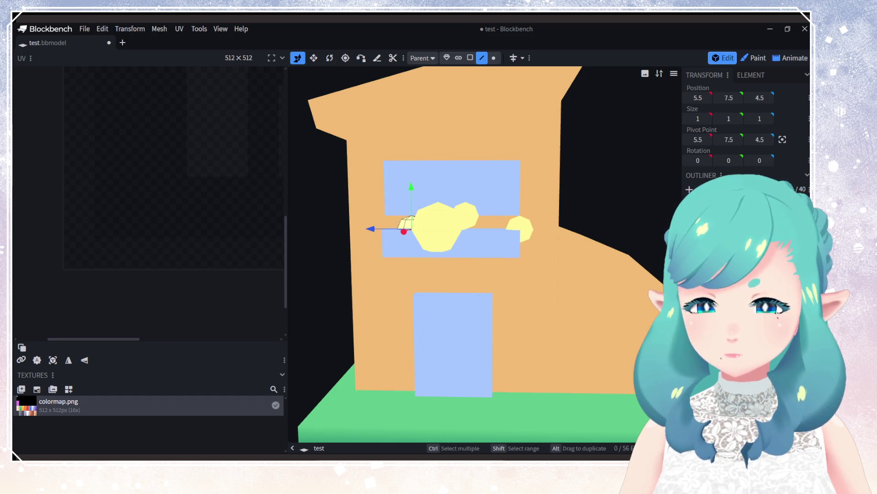
key(ctrl+z)
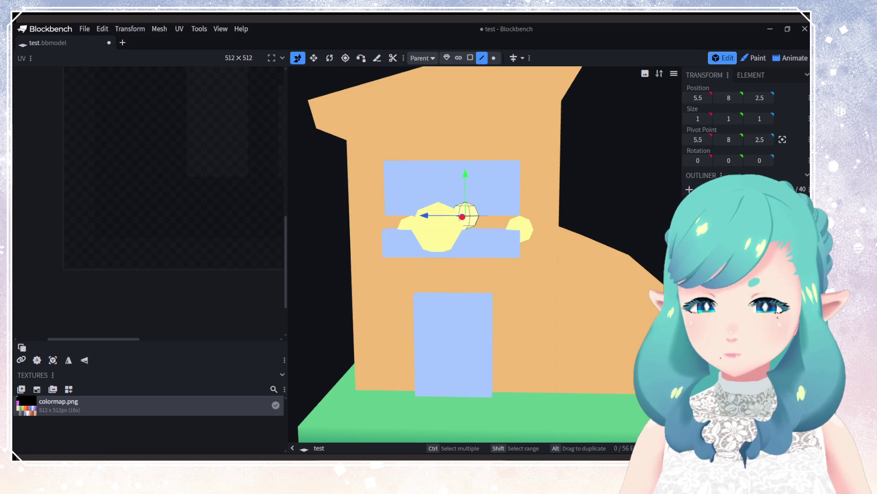
Step: Duplicate the small bush sphere and place the copy on the ledge at height 7.5
right_click(682, 206)
click(754, 91)
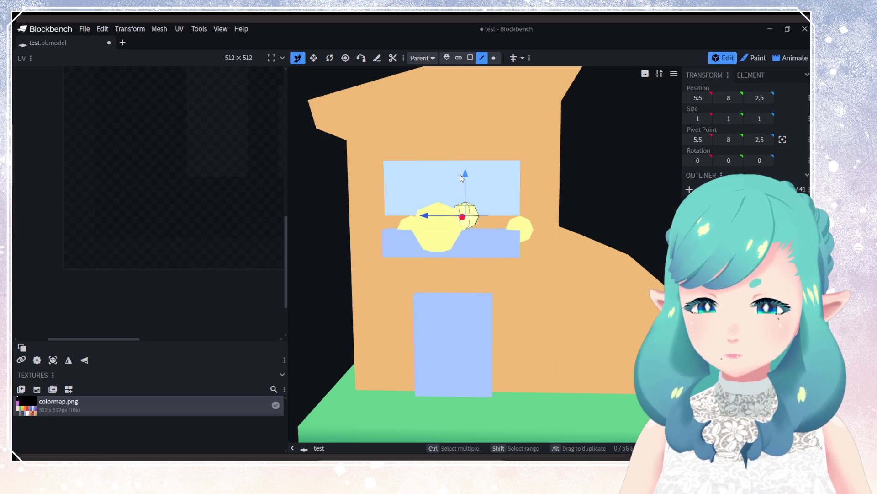
drag(447, 215, 475, 215)
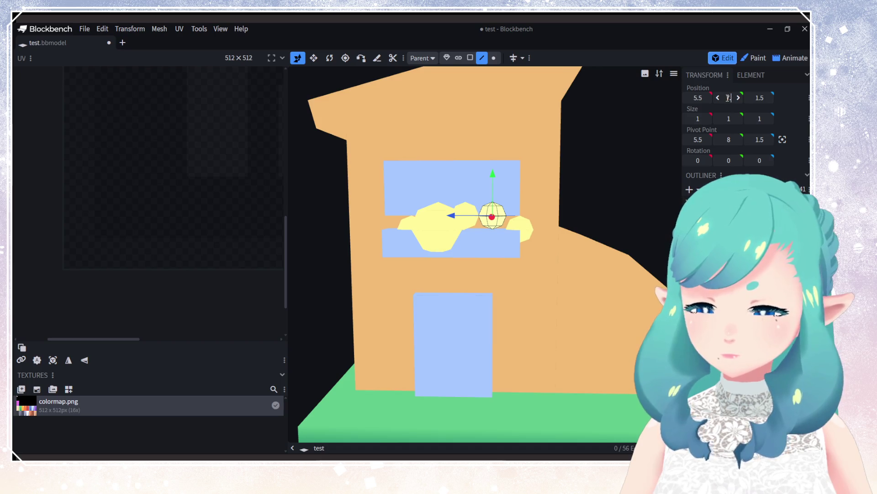
text(.5)
key(Return)
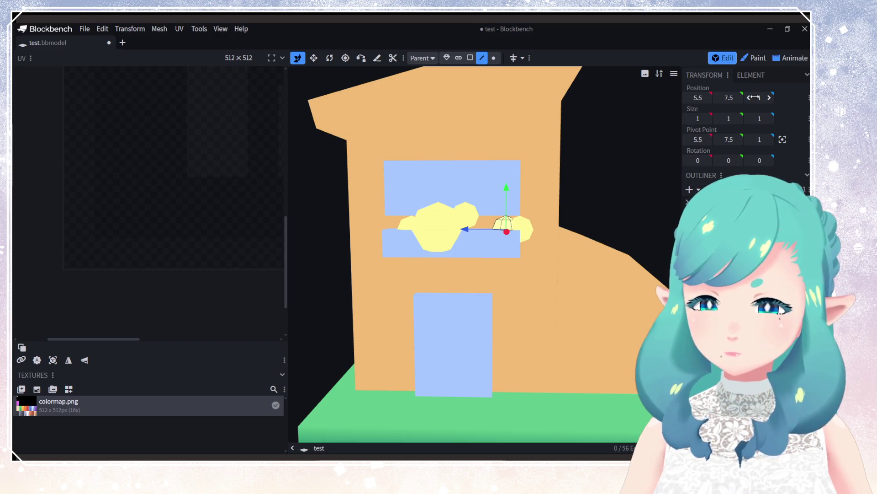
drag(522, 229, 452, 230)
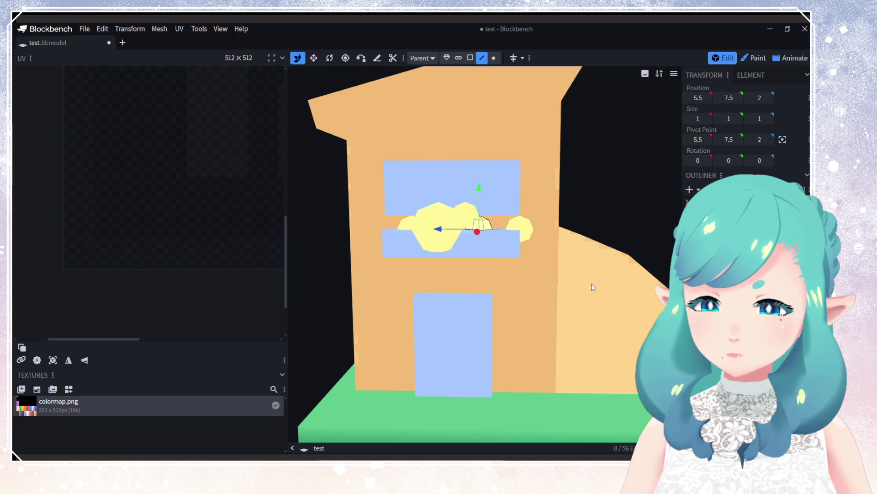
Step: Move the right small sphere one unit toward the bush cluster
click(438, 229)
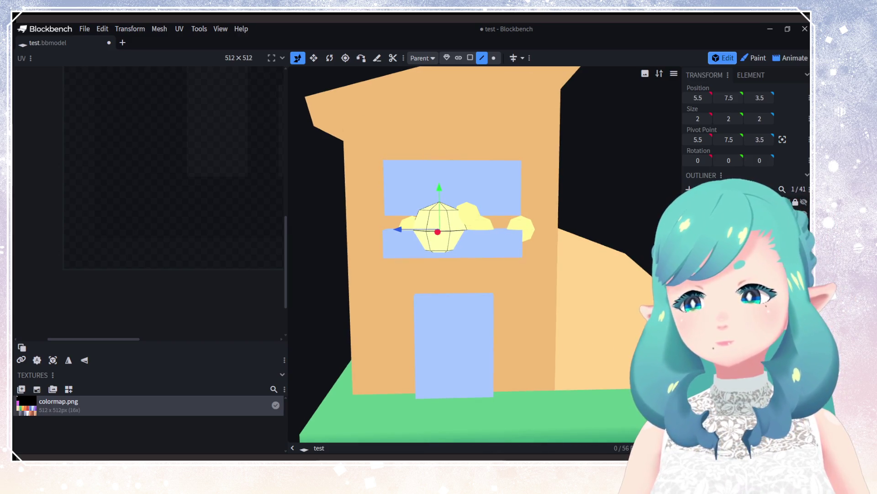
click(521, 227)
drag(523, 228, 452, 231)
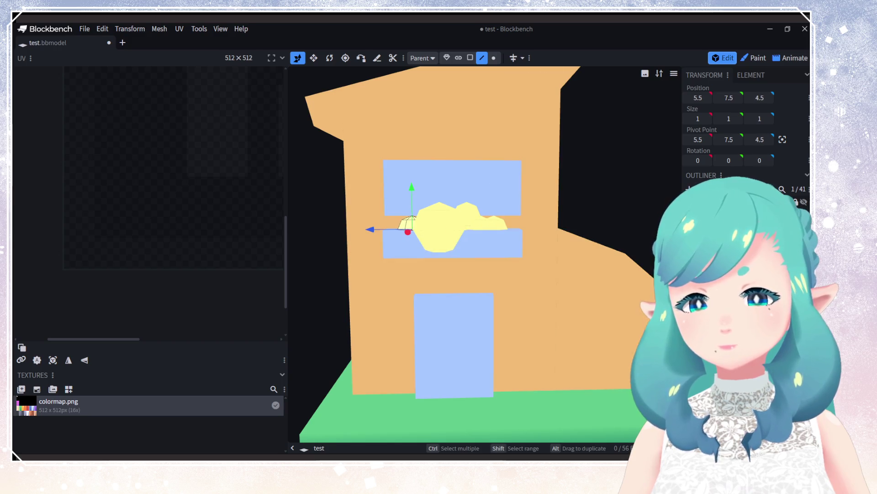
mouse_move(525, 329)
mouse_down()
mouse_move(586, 343)
mouse_move(476, 355)
mouse_move(539, 349)
mouse_move(515, 352)
mouse_move(516, 366)
mouse_move(504, 369)
mouse_move(525, 289)
mouse_move(549, 256)
mouse_move(546, 275)
mouse_move(533, 273)
mouse_up()
click(452, 188)
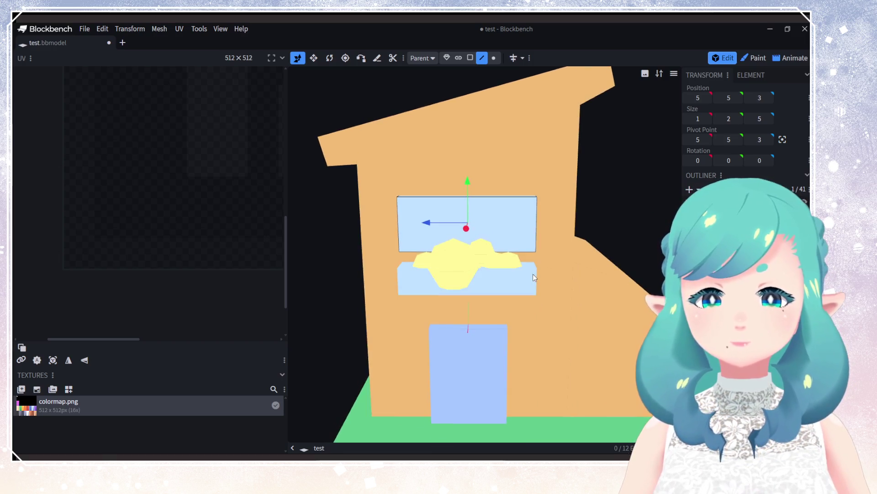
Step: Resize the upper window pane to 1×5×7 and raise it to Y position 7
mouse_move(476, 205)
mouse_down()
mouse_move(489, 259)
mouse_move(496, 215)
mouse_up()
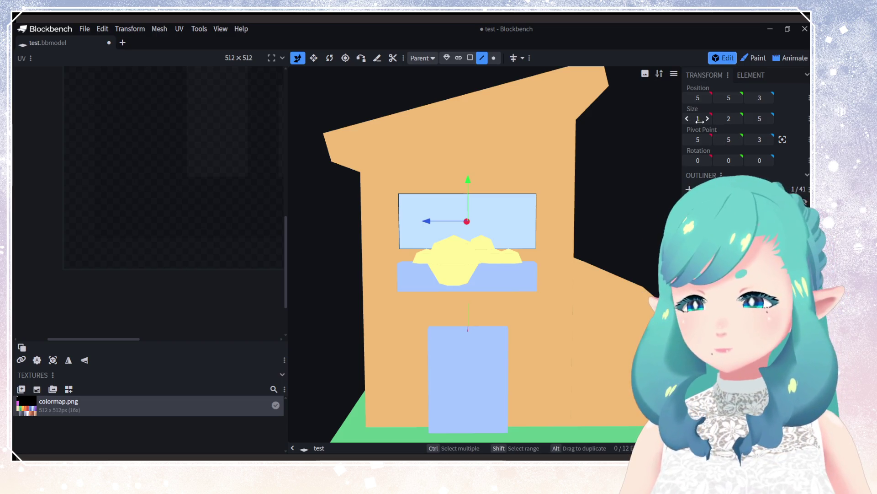
click(770, 120)
click(770, 120)
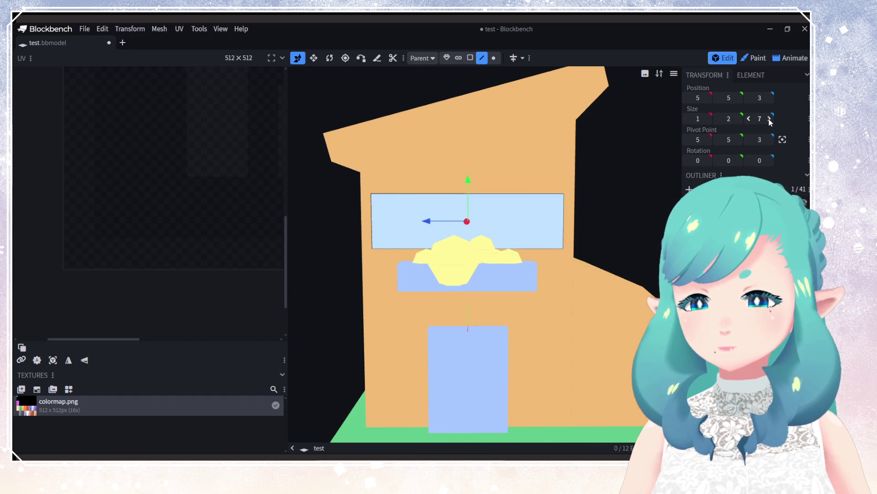
click(738, 120)
click(738, 120)
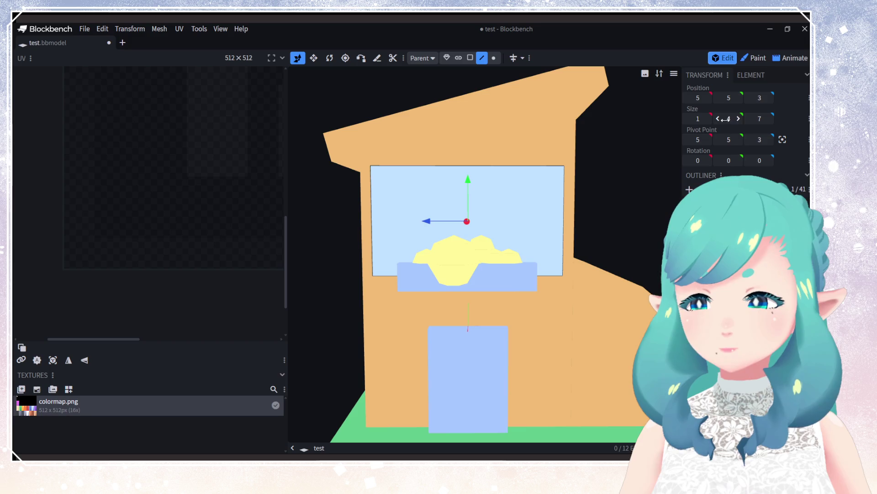
click(739, 99)
mouse_move(659, 128)
mouse_down()
mouse_move(630, 151)
mouse_move(511, 202)
mouse_move(539, 134)
mouse_up()
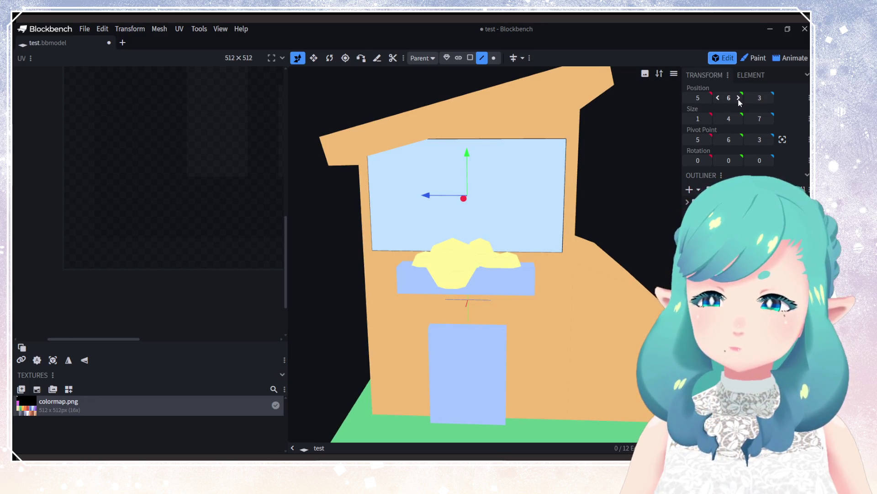
click(739, 119)
click(740, 119)
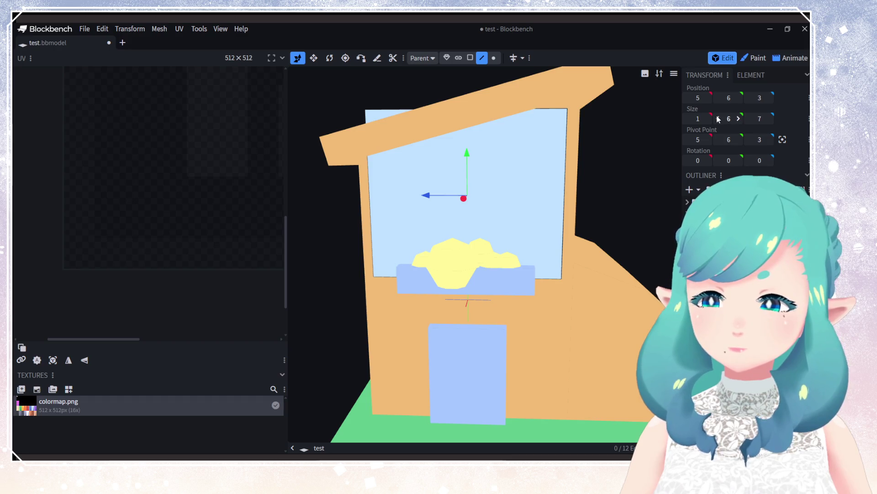
click(719, 119)
click(739, 98)
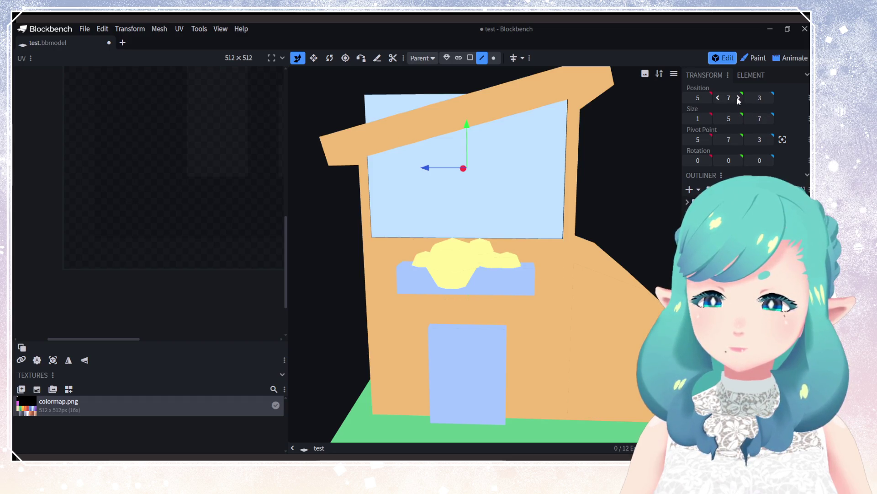
Step: Drag the pane's top-left corner down 2 so its top edge slopes left
drag(538, 212, 537, 229)
click(397, 104)
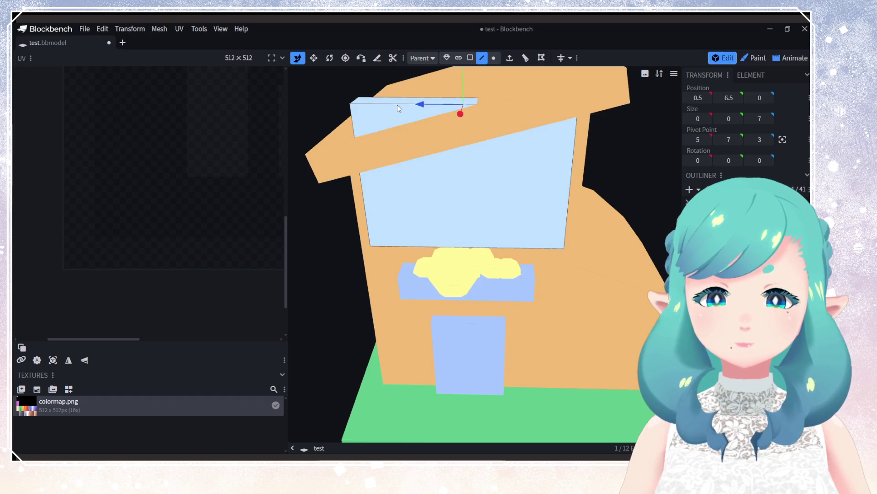
click(355, 101)
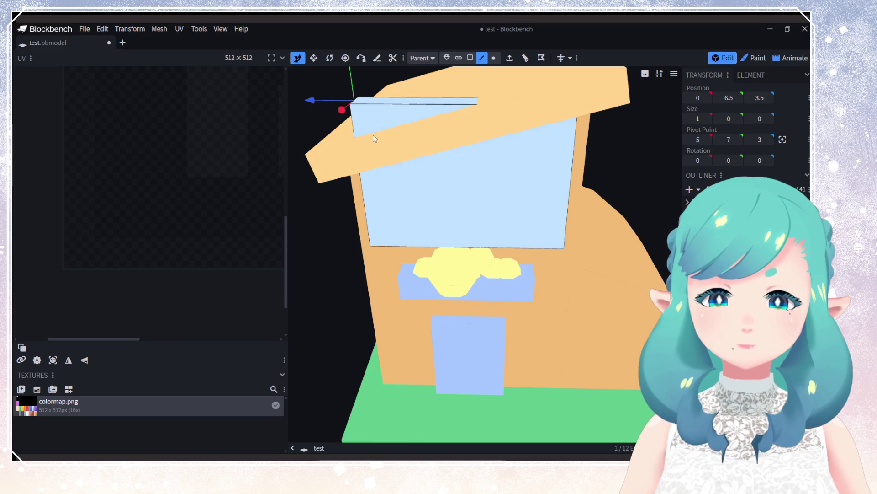
mouse_move(394, 119)
mouse_down()
mouse_move(380, 94)
mouse_move(383, 142)
mouse_move(505, 211)
mouse_move(515, 178)
mouse_move(490, 234)
mouse_move(510, 229)
mouse_move(534, 182)
mouse_up()
Step: Orbit and zoom around the house to inspect the window, door and side
click(534, 182)
click(476, 347)
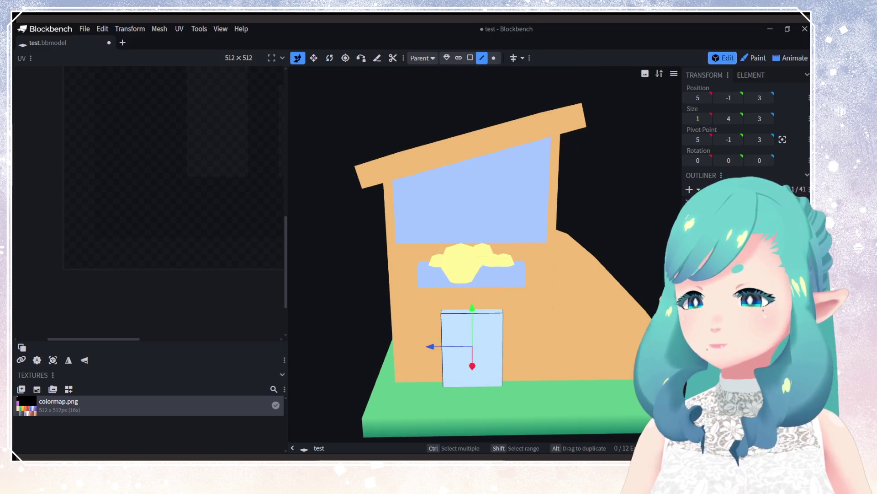
mouse_move(476, 347)
mouse_down()
mouse_move(578, 295)
mouse_move(462, 329)
mouse_move(358, 321)
mouse_move(462, 336)
mouse_move(533, 355)
mouse_move(517, 366)
mouse_move(550, 374)
mouse_move(436, 391)
mouse_move(557, 388)
mouse_up()
scroll(440, 317, up, 4)
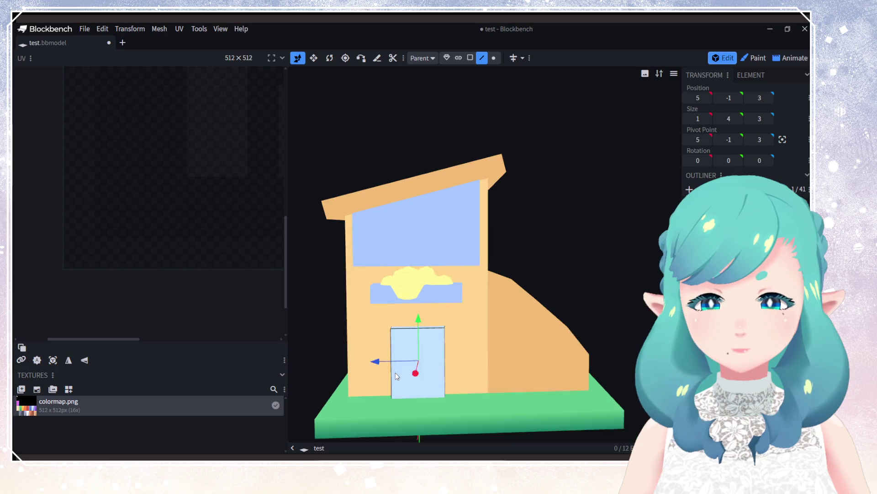
mouse_move(440, 314)
mouse_down()
mouse_move(395, 325)
mouse_move(494, 345)
mouse_move(474, 361)
mouse_move(505, 364)
mouse_move(446, 387)
mouse_move(507, 374)
mouse_move(514, 360)
mouse_move(442, 347)
mouse_move(459, 321)
mouse_move(497, 341)
mouse_up()
scroll(513, 361, down, 3)
scroll(497, 341, up, 5)
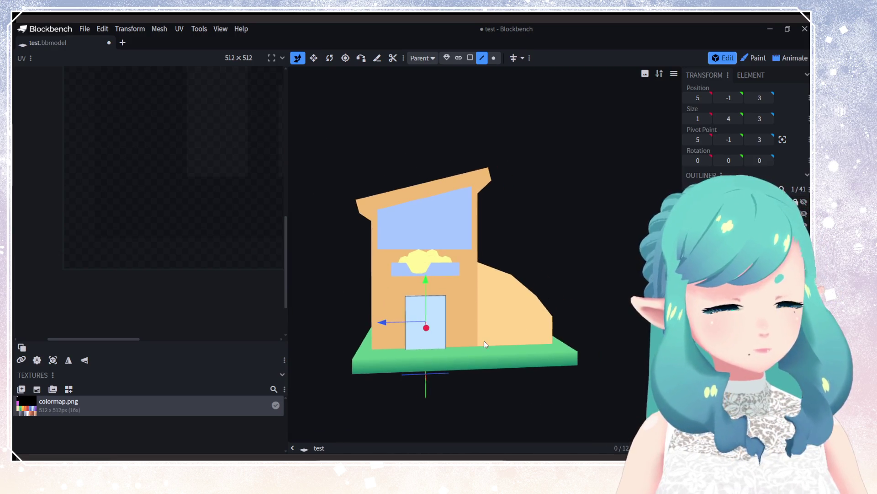
scroll(507, 336, up, 2)
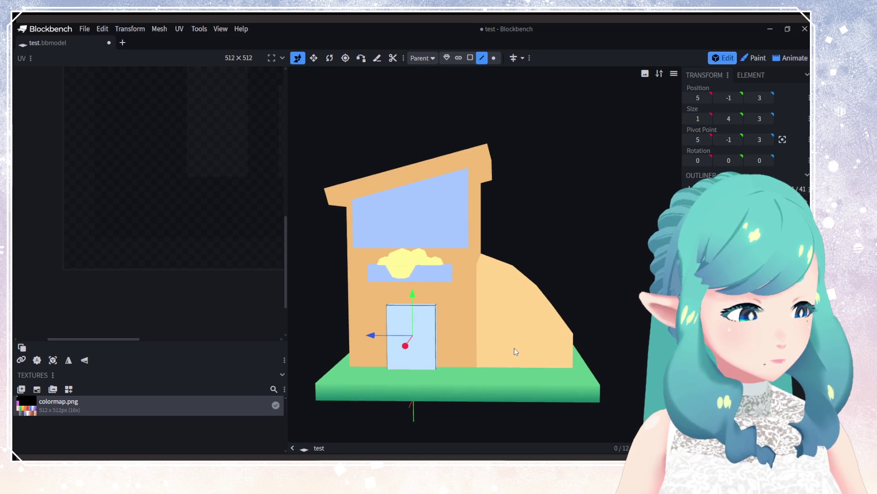
Step: Return to a front view and select the 15°-tilted roof slab
mouse_move(517, 341)
right_down()
mouse_move(540, 353)
mouse_move(530, 359)
right_up()
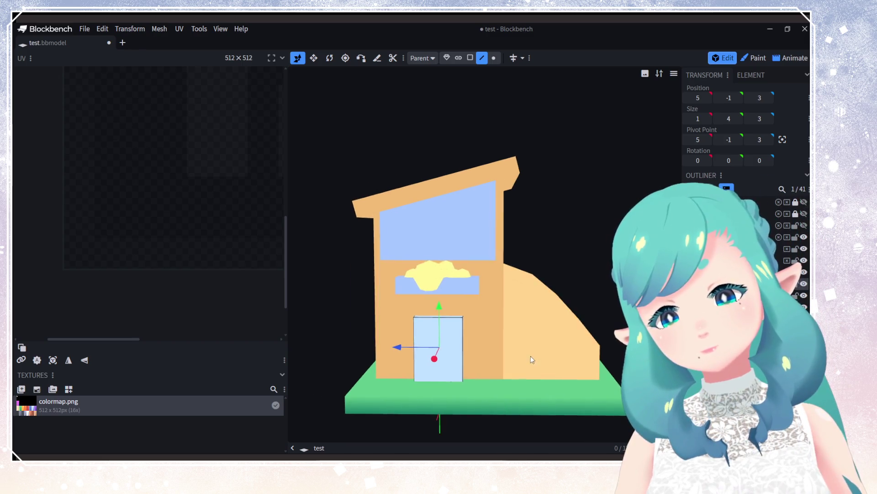
mouse_move(530, 359)
mouse_down()
mouse_move(439, 399)
mouse_move(487, 381)
mouse_move(499, 415)
mouse_move(488, 366)
mouse_move(482, 382)
mouse_move(474, 378)
mouse_move(485, 388)
mouse_move(472, 378)
mouse_up()
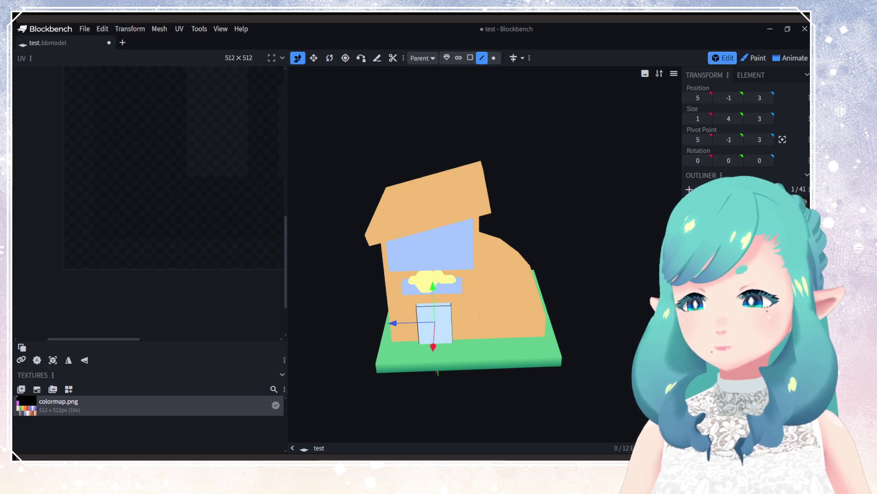
click(439, 191)
mouse_move(437, 278)
mouse_down()
mouse_move(433, 304)
mouse_move(495, 286)
mouse_move(602, 298)
mouse_move(585, 329)
mouse_up()
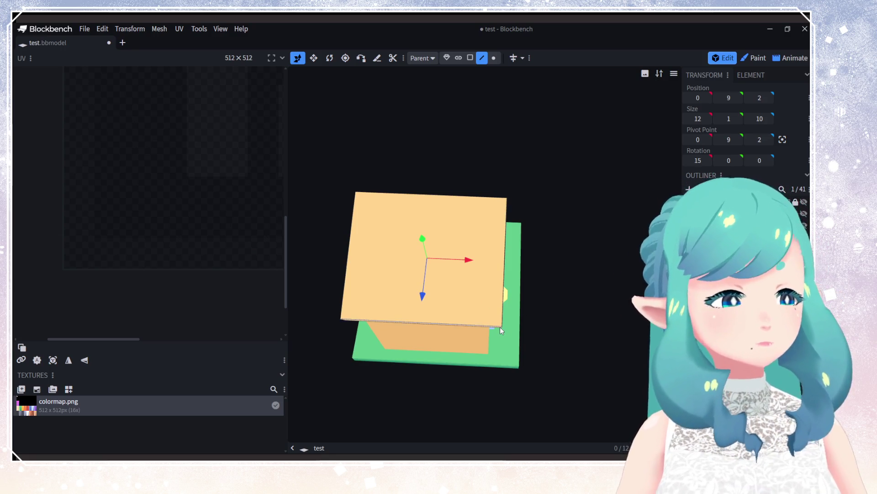
Step: Paste a copy of the roof slab and raise it from Y 9 to 10
mouse_move(507, 333)
mouse_down()
mouse_move(443, 311)
mouse_move(410, 248)
mouse_move(390, 257)
mouse_move(379, 283)
mouse_up()
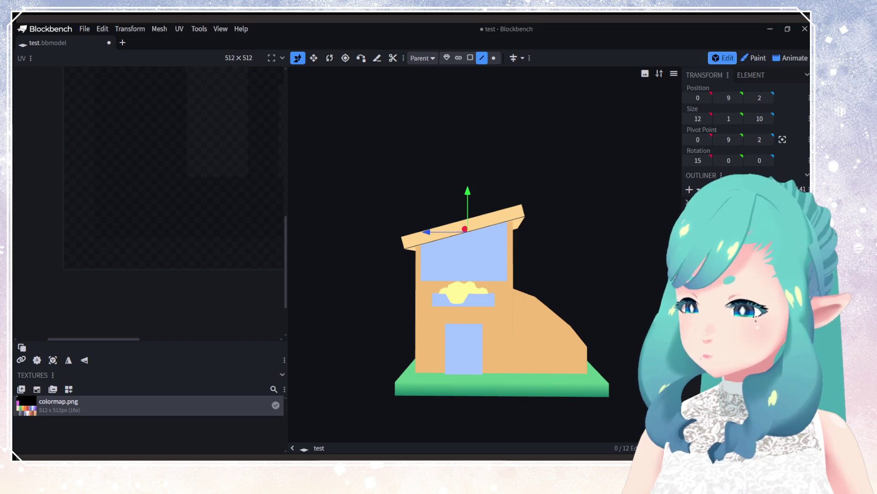
mouse_move(571, 331)
mouse_down()
mouse_move(322, 335)
mouse_move(629, 354)
mouse_up()
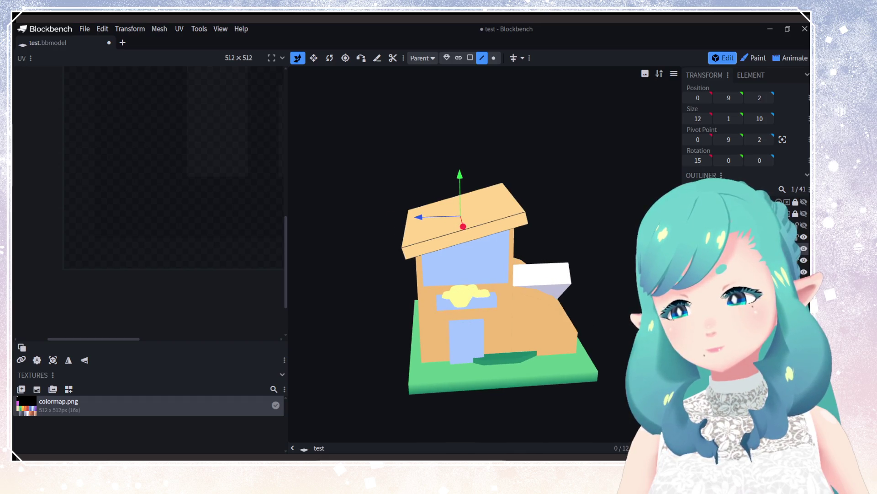
mouse_move(628, 353)
mouse_down()
mouse_move(549, 329)
mouse_move(529, 304)
mouse_move(401, 258)
mouse_move(489, 284)
mouse_move(494, 276)
mouse_move(479, 253)
mouse_move(463, 284)
mouse_up()
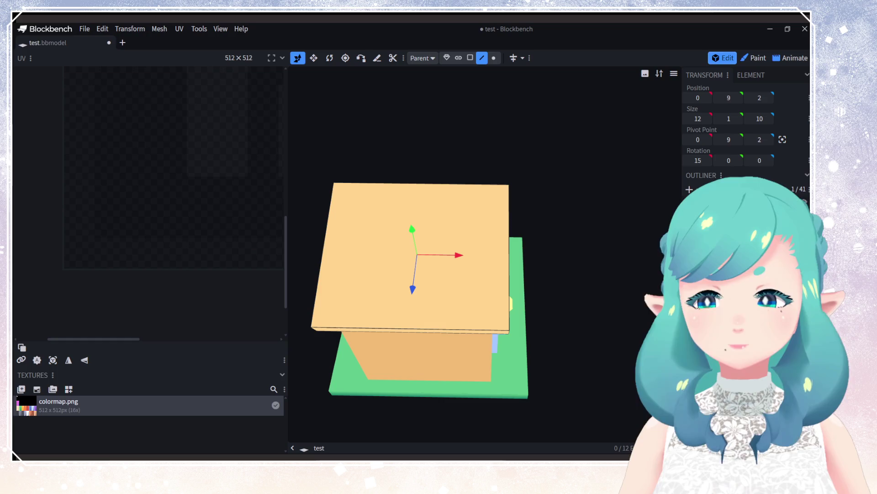
right_click(731, 254)
click(654, 284)
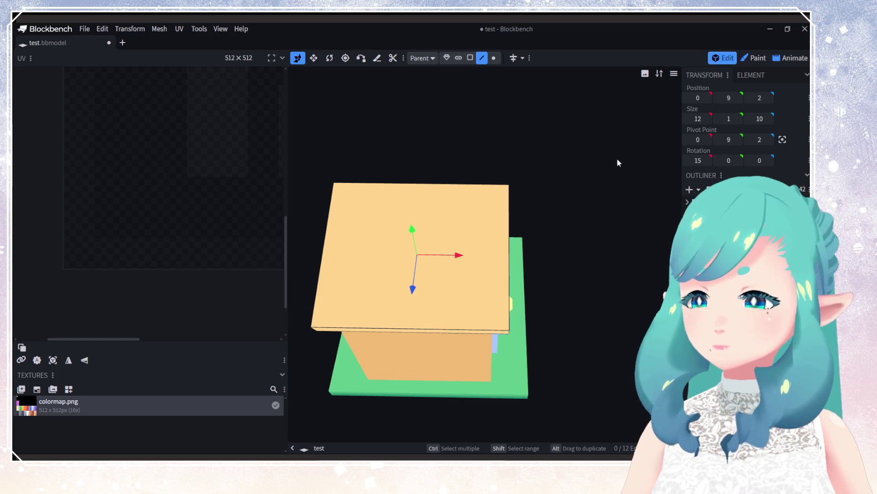
click(737, 98)
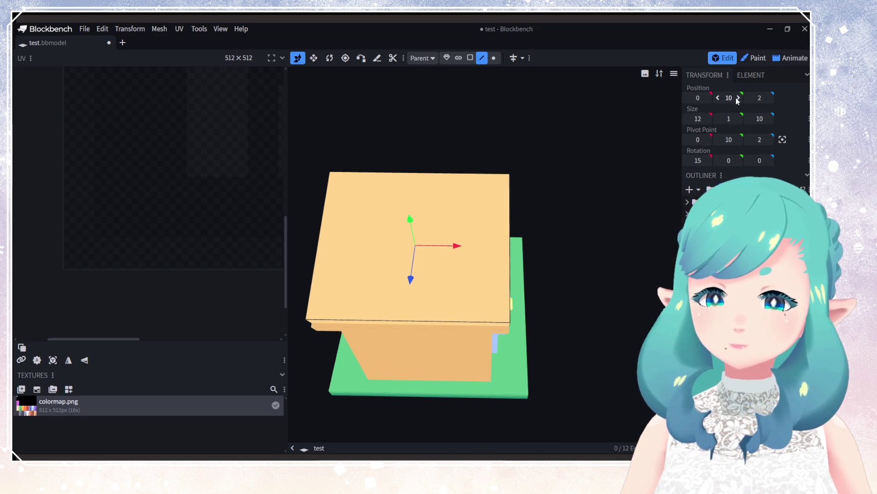
Step: Resize the copied roof slab to 10 wide and 8 deep
mouse_move(539, 170)
mouse_down()
mouse_move(530, 178)
mouse_move(556, 139)
mouse_move(684, 122)
mouse_move(643, 157)
mouse_move(525, 119)
mouse_up()
click(314, 59)
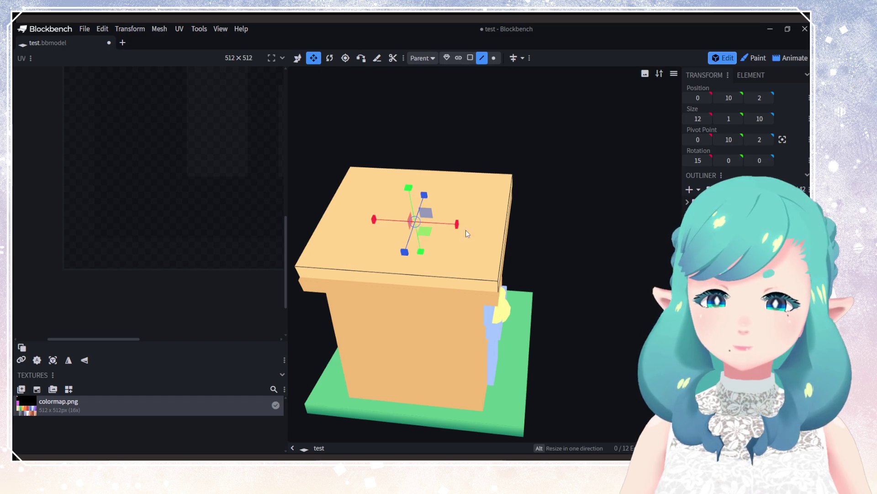
drag(457, 226, 441, 225)
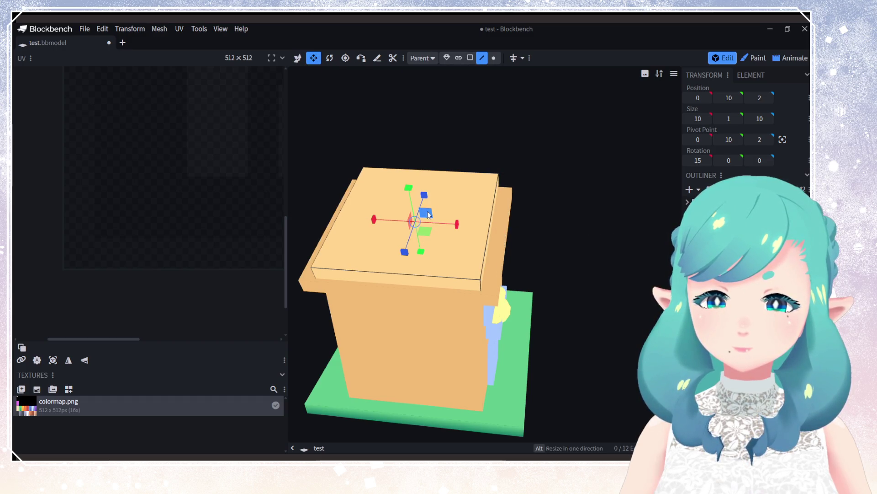
drag(425, 196, 420, 207)
mouse_move(320, 229)
mouse_down()
mouse_move(360, 180)
mouse_move(465, 208)
mouse_move(465, 243)
mouse_move(338, 235)
mouse_up()
Step: Reselect the top roof slab and orbit around the house to check both roof layers
mouse_move(581, 293)
mouse_down()
mouse_move(577, 281)
mouse_move(586, 280)
mouse_up()
mouse_move(500, 286)
mouse_down()
mouse_move(439, 247)
mouse_move(489, 246)
mouse_move(480, 229)
mouse_move(361, 245)
mouse_move(379, 210)
mouse_move(372, 232)
mouse_move(379, 225)
mouse_up()
click(433, 240)
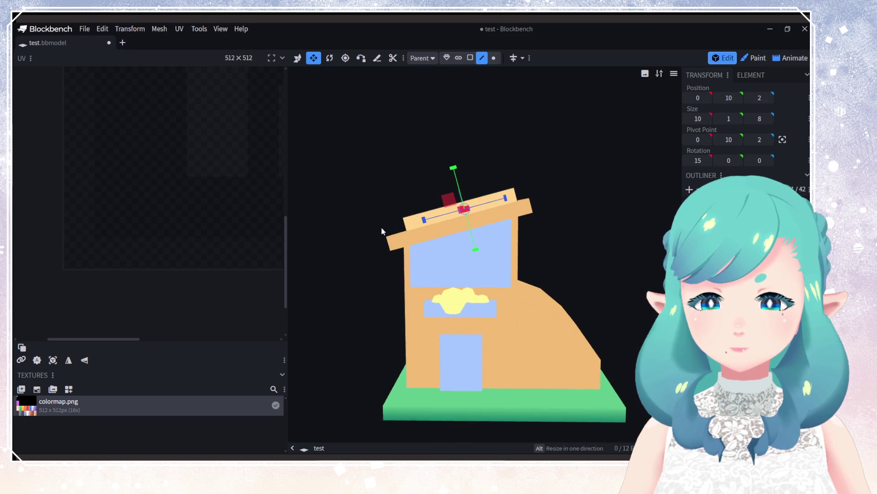
scroll(469, 319, up, 2)
mouse_move(486, 273)
right_down()
mouse_move(569, 251)
mouse_move(506, 257)
right_up()
mouse_move(506, 257)
mouse_down()
mouse_move(494, 295)
mouse_move(405, 286)
mouse_move(546, 286)
mouse_move(545, 333)
mouse_move(552, 333)
mouse_move(513, 338)
mouse_move(533, 354)
mouse_move(467, 280)
mouse_move(491, 307)
mouse_move(489, 316)
mouse_move(527, 303)
mouse_up()
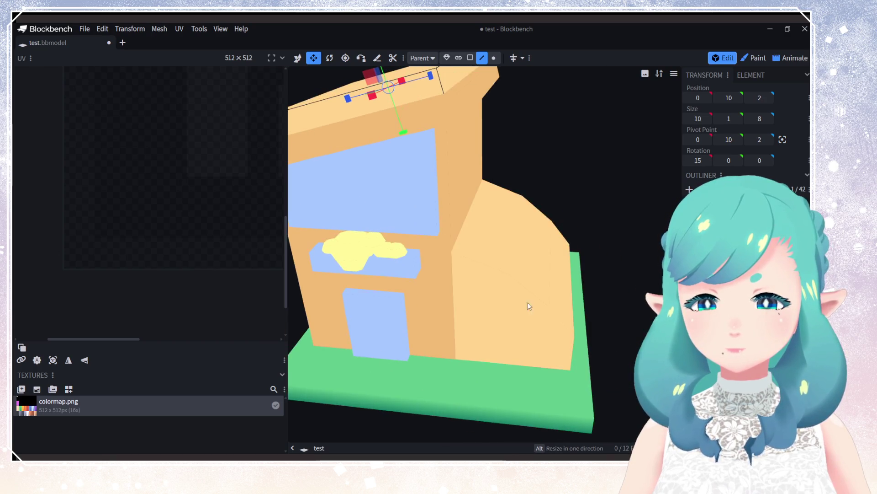
mouse_move(494, 288)
mouse_down()
mouse_move(613, 334)
mouse_move(601, 341)
mouse_move(496, 261)
mouse_move(487, 335)
mouse_move(466, 327)
mouse_move(476, 297)
mouse_move(451, 309)
mouse_up()
Step: Inset the door's front face with offset 20 to form a thin frame around a panel
click(461, 344)
scroll(474, 359, up, 5)
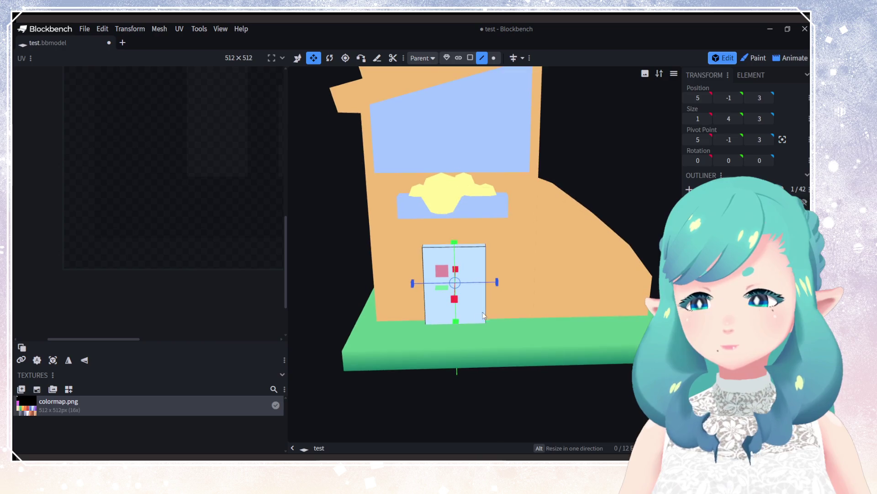
scroll(433, 226, up, 5)
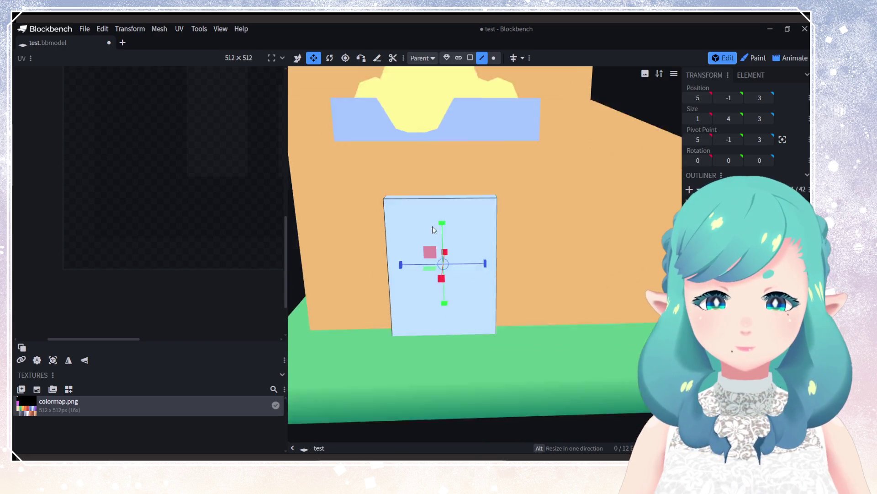
mouse_move(438, 278)
mouse_down()
mouse_move(432, 266)
mouse_move(456, 265)
mouse_move(437, 258)
mouse_move(448, 255)
mouse_up()
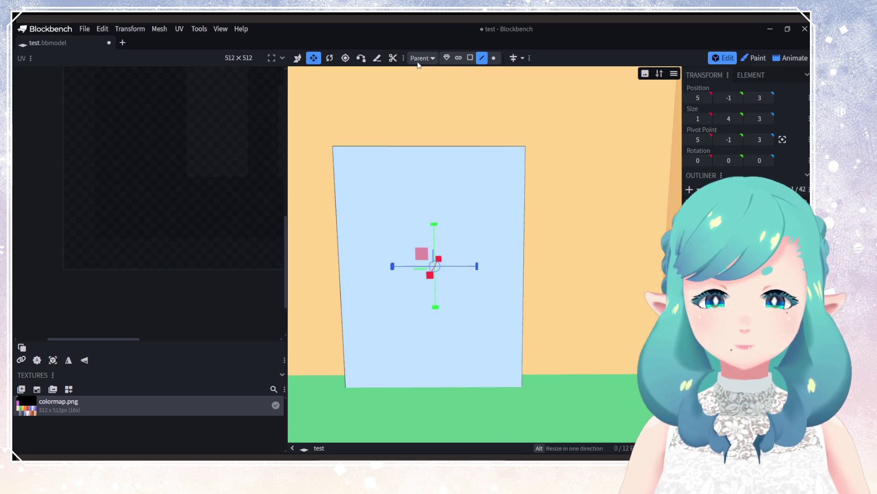
click(469, 58)
click(451, 211)
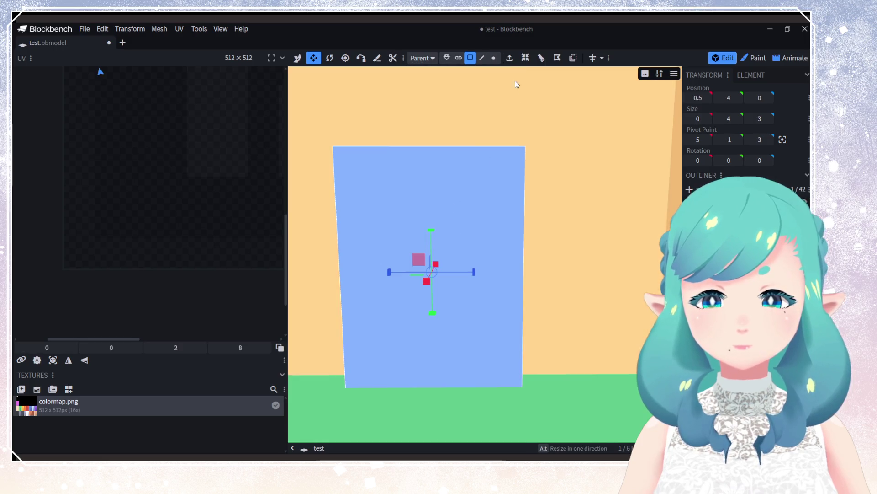
click(526, 58)
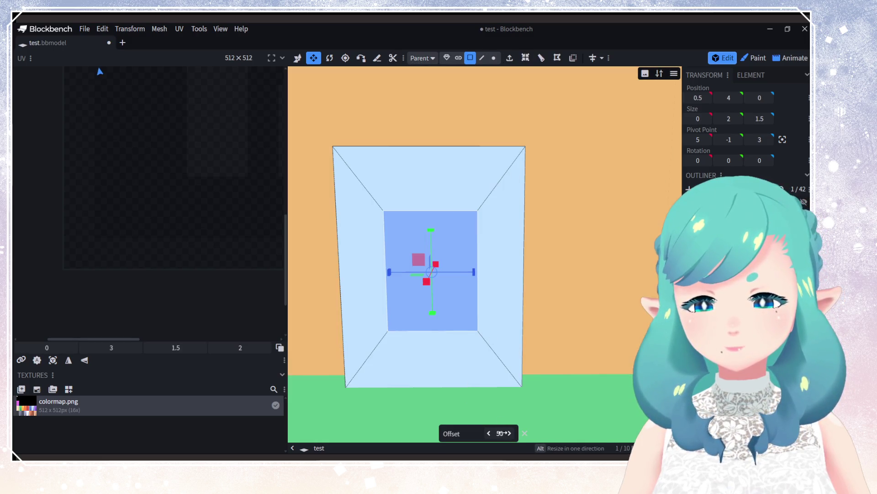
drag(500, 434, 487, 434)
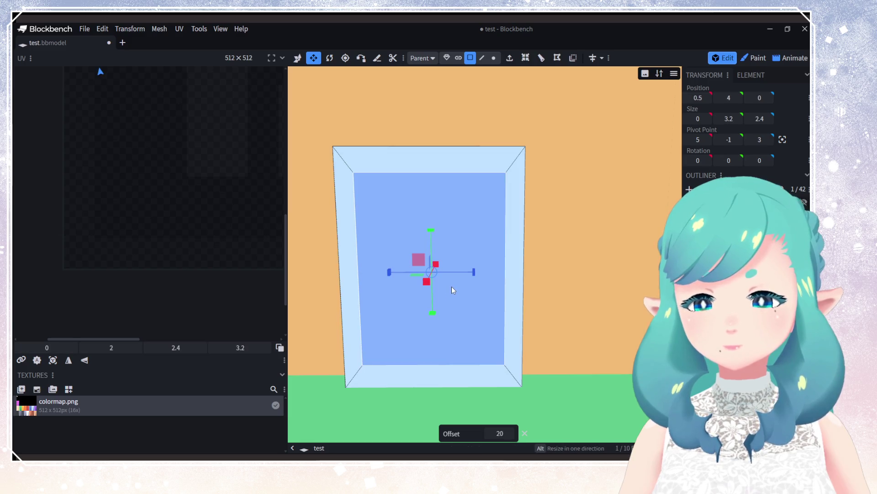
click(437, 376)
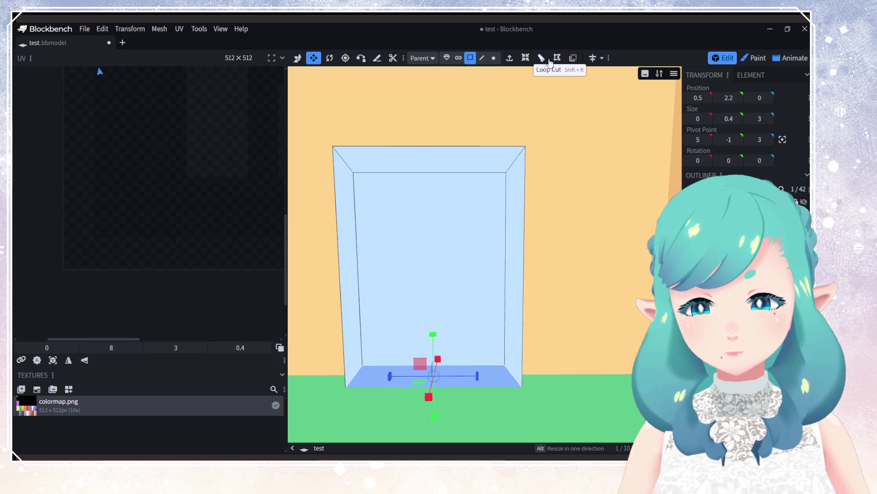
Step: Select the door frame's lower-left edge and check its mesh actions, leaving it unchanged
click(482, 57)
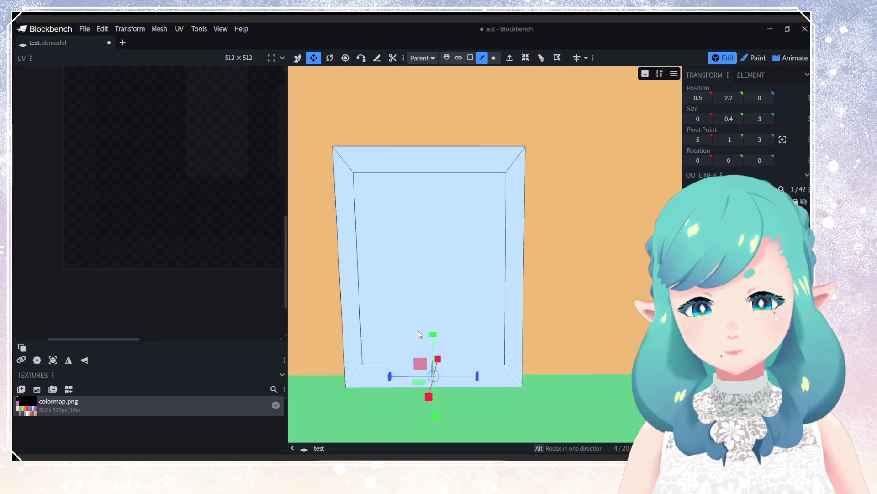
click(360, 369)
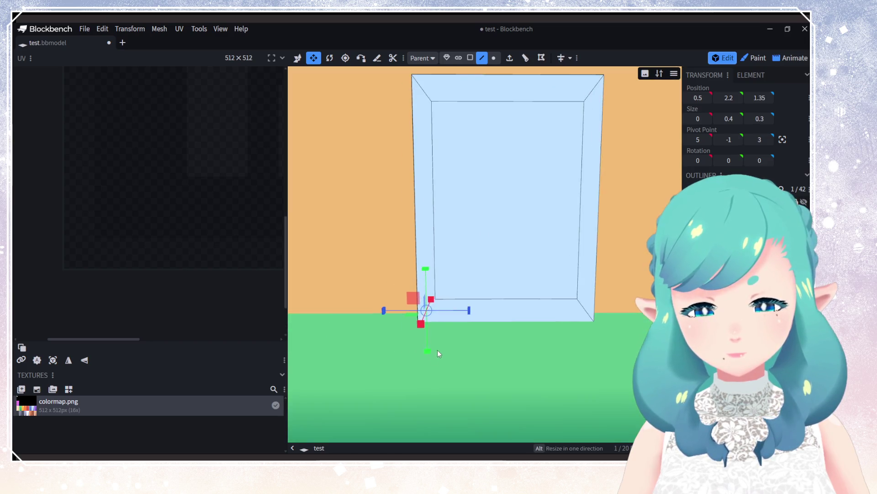
scroll(437, 350, up, 5)
right_click(385, 347)
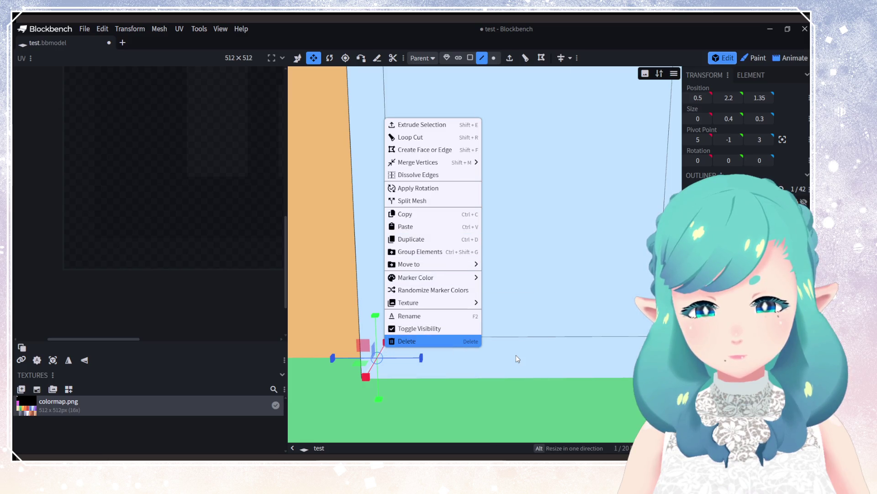
click(464, 350)
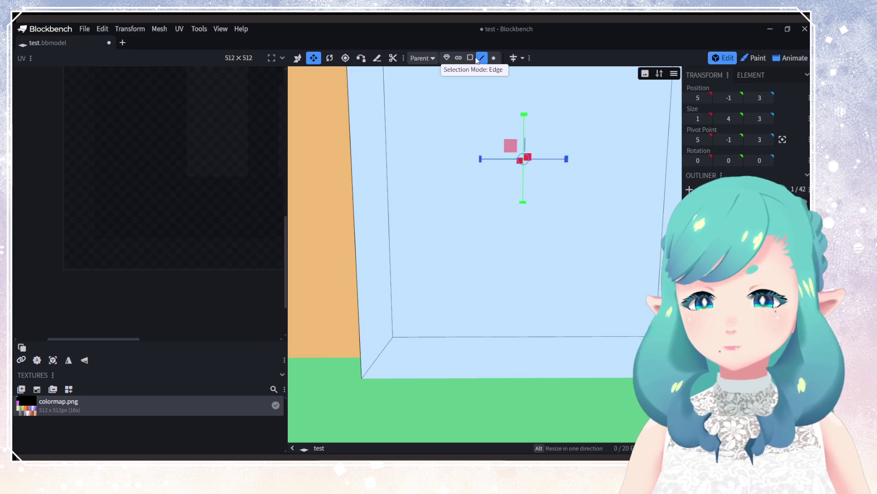
Step: Knife-cut from the inner lower-left and lower-right panel corners to the outer bottom corners
click(377, 58)
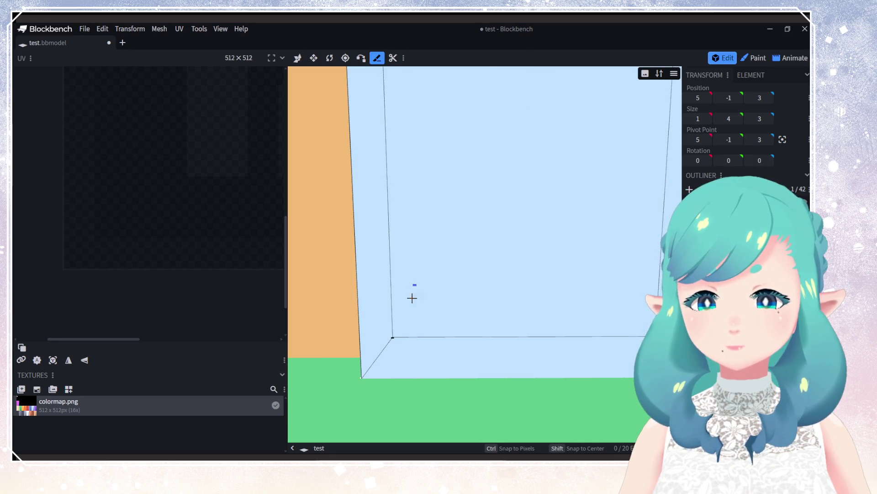
click(392, 338)
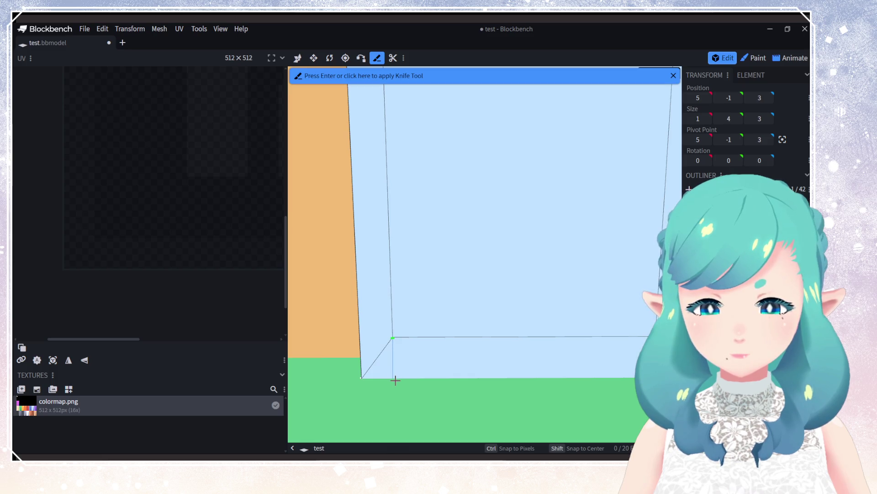
key(Return)
drag(553, 358, 497, 327)
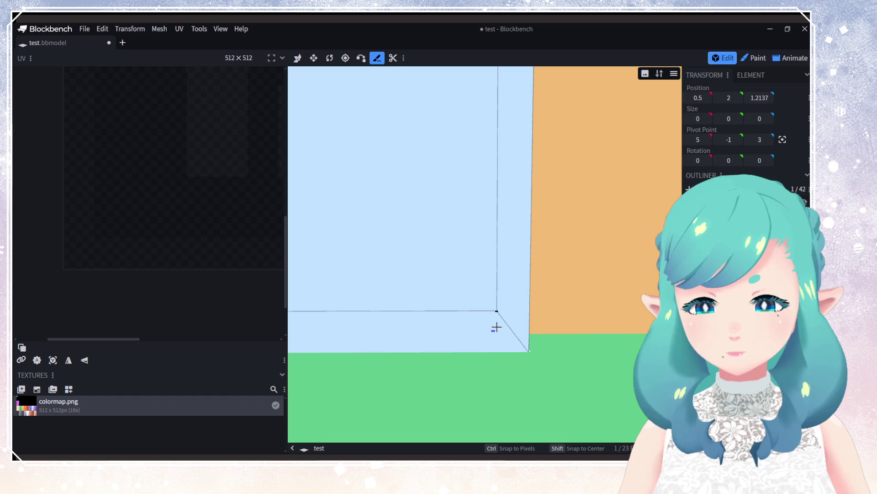
click(498, 313)
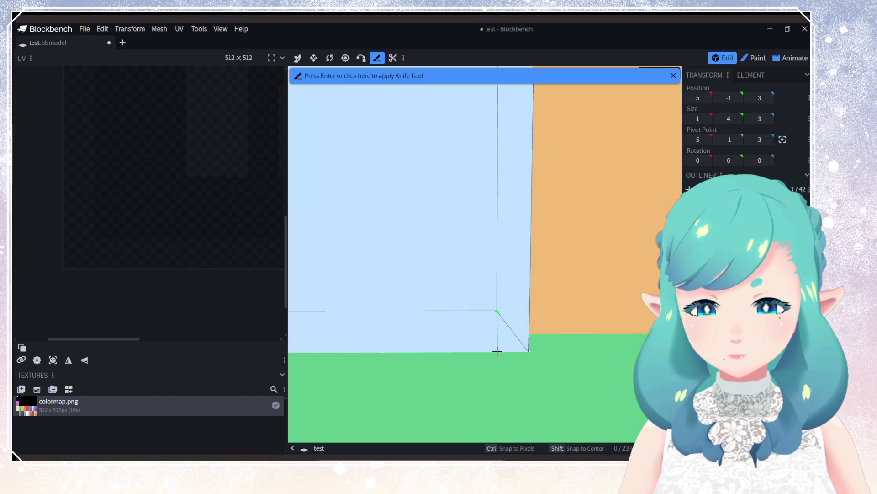
click(521, 349)
key(Return)
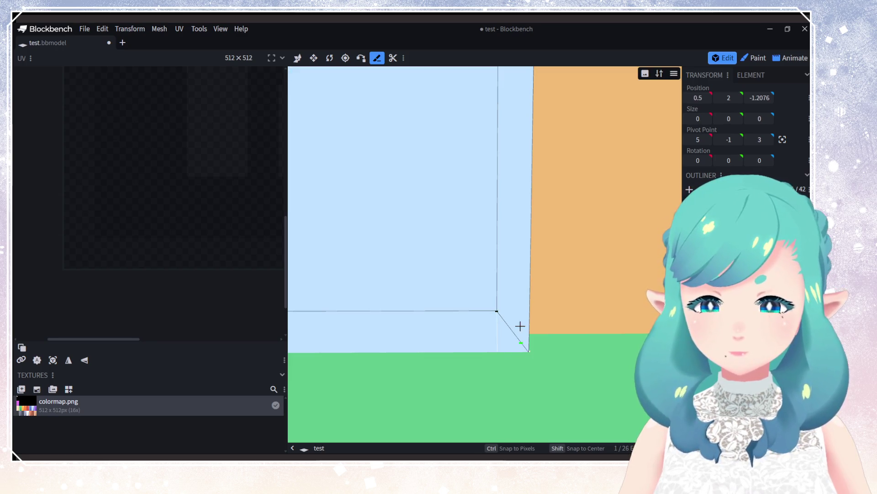
right_click(486, 221)
click(538, 243)
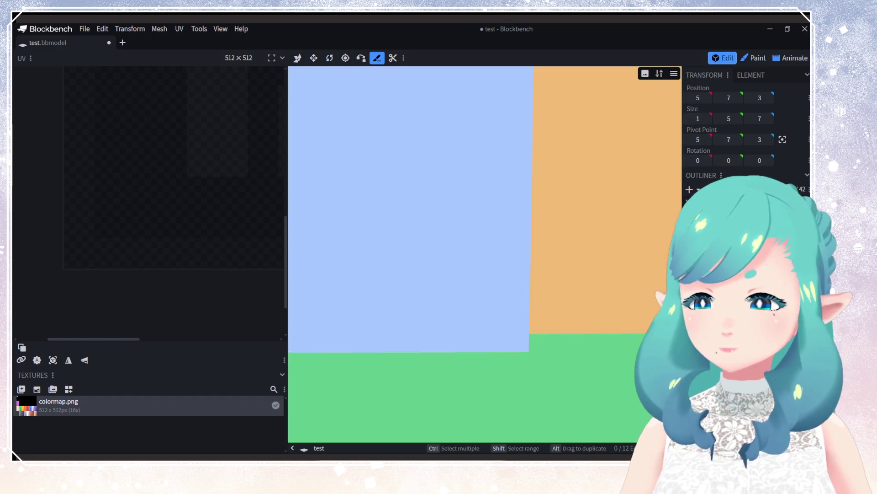
Step: Dissolve three stray edges, including the diagonal, at the frame's inner bottom corner
click(302, 61)
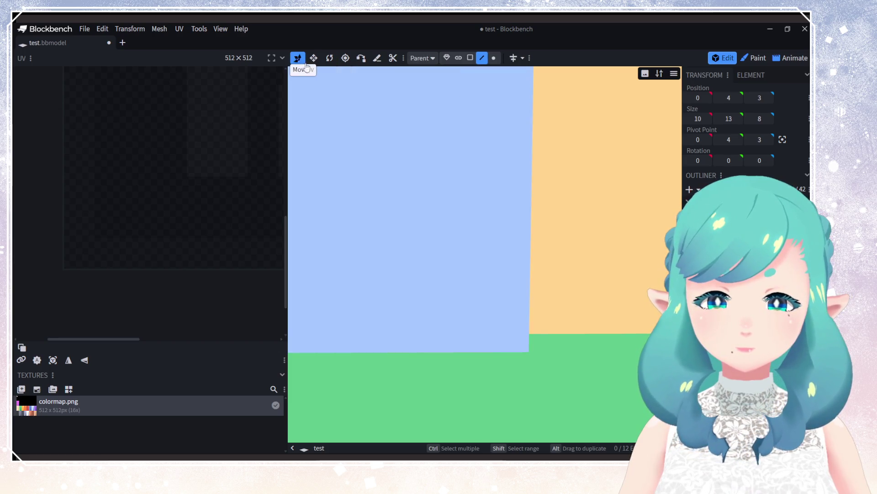
click(466, 315)
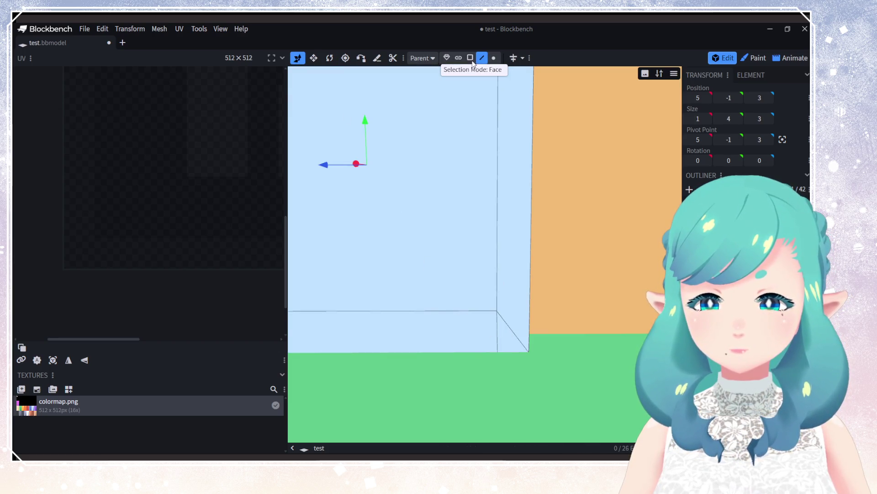
click(510, 328)
right_click(510, 328)
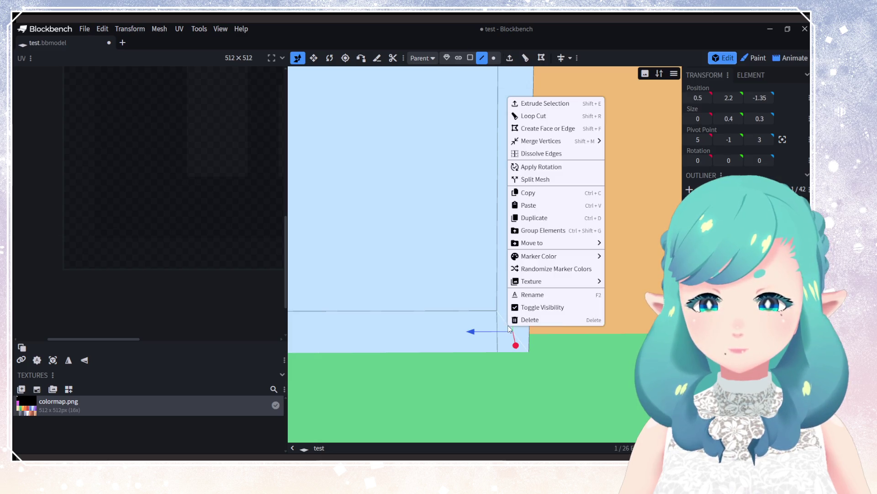
click(539, 153)
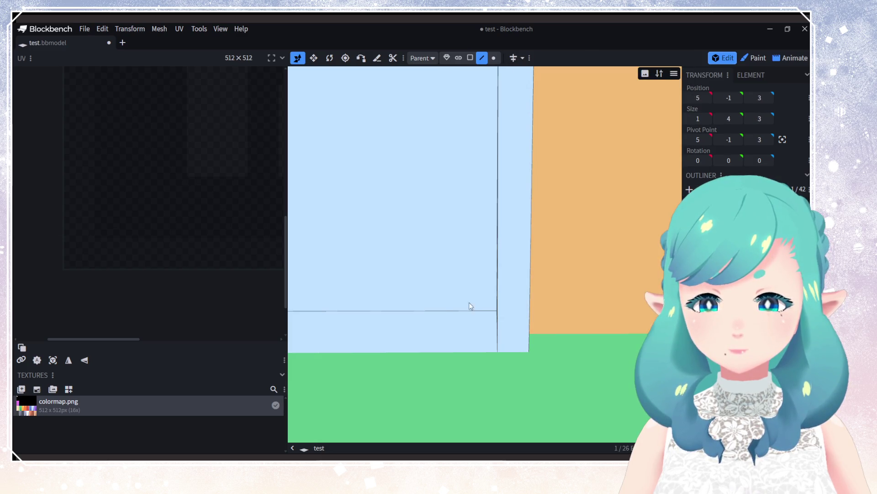
drag(470, 305, 480, 317)
click(406, 309)
right_click(406, 310)
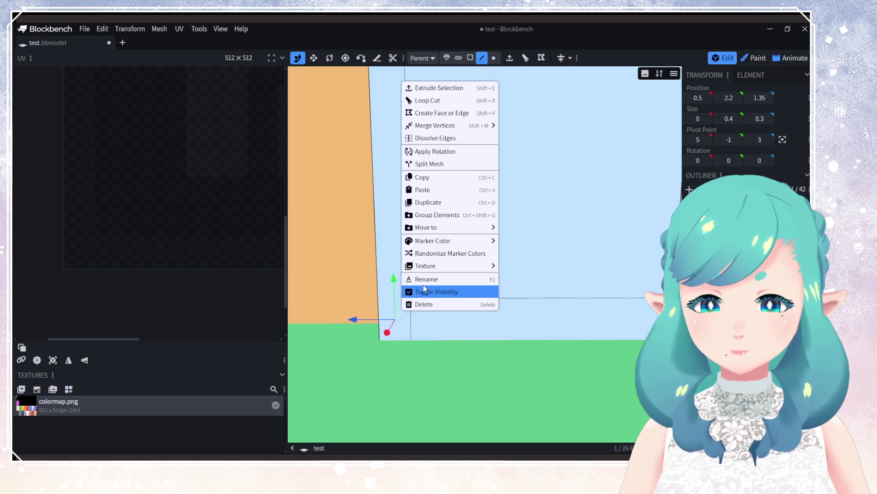
click(427, 138)
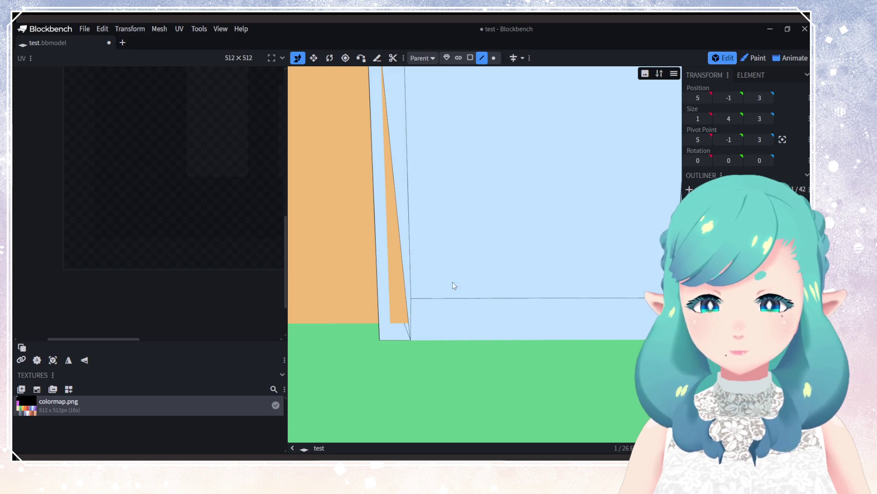
click(401, 314)
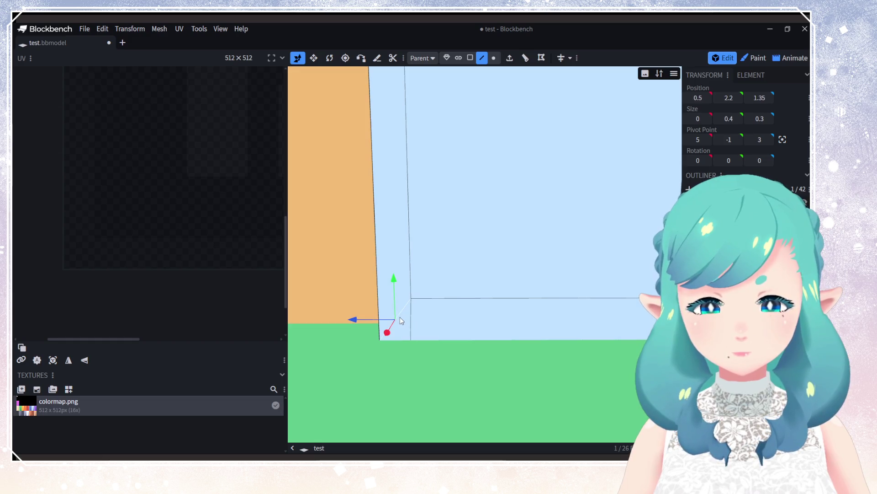
right_click(399, 316)
click(427, 145)
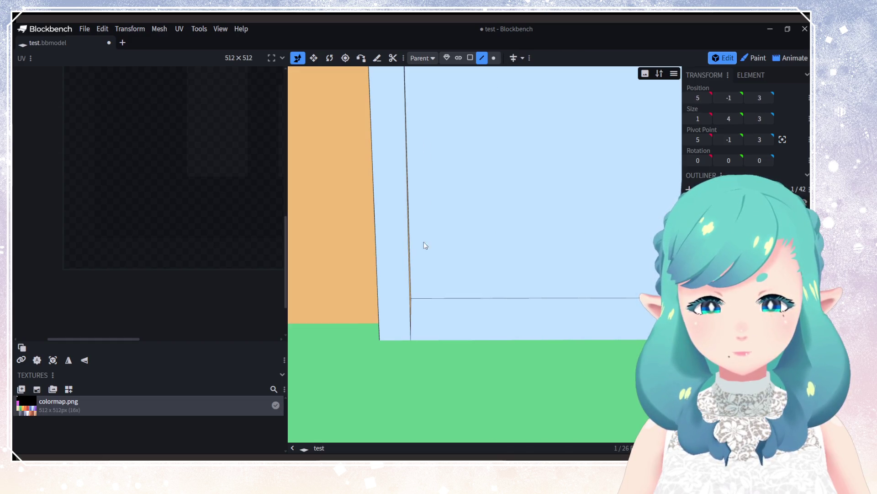
Step: Select geometry at the frame's bottom corner, apply a rotation, then clear the selection
mouse_move(426, 305)
middle_down()
mouse_move(429, 334)
mouse_move(506, 340)
mouse_move(469, 358)
mouse_move(497, 350)
mouse_move(417, 295)
middle_up()
click(412, 292)
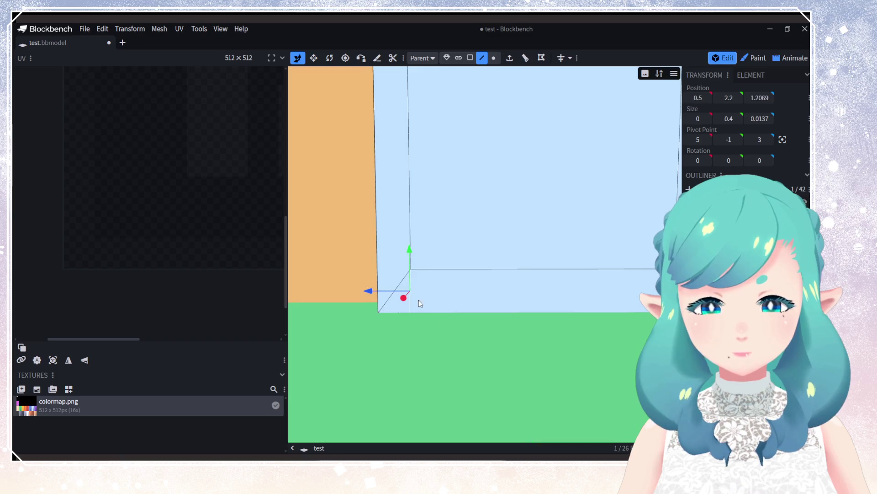
click(456, 281)
click(462, 265)
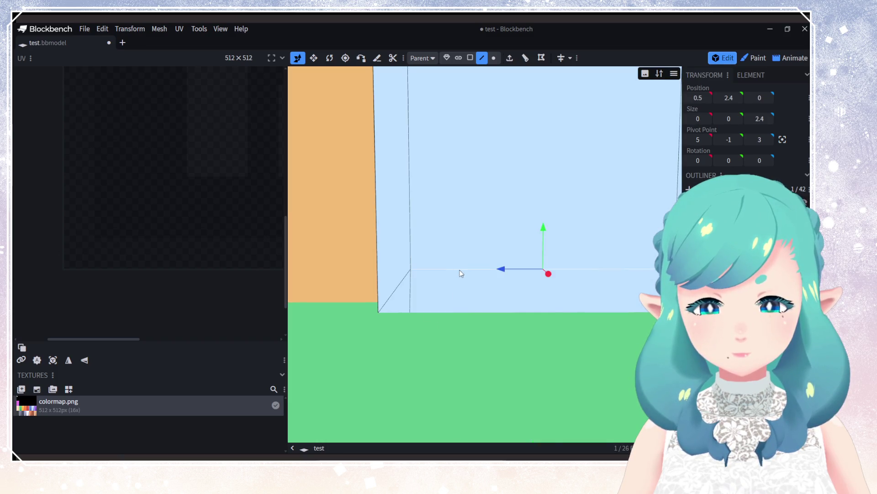
right_click(460, 272)
click(491, 280)
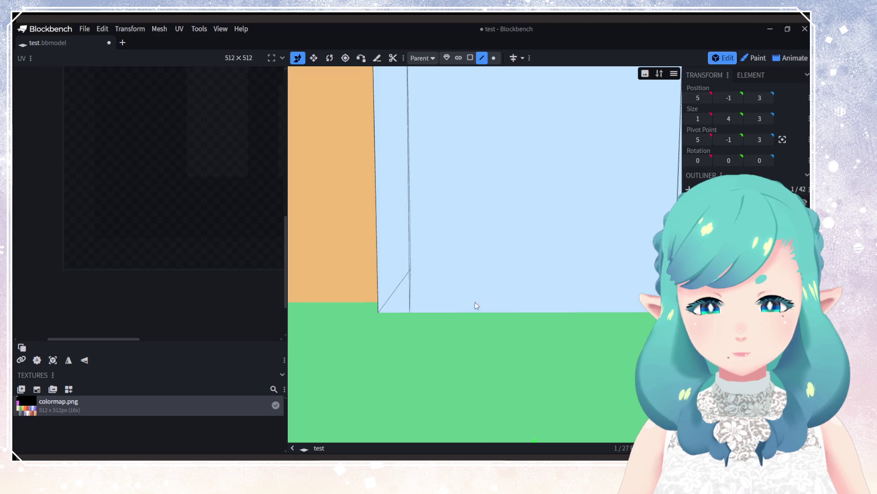
middle_drag(475, 302, 444, 314)
middle_drag(476, 366, 564, 334)
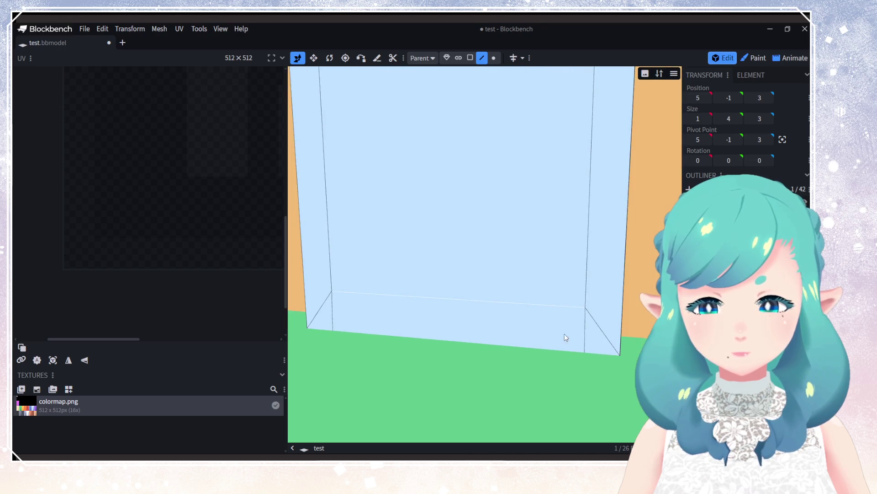
click(596, 329)
click(614, 303)
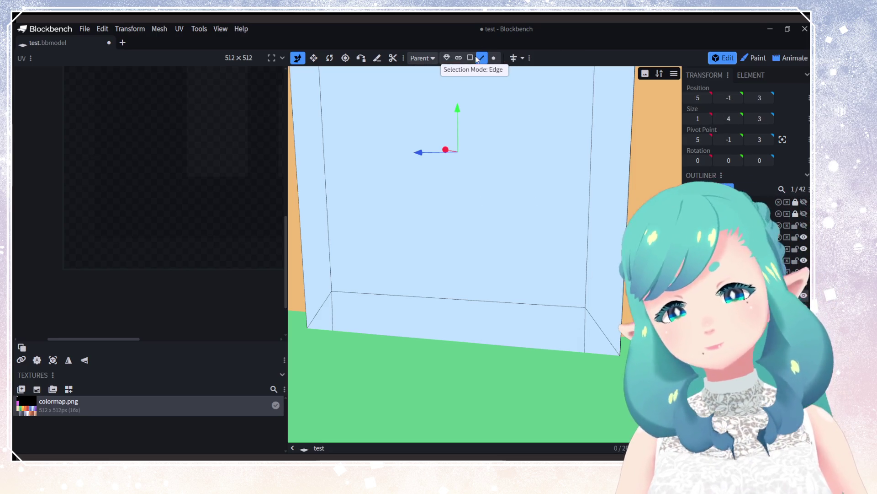
Step: Select two right-side faces of the frame and merge their vertices at the center
click(470, 57)
click(602, 266)
shift+click(598, 332)
right_click(604, 313)
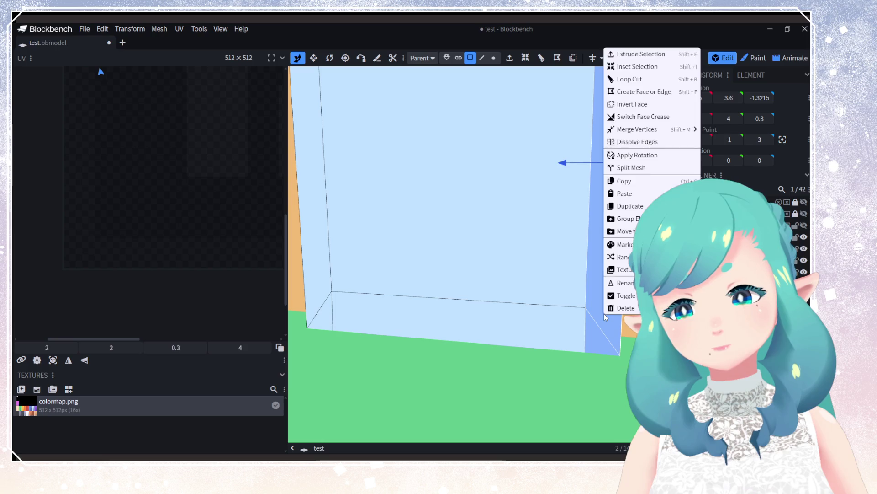
mouse_move(642, 134)
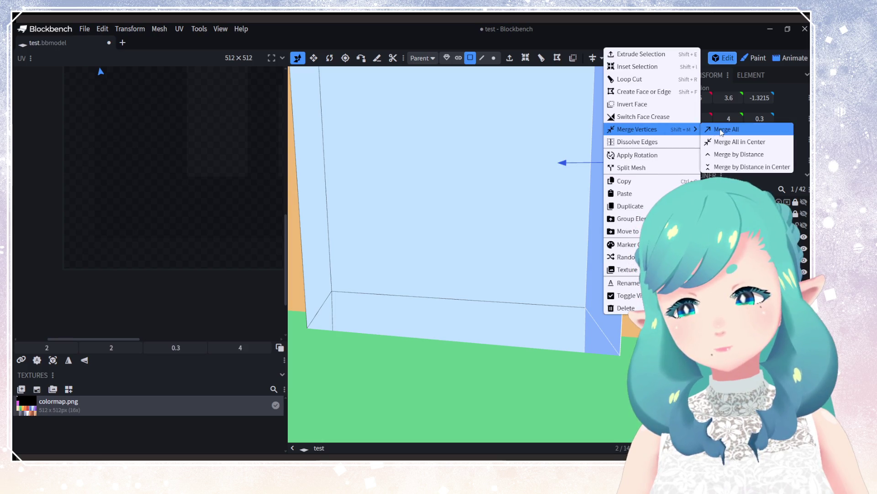
click(731, 144)
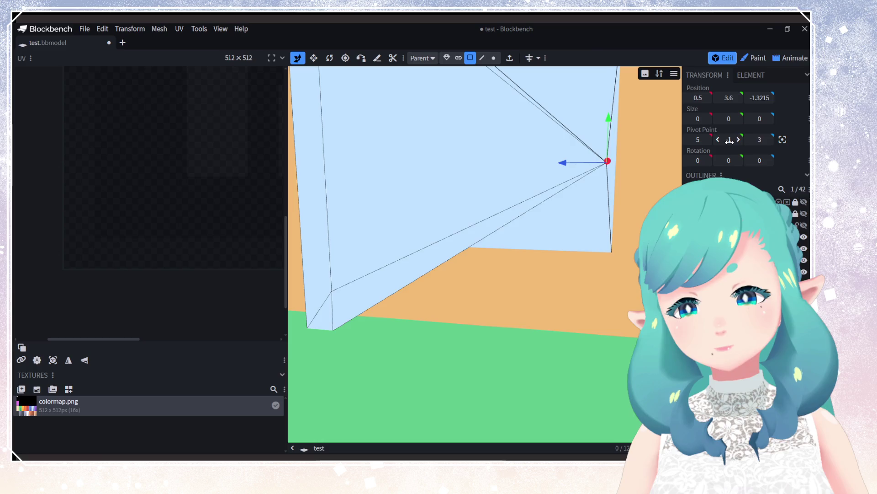
Step: Add another right-side face to the selection and create a new face from it
shift+click(597, 337)
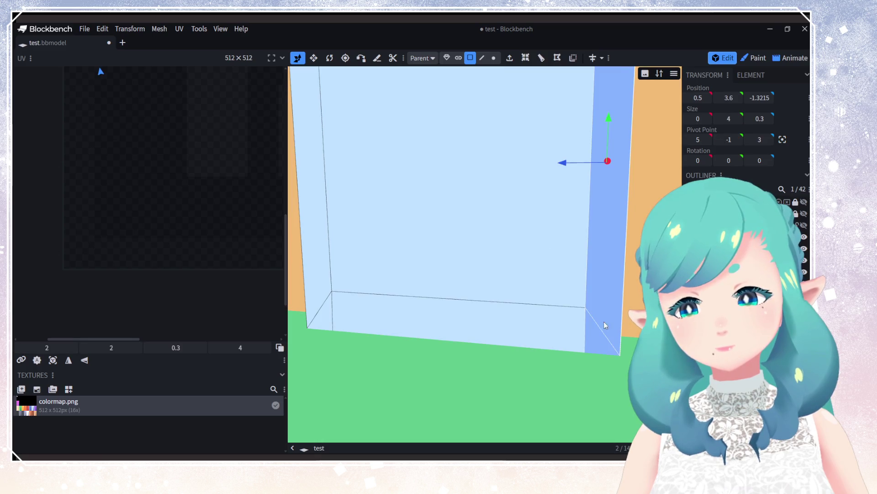
right_click(604, 322)
mouse_move(648, 133)
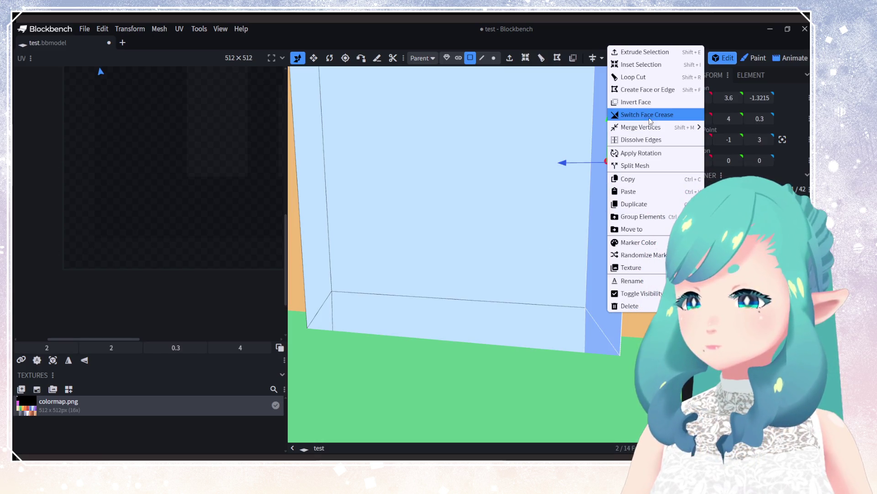
click(649, 91)
scroll(637, 188, down, 5)
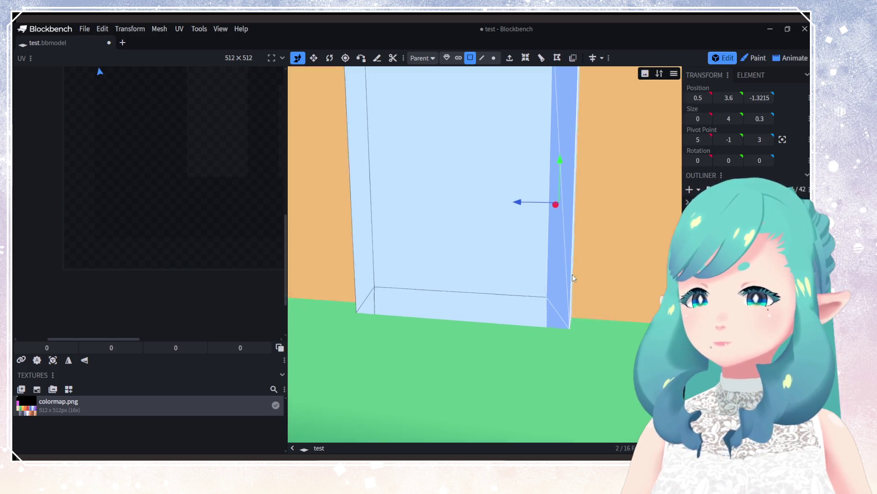
Step: In edge mode, dissolve a stray bottom edge on the frame's right side
click(482, 57)
click(527, 218)
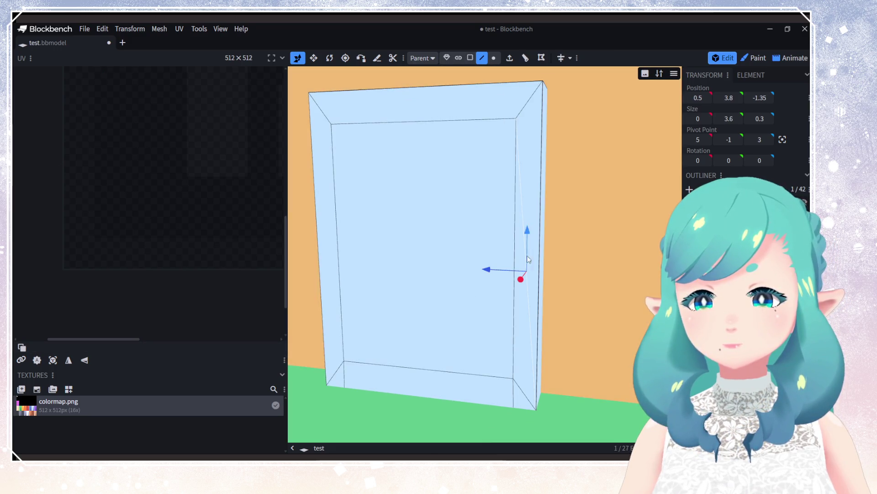
click(514, 389)
click(524, 397)
right_click(525, 398)
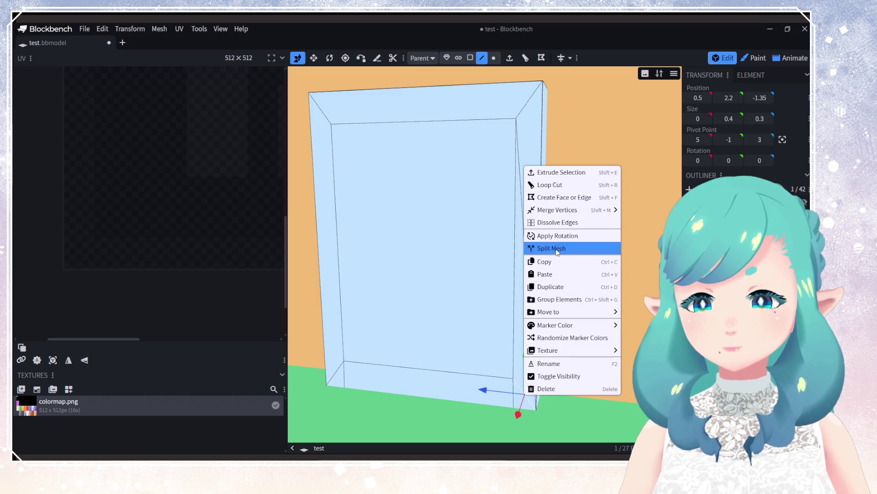
click(555, 222)
Step: Dissolve the remaining stray diagonal edges on the frame's right side
click(528, 275)
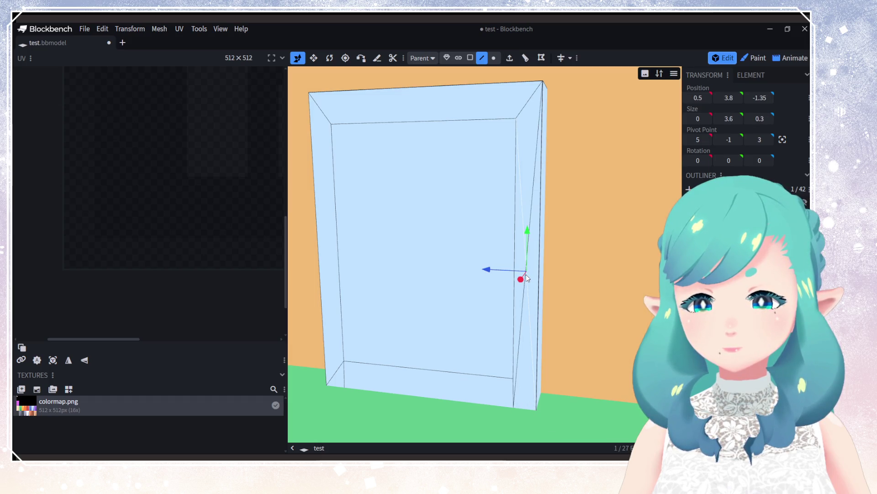
right_click(525, 275)
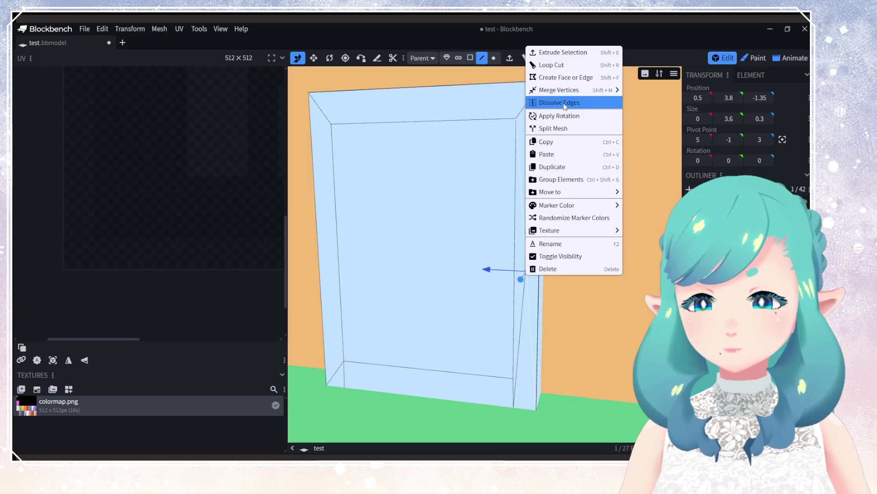
click(565, 105)
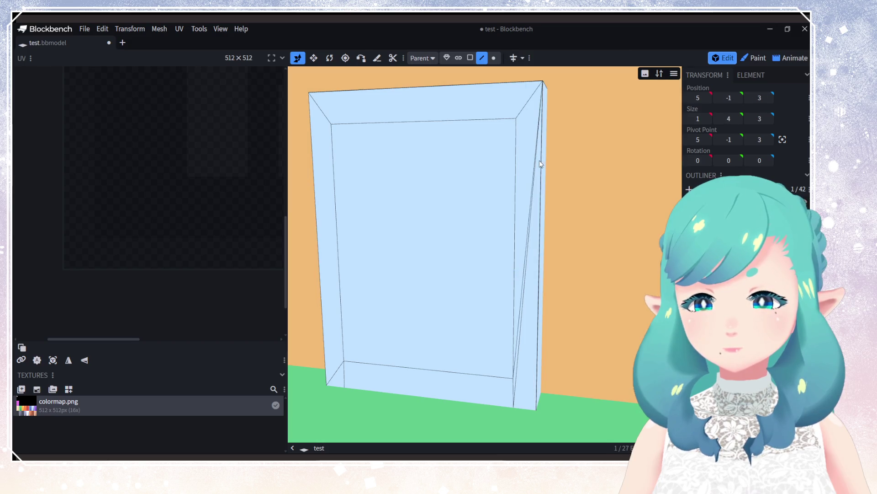
click(534, 163)
right_click(535, 163)
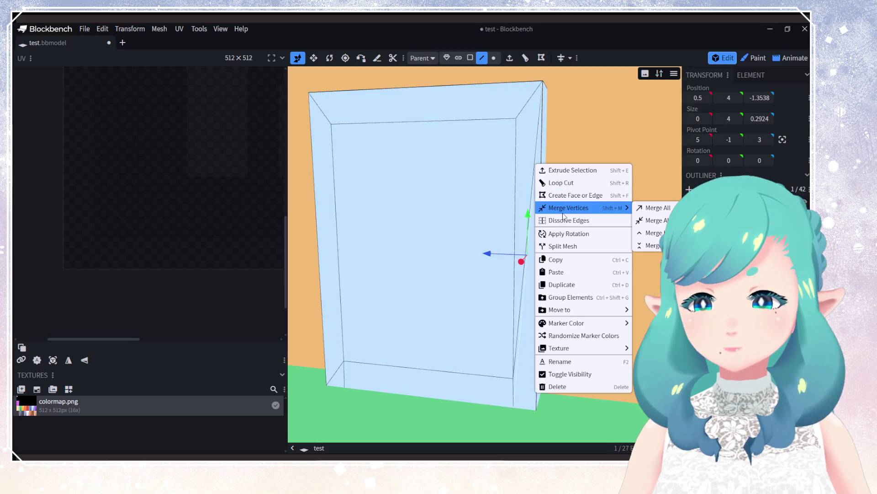
click(565, 222)
click(533, 194)
right_click(533, 194)
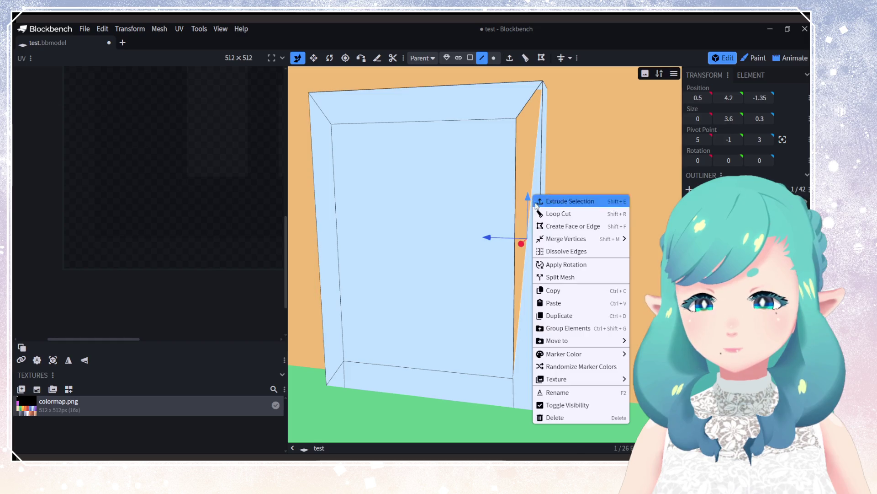
click(574, 251)
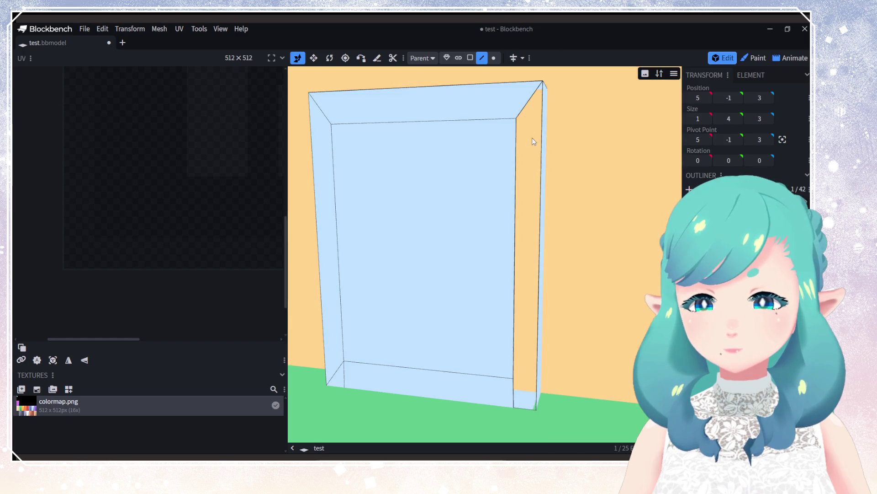
Step: Fill the right-side gap with a face from the inner edges and bottom corner points
mouse_move(519, 401)
mouse_down()
mouse_move(485, 402)
mouse_move(533, 402)
mouse_up()
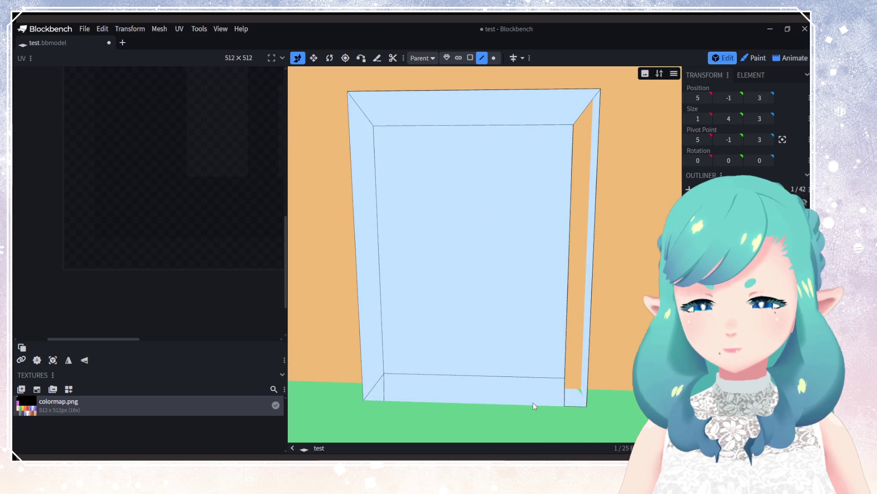
click(569, 267)
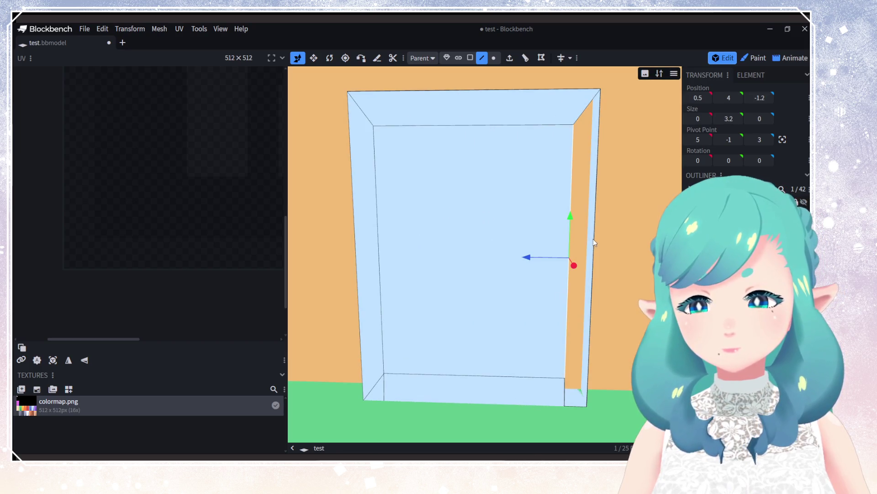
shift+click(593, 239)
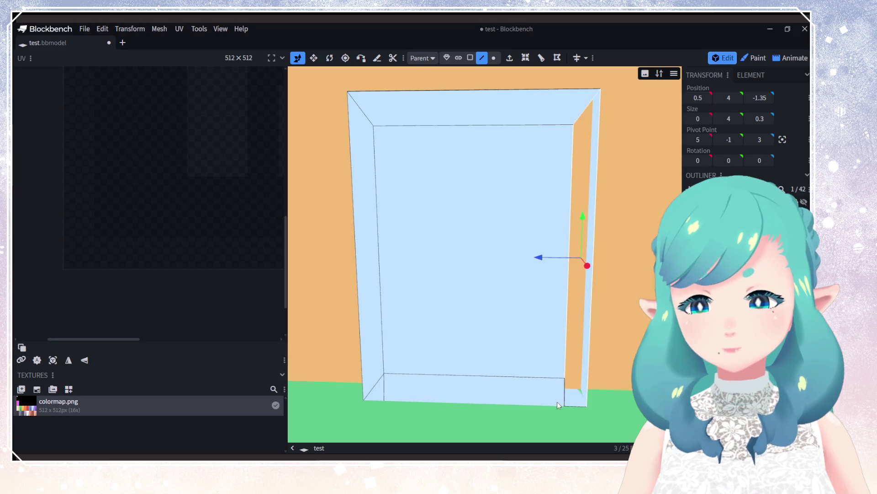
shift+click(575, 407)
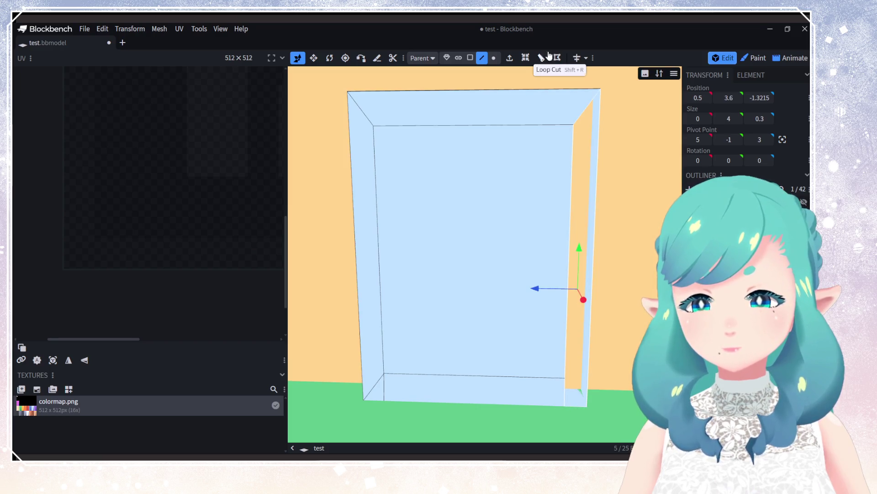
click(558, 58)
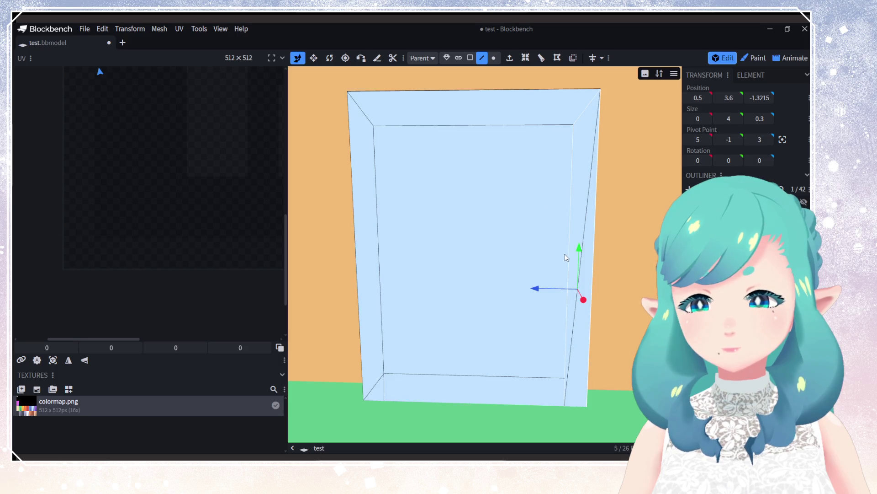
drag(567, 257, 572, 256)
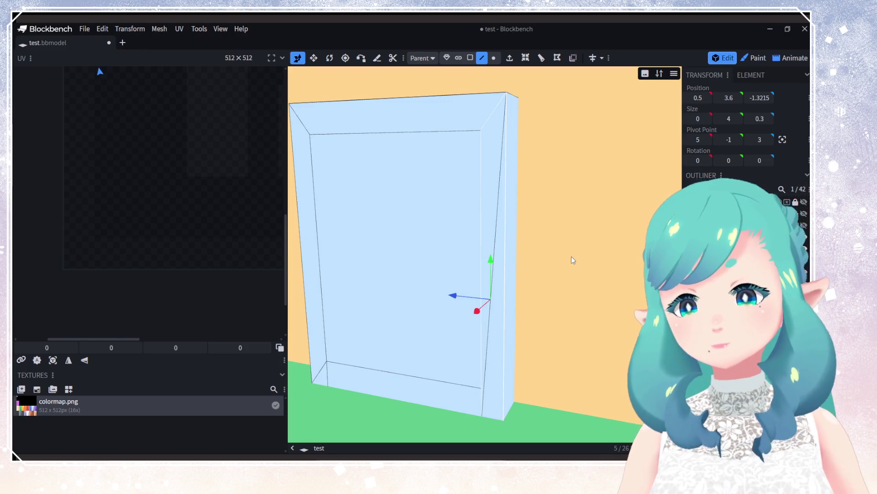
Step: Select an edge on the door frame's right side and reshape it via a mesh action
click(576, 67)
click(491, 250)
click(494, 249)
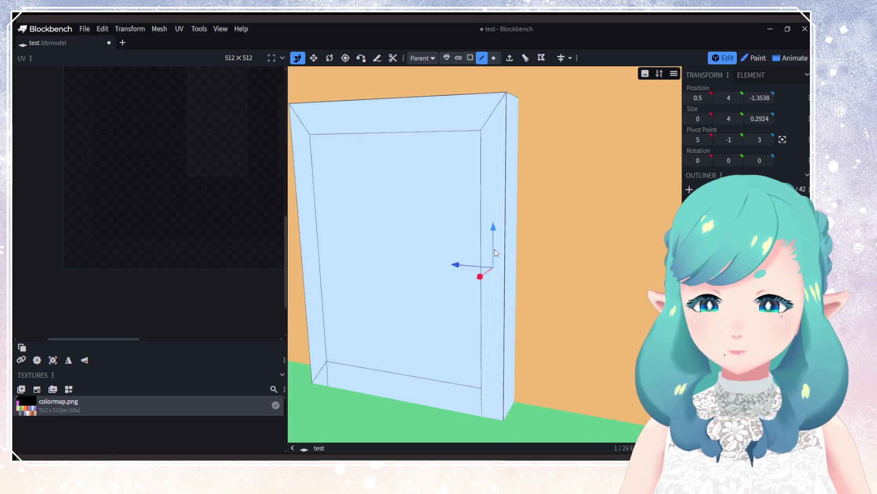
right_click(494, 248)
click(517, 266)
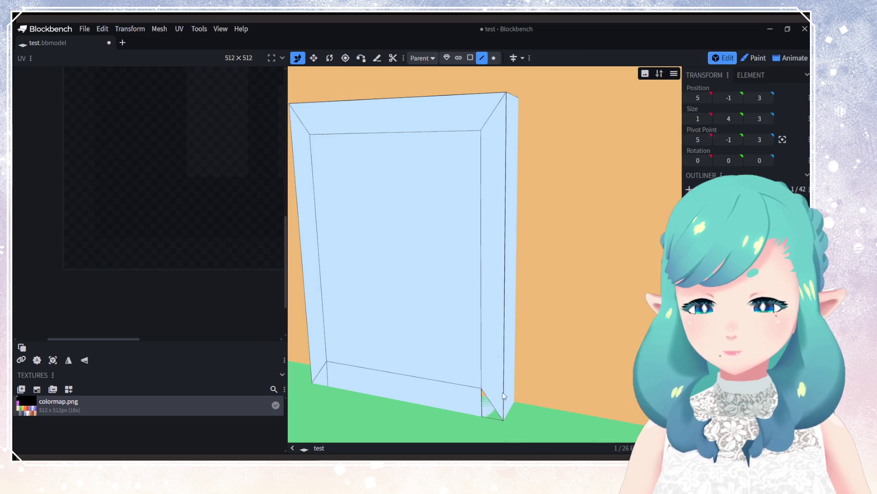
Step: Dissolve the stray vertex at the door frame's lower corner
mouse_move(500, 418)
mouse_down()
mouse_move(521, 380)
mouse_move(510, 390)
mouse_move(467, 369)
mouse_move(492, 370)
mouse_move(412, 362)
mouse_up()
click(451, 349)
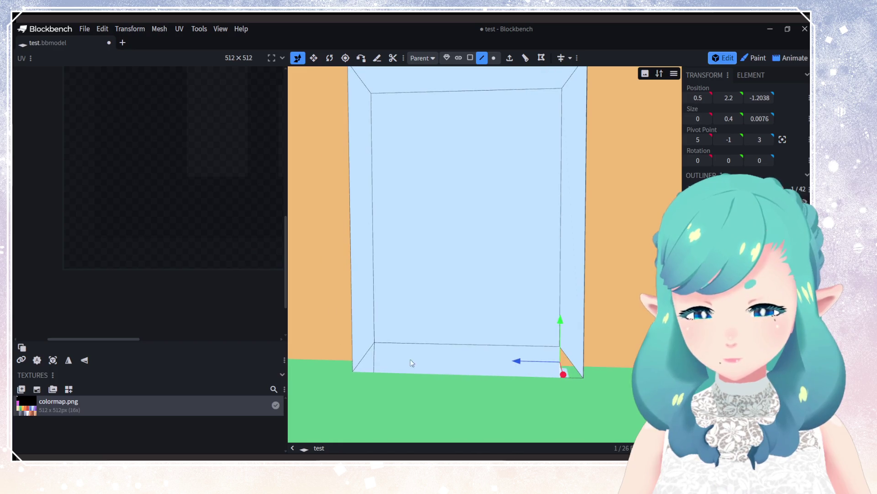
shift+click(568, 358)
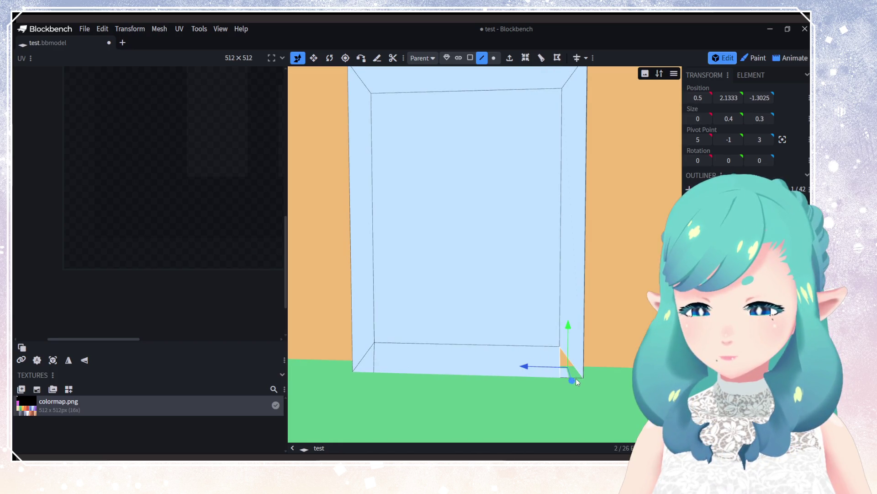
click(575, 373)
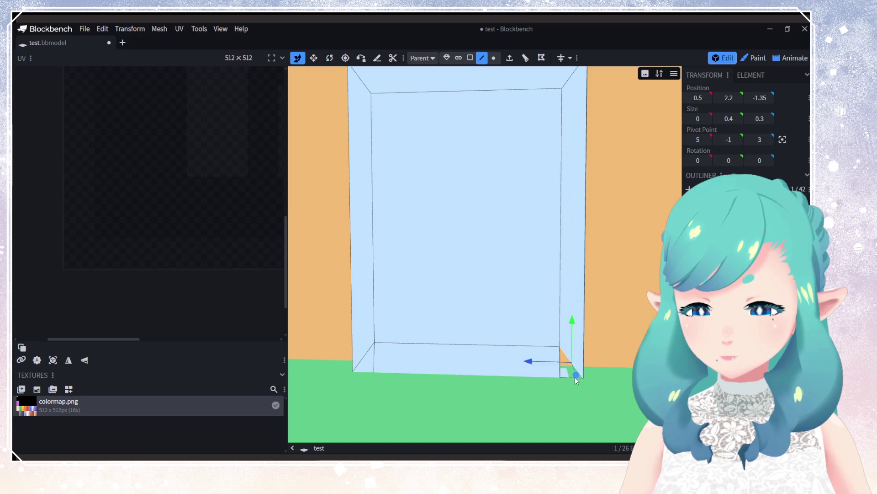
right_click(576, 373)
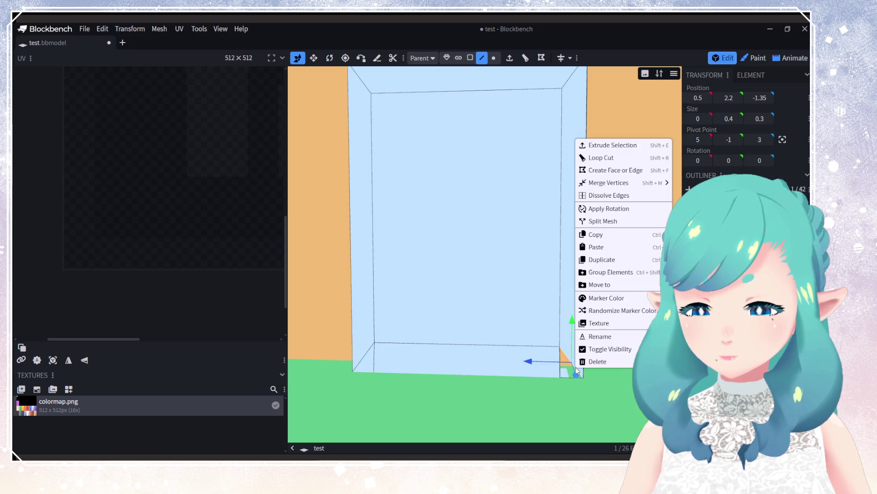
click(597, 196)
Step: Select the bottom edge of the door and remove it from the mesh
mouse_move(590, 272)
mouse_down()
mouse_move(586, 326)
mouse_move(568, 342)
mouse_move(576, 342)
mouse_move(524, 98)
mouse_up()
click(532, 99)
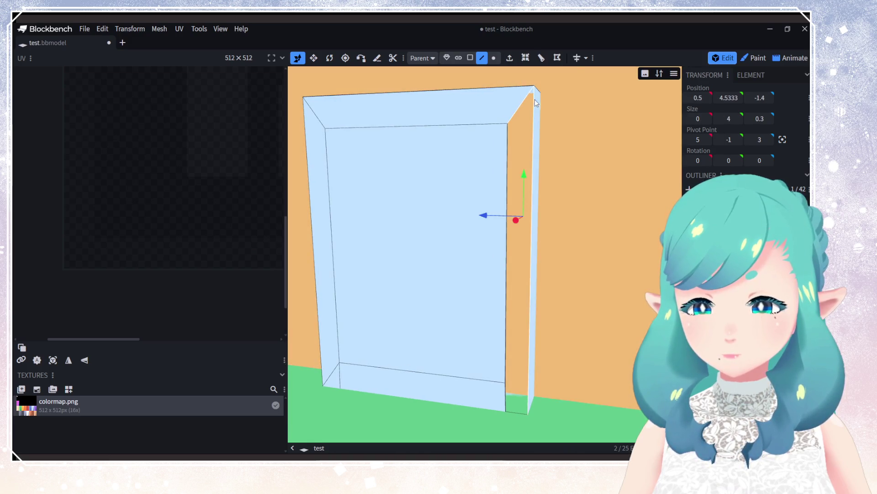
shift+click(507, 395)
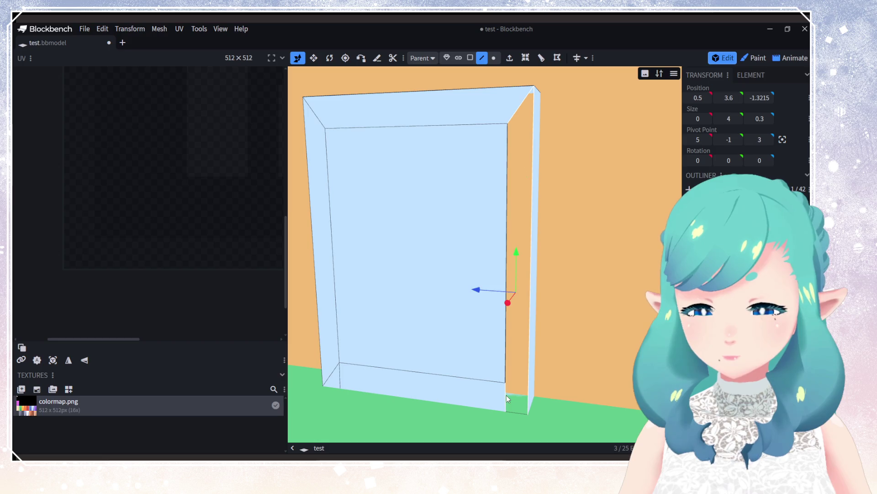
click(514, 411)
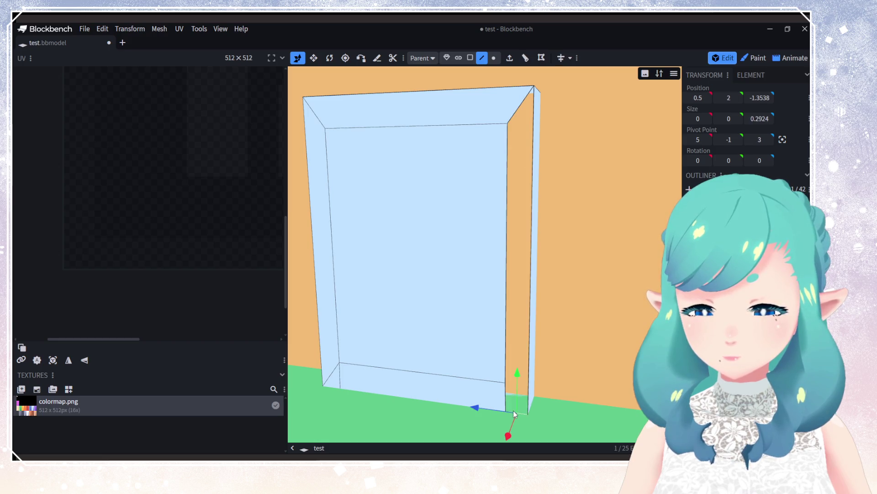
scroll(526, 387, up, 3)
drag(513, 364, 582, 353)
right_click(478, 345)
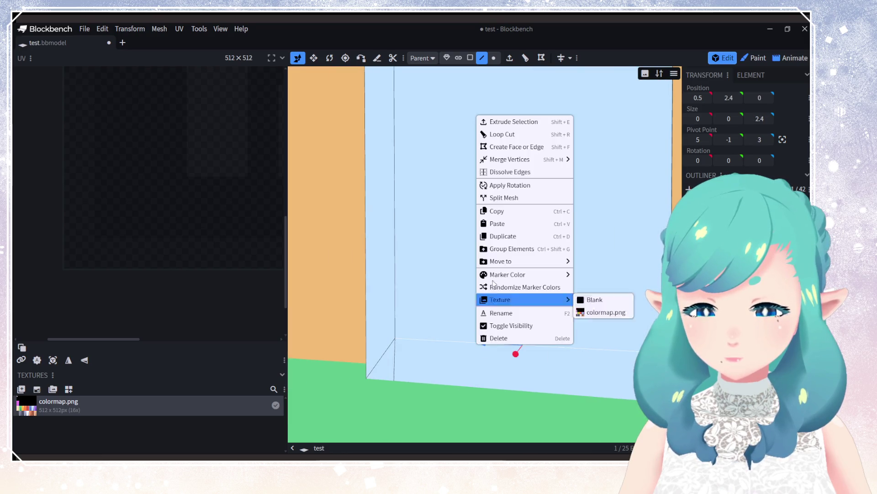
click(504, 178)
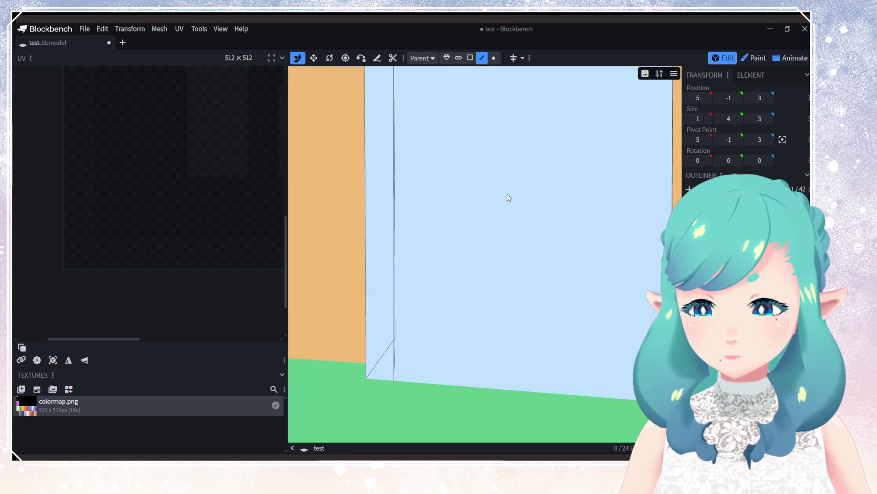
Step: Dissolve the two leftover extra edges beside the door frame
right_click(387, 352)
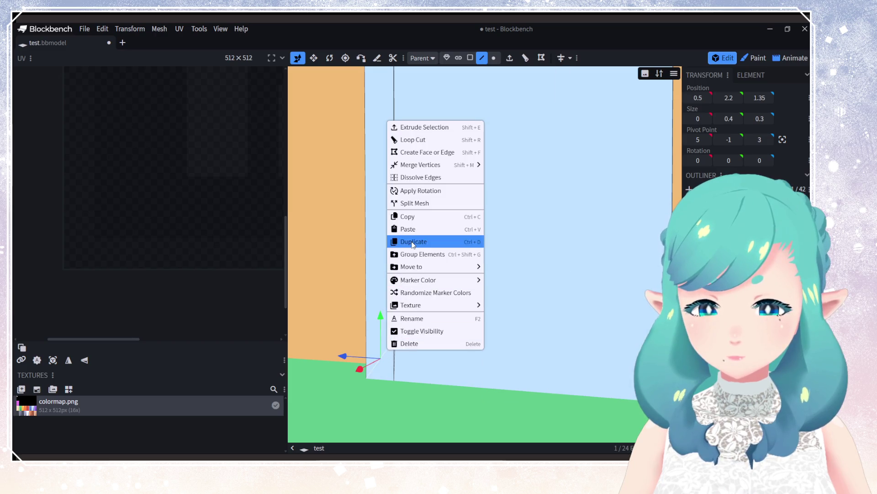
click(415, 177)
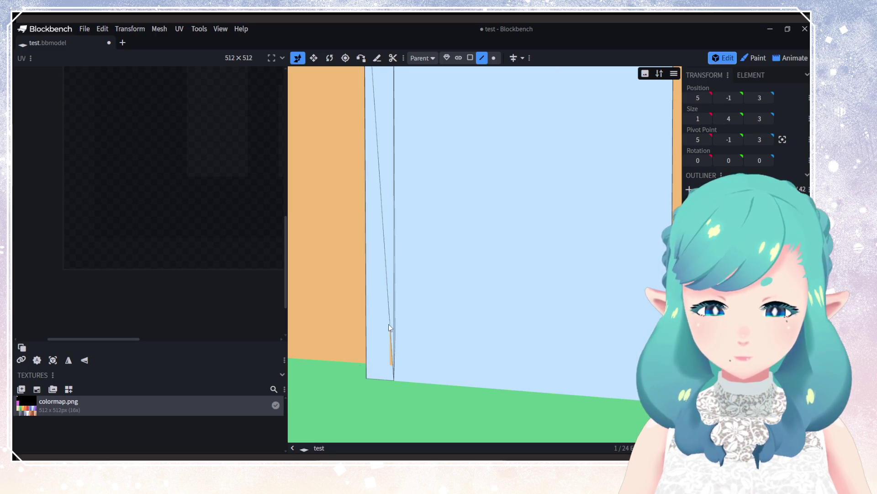
click(390, 325)
right_click(390, 325)
click(419, 152)
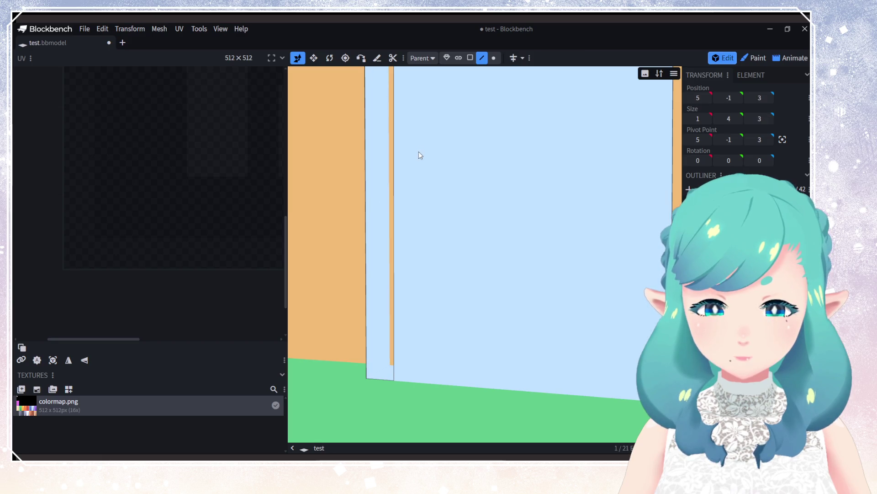
scroll(390, 271, down, 5)
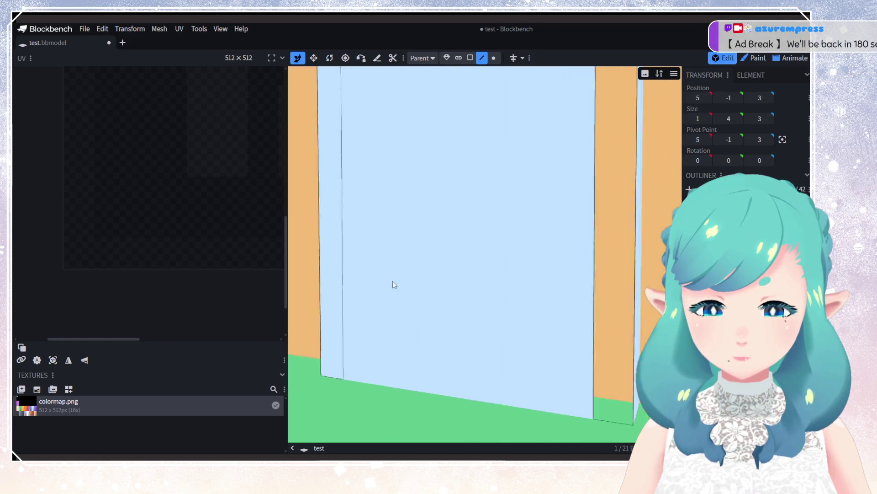
mouse_move(402, 282)
mouse_down()
mouse_move(522, 256)
mouse_move(510, 239)
mouse_move(516, 232)
mouse_move(483, 235)
mouse_move(470, 273)
mouse_up()
Step: Select the door frame's inner, top and left vertical pieces in turn
click(468, 270)
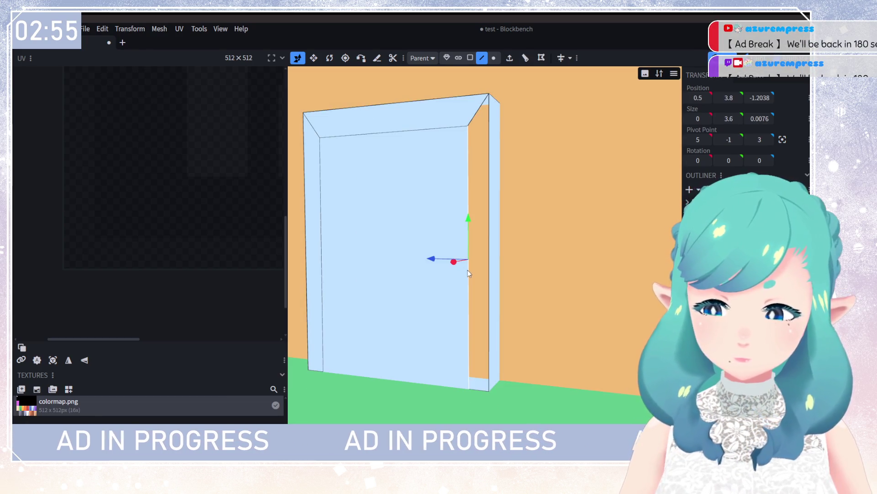
click(489, 259)
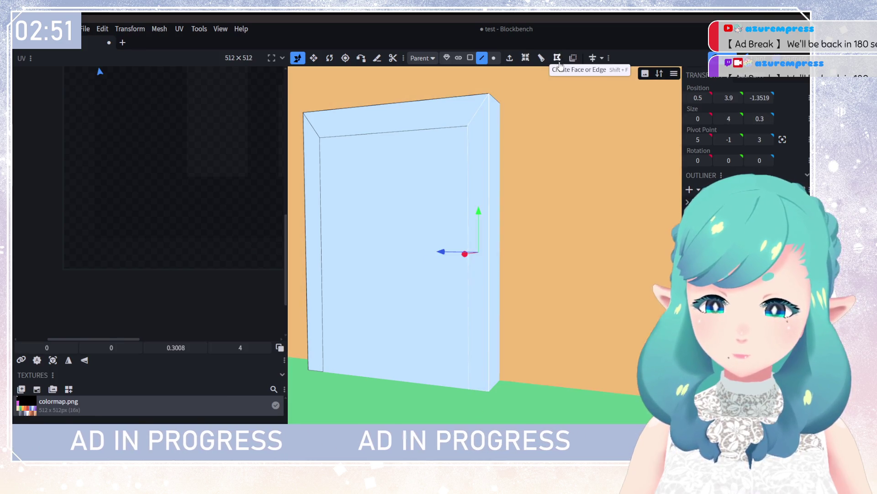
mouse_move(457, 214)
mouse_down()
mouse_move(522, 212)
mouse_move(499, 219)
mouse_up()
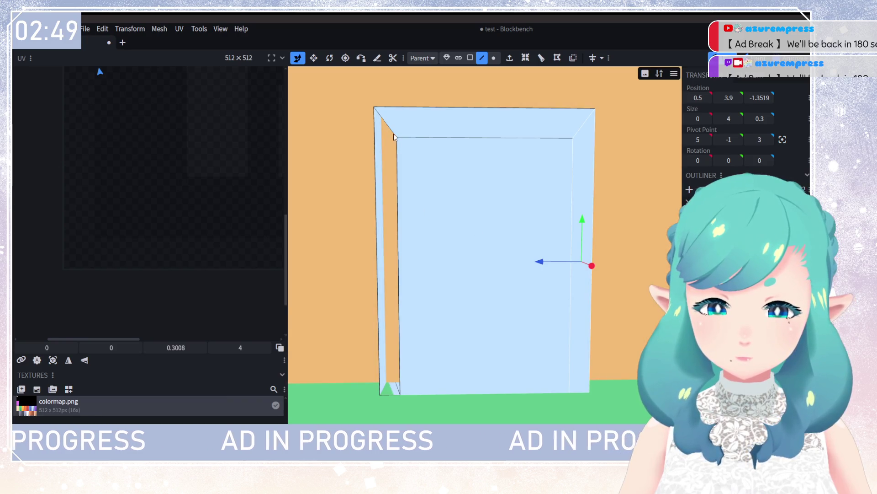
click(394, 133)
click(398, 156)
click(377, 155)
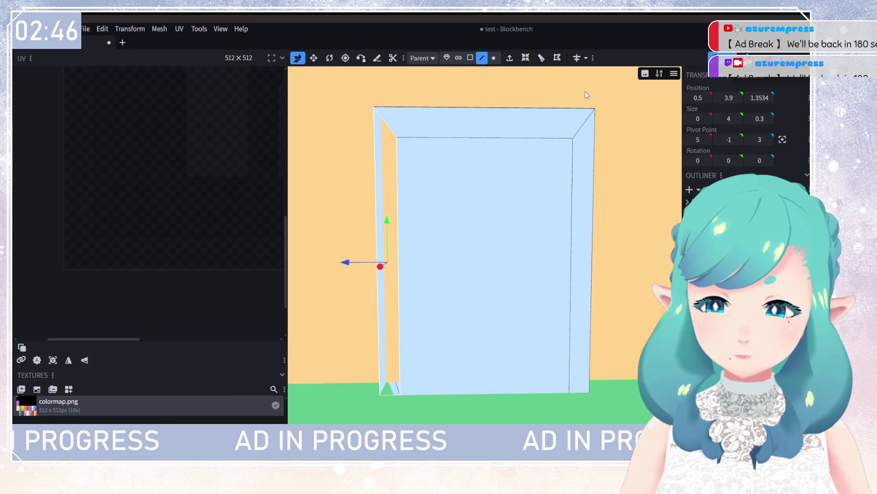
Step: Switch to face selection and select the large centre door panel face
click(489, 176)
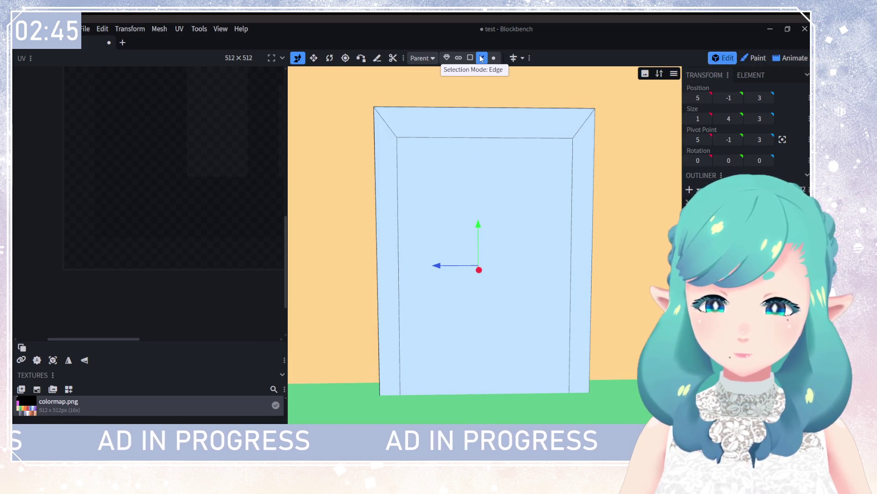
click(470, 57)
click(525, 219)
mouse_move(525, 219)
mouse_down()
mouse_move(517, 245)
mouse_move(509, 237)
mouse_move(516, 253)
mouse_up()
scroll(517, 253, down, 3)
scroll(478, 259, up, 5)
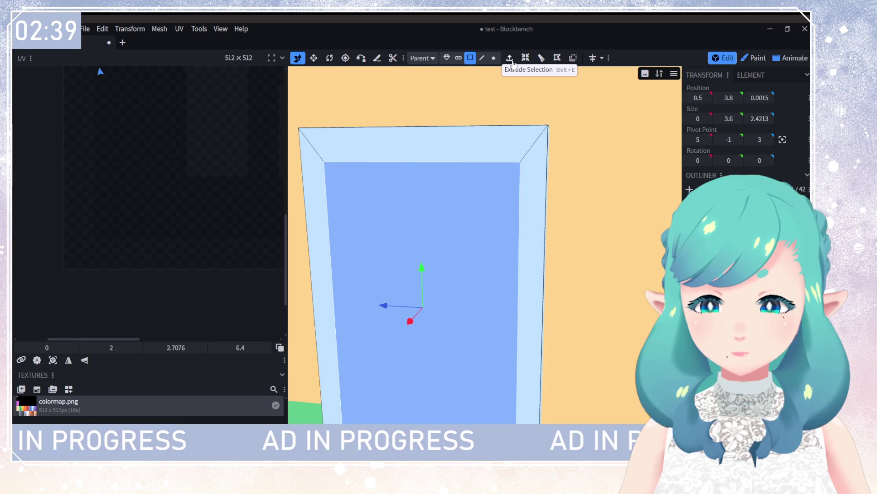
Step: Try extruding the door's centre face, then undo and redo the extrusion
click(511, 59)
scroll(484, 208, down, 2)
mouse_move(483, 207)
mouse_down()
mouse_move(509, 255)
mouse_move(398, 341)
mouse_move(360, 331)
mouse_move(417, 295)
mouse_move(451, 332)
mouse_move(492, 323)
mouse_up()
key(ctrl+z)
key(ctrl+y)
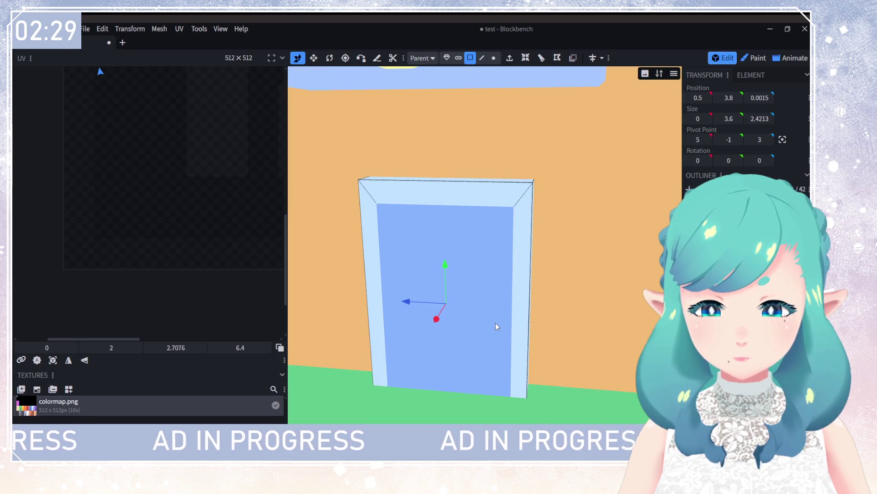
scroll(530, 328, down, 3)
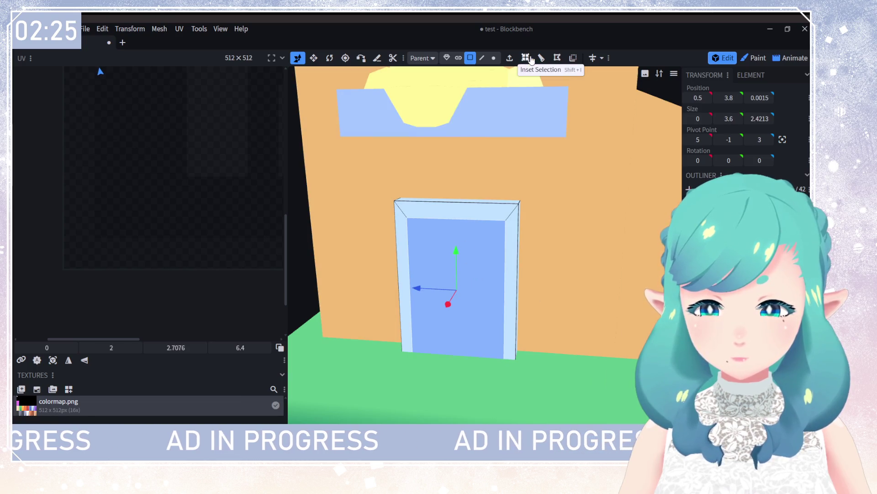
Step: Extrude the door face along X- with length 0, leaving a hollow frame
click(509, 58)
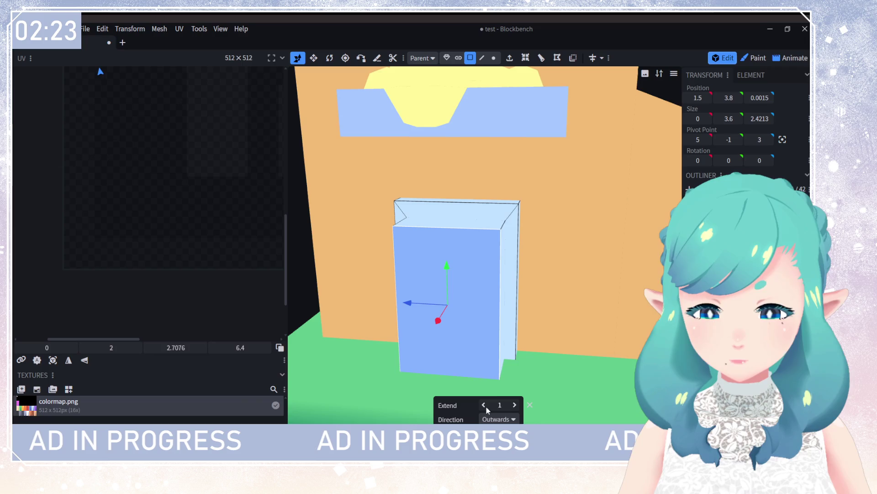
click(495, 418)
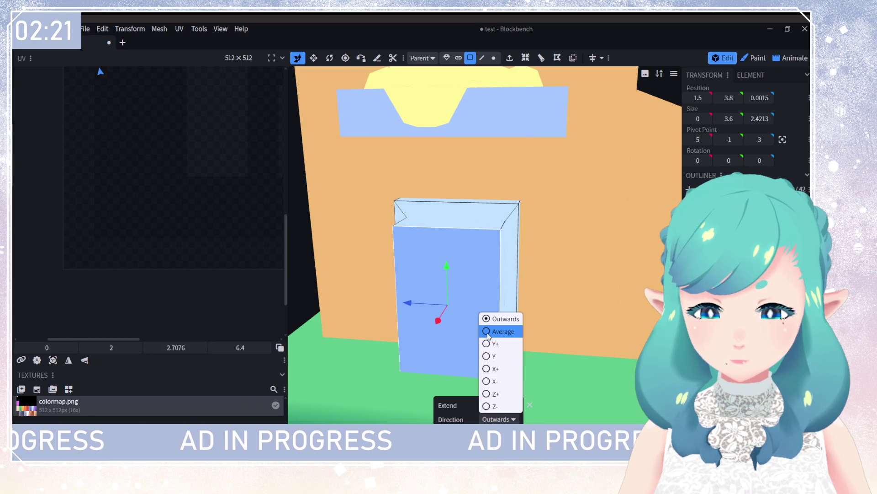
click(489, 361)
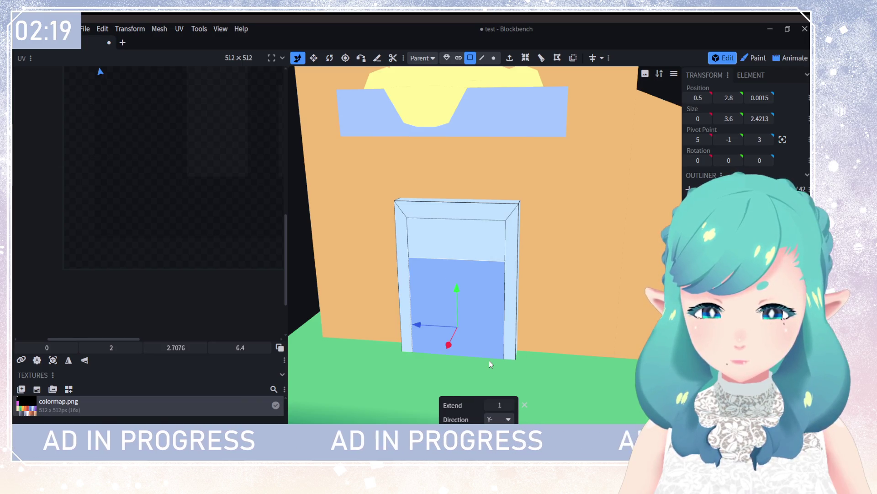
click(498, 419)
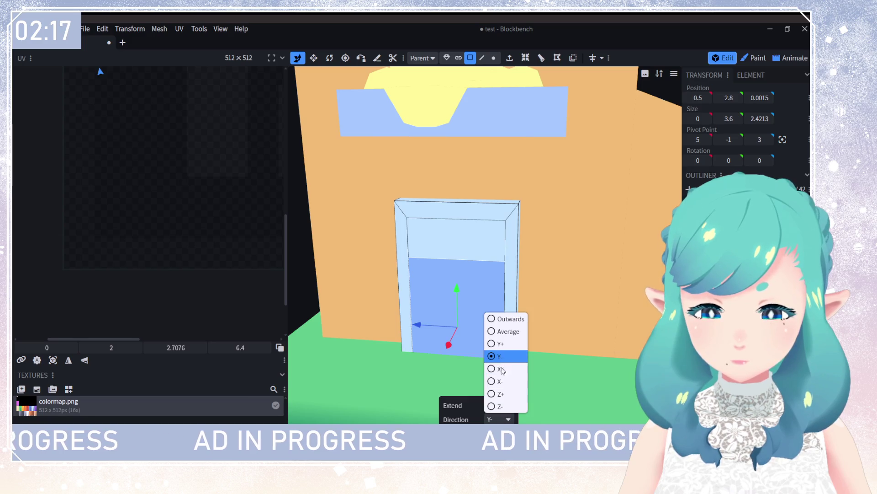
click(502, 383)
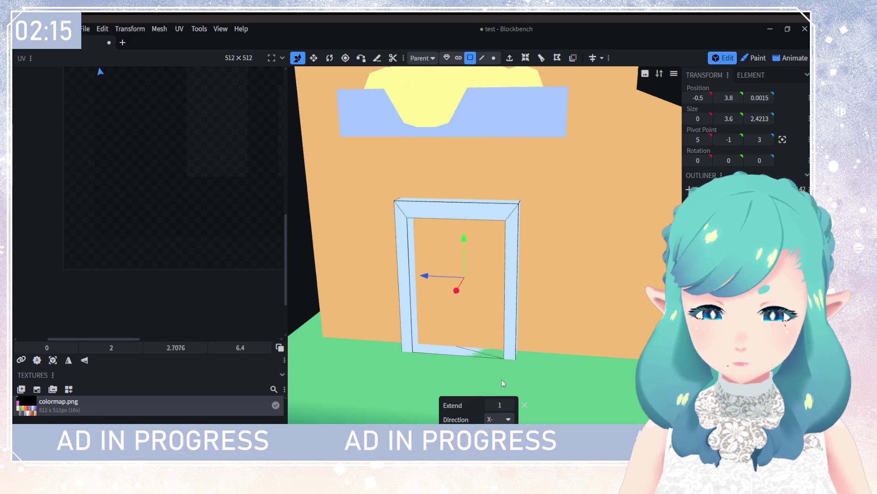
click(489, 404)
click(500, 404)
text(0.5)
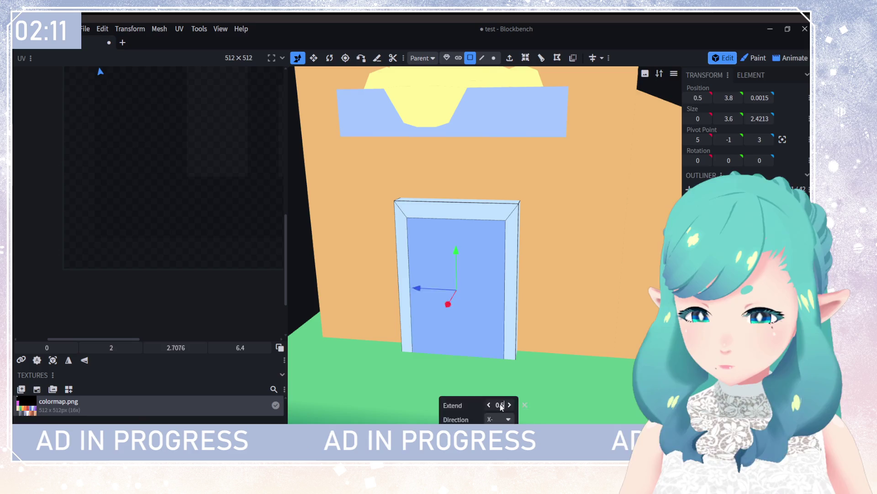
key(Return)
Step: Undo the hollowed door and re-extrude the face to inset the panel
mouse_move(492, 388)
mouse_down()
mouse_move(557, 385)
mouse_move(493, 397)
mouse_up()
key(ctrl+z)
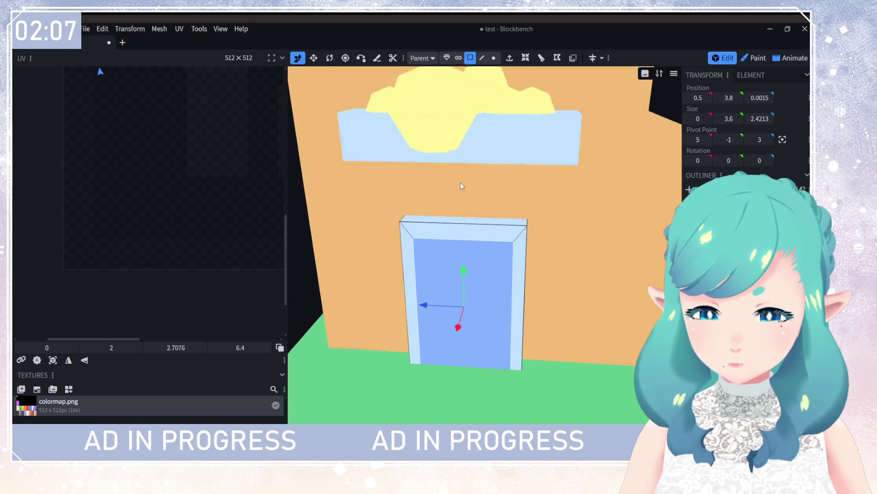
key(ctrl+y)
key(ctrl+z)
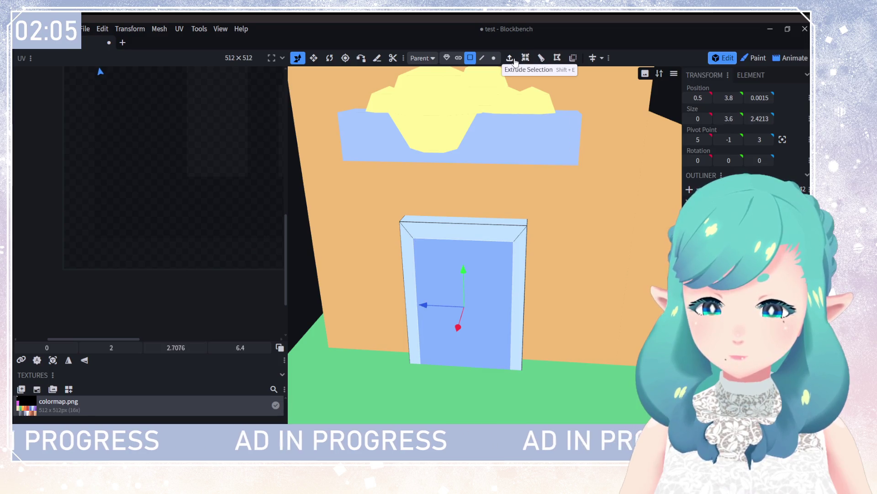
click(509, 60)
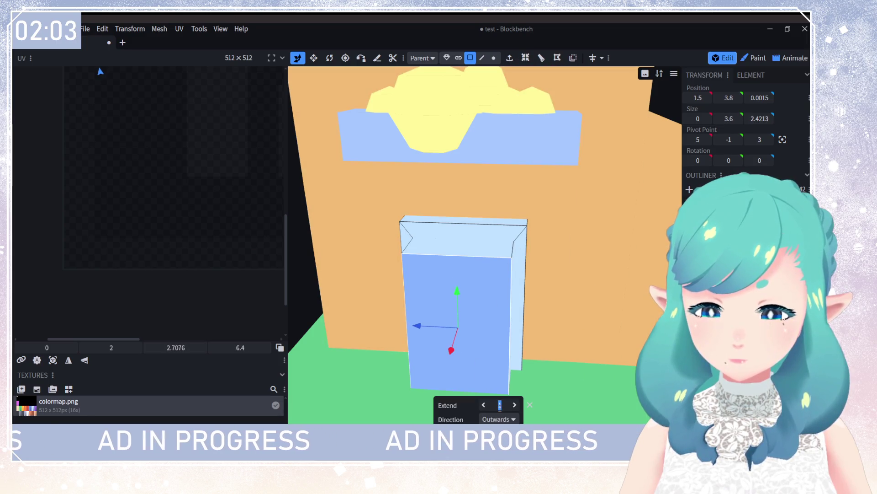
key(Return)
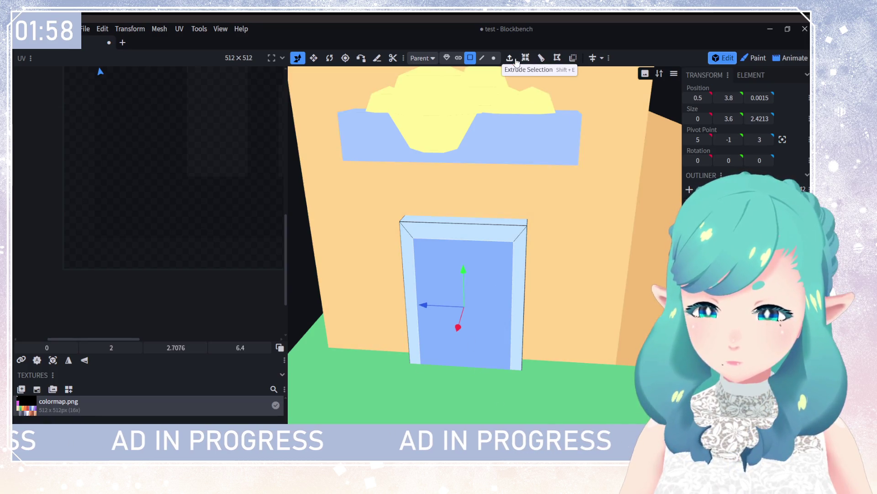
Step: Extrude the door face 0.25 along X- and confirm, checking the recess
click(514, 60)
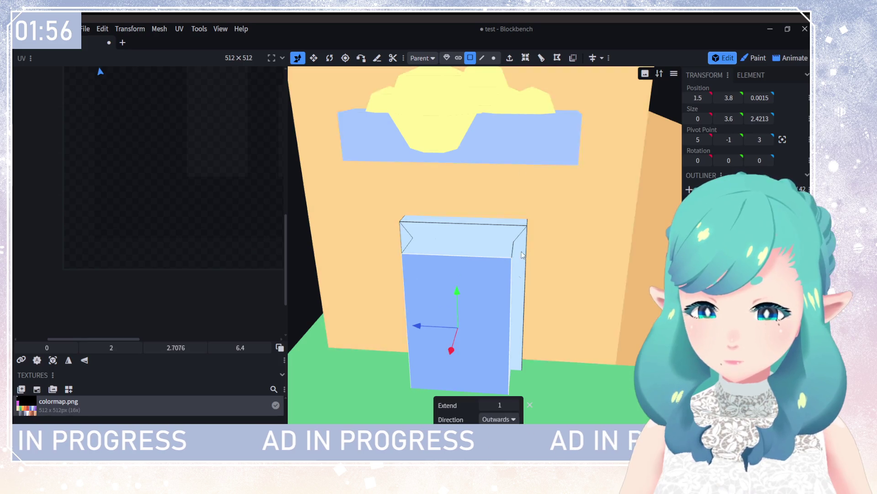
click(500, 405)
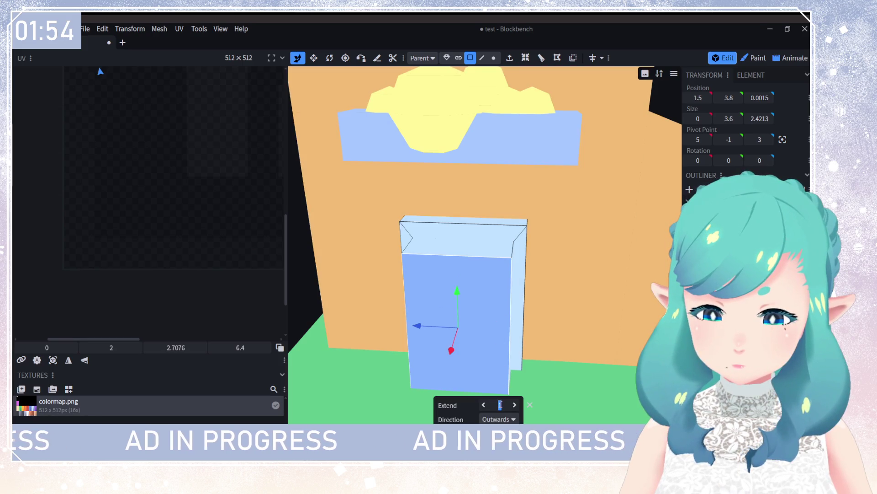
text(0.25)
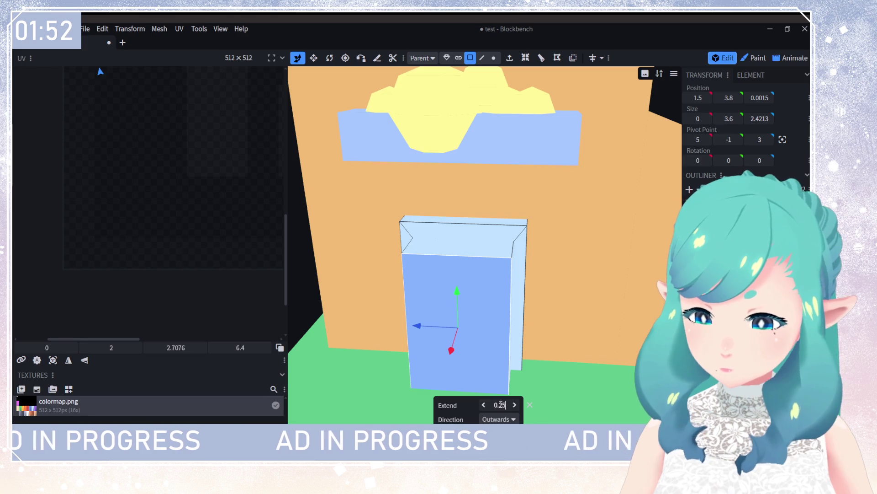
click(499, 419)
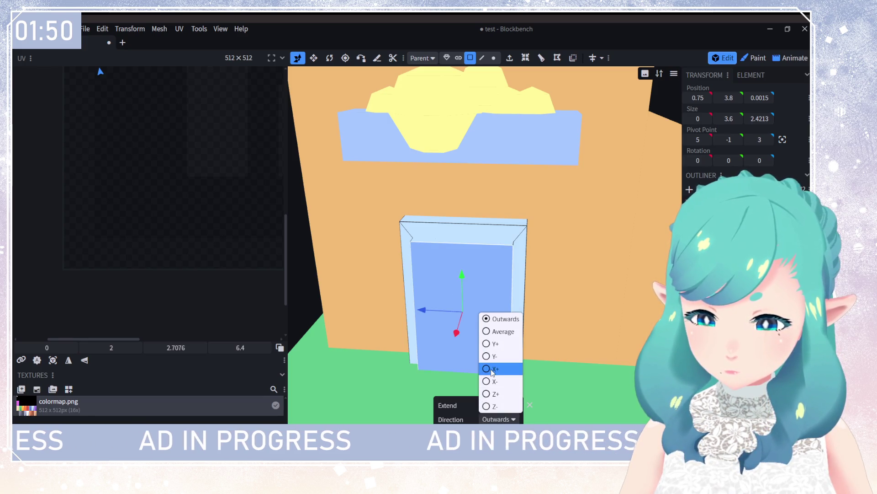
click(493, 379)
mouse_move(531, 379)
mouse_down()
mouse_move(663, 377)
mouse_move(486, 374)
mouse_move(547, 377)
mouse_move(541, 384)
mouse_up()
click(531, 421)
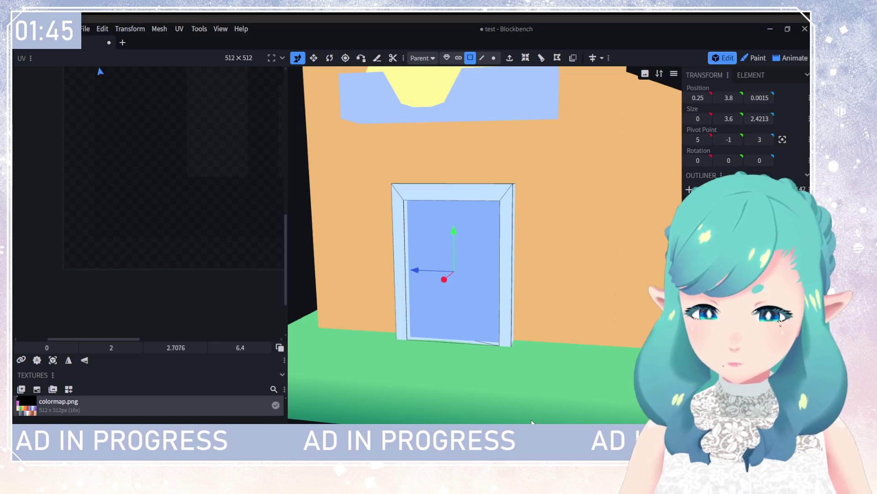
mouse_move(532, 421)
mouse_down()
mouse_move(538, 344)
mouse_move(581, 317)
mouse_move(515, 314)
mouse_move(573, 292)
mouse_move(500, 299)
mouse_up()
Step: Orbit above the house and select the roof's top face
click(500, 299)
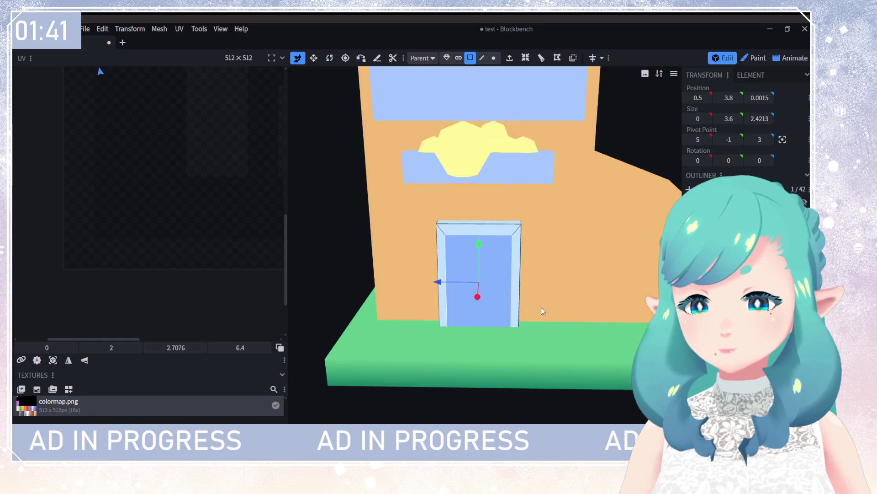
mouse_move(544, 343)
mouse_down()
mouse_move(527, 361)
mouse_move(633, 285)
mouse_up()
click(633, 285)
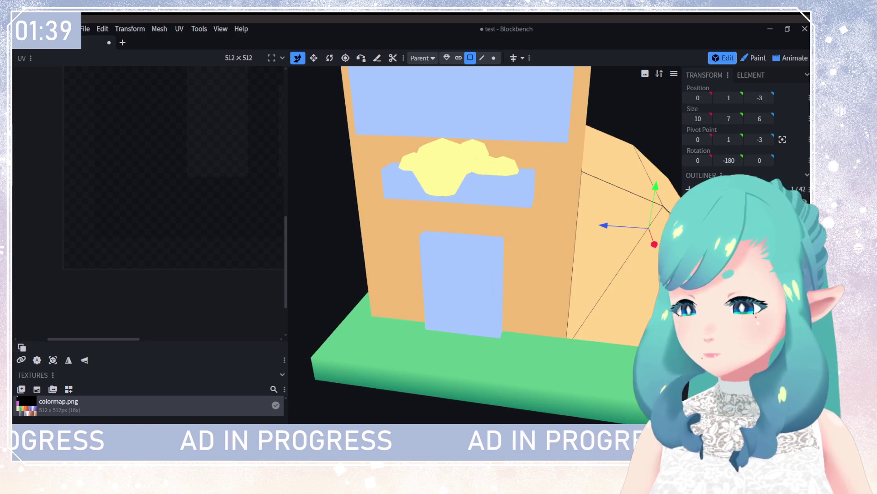
click(462, 284)
mouse_move(543, 363)
mouse_down()
mouse_move(560, 343)
mouse_move(534, 318)
mouse_move(508, 189)
mouse_up()
click(509, 190)
mouse_move(563, 336)
mouse_down()
mouse_move(580, 349)
mouse_move(536, 291)
mouse_move(497, 137)
mouse_move(598, 326)
mouse_move(626, 309)
mouse_move(577, 175)
mouse_move(601, 279)
mouse_move(616, 298)
mouse_move(607, 300)
mouse_move(606, 271)
mouse_move(589, 240)
mouse_up()
click(497, 137)
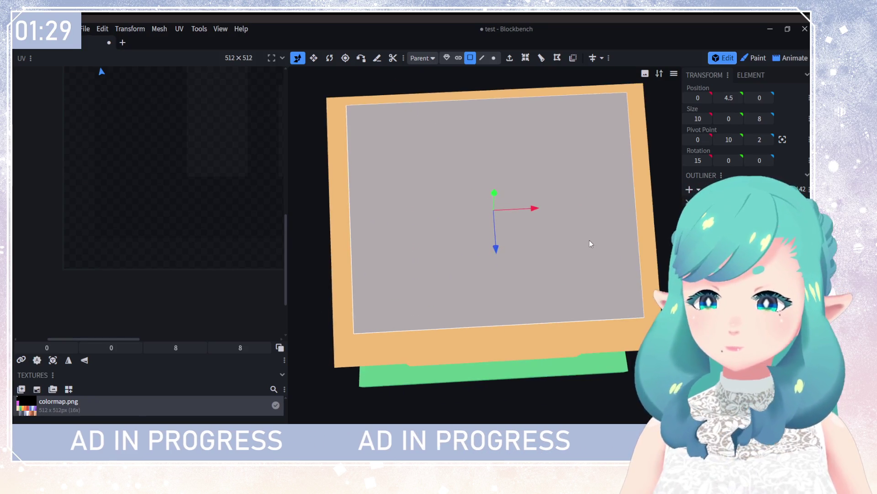
Step: Loop cut the roof top face with 2 cuts into three strips
click(558, 57)
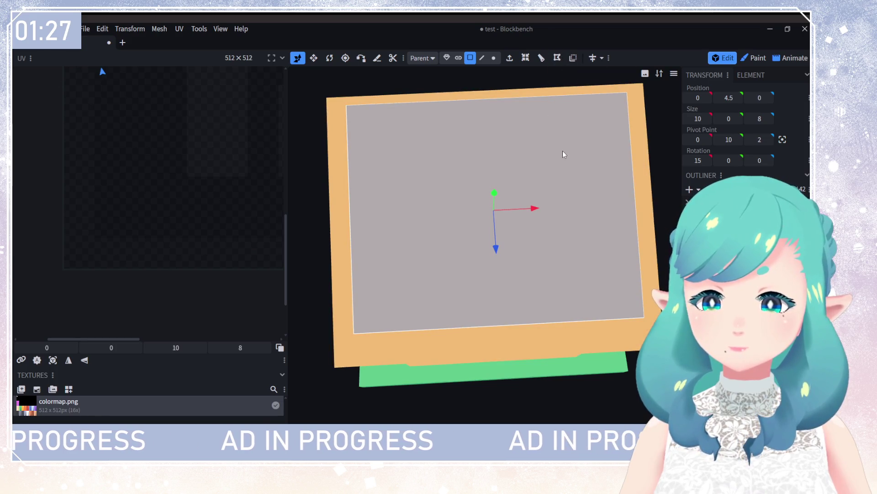
click(526, 57)
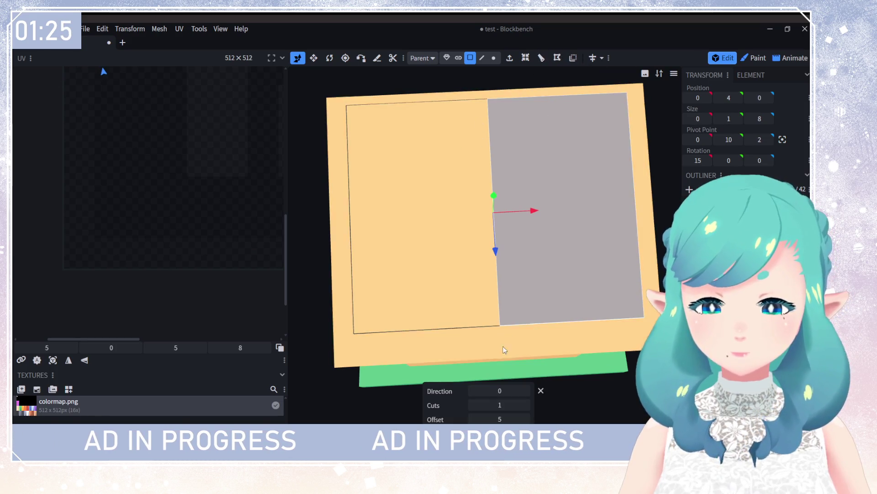
click(526, 404)
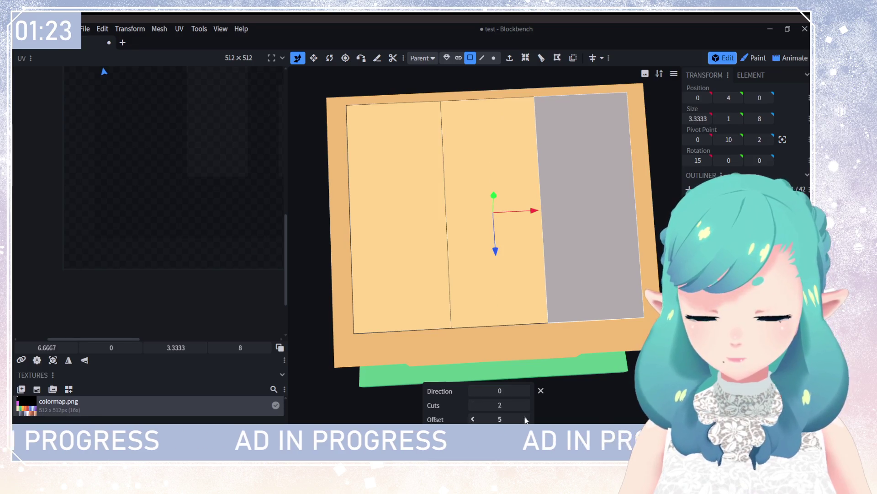
click(525, 409)
Step: Select the three roof strips and loop cut them crosswise with 2 cuts
click(489, 151)
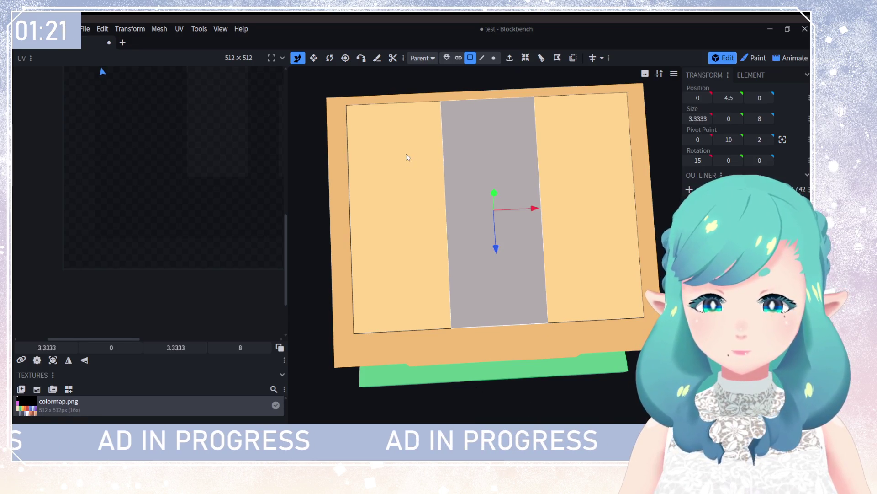
shift+click(408, 156)
shift+click(565, 143)
click(542, 59)
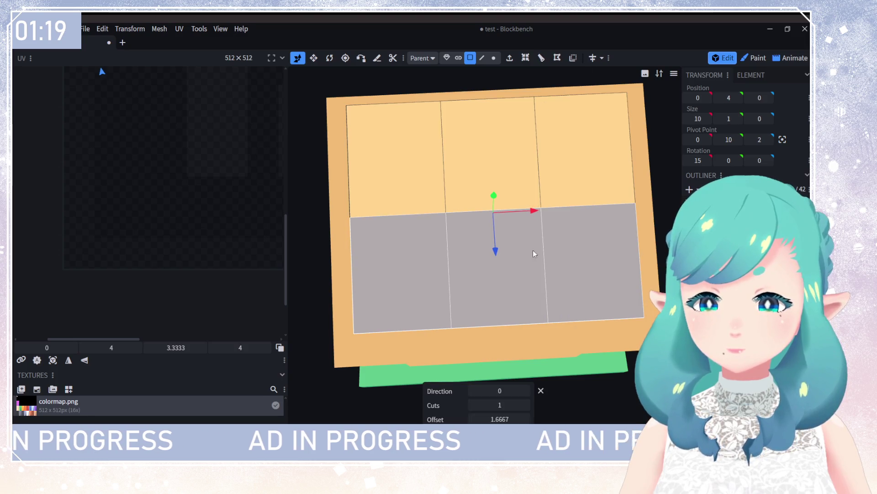
click(526, 405)
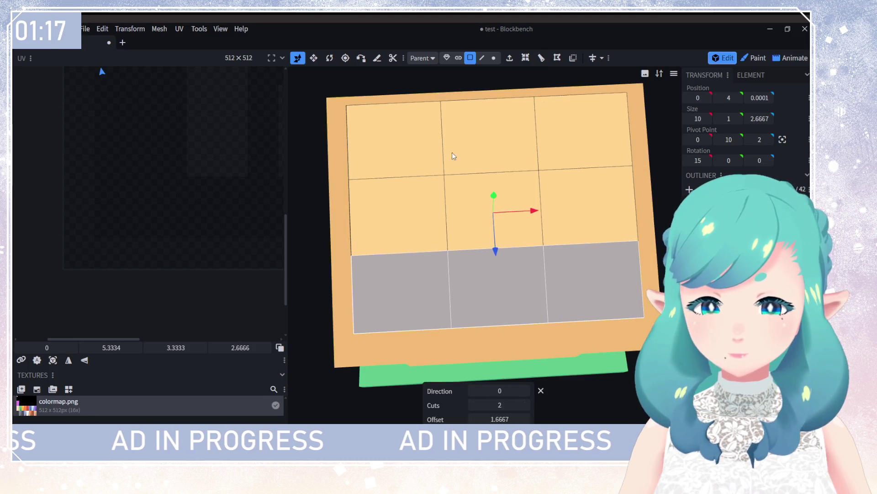
Step: Select all nine roof panels, apply an inset, then undo it
click(402, 137)
shift+click(489, 138)
shift+click(564, 137)
shift+click(589, 206)
shift+click(457, 207)
shift+click(397, 215)
shift+click(402, 293)
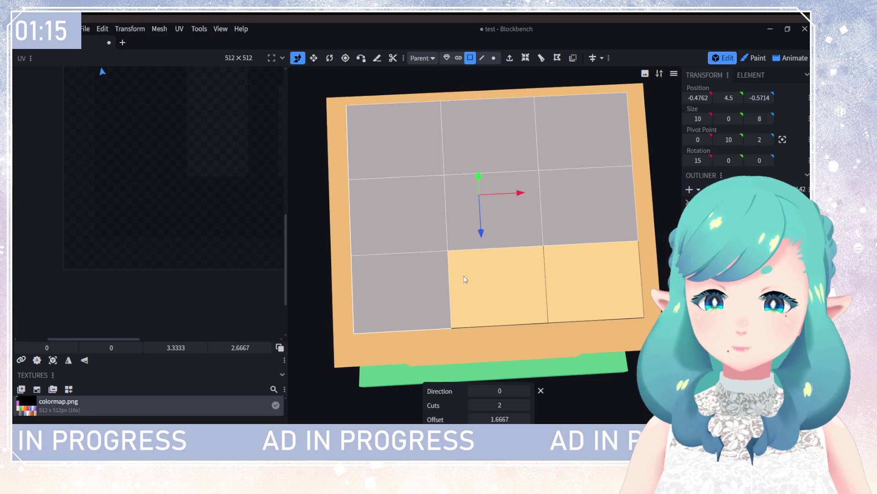
shift+click(475, 284)
shift+click(590, 279)
click(525, 58)
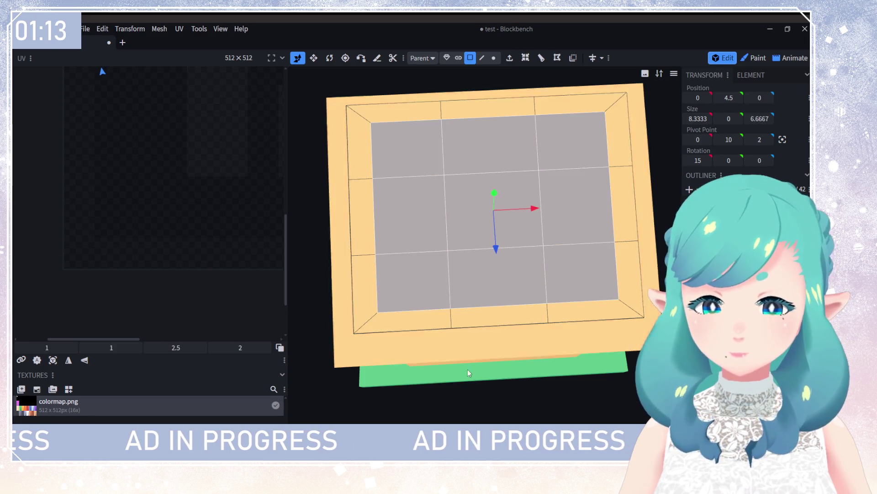
key(ctrl+z)
Step: Inset the top-left, top-middle and top-right roof panels, thinning the last border
click(404, 135)
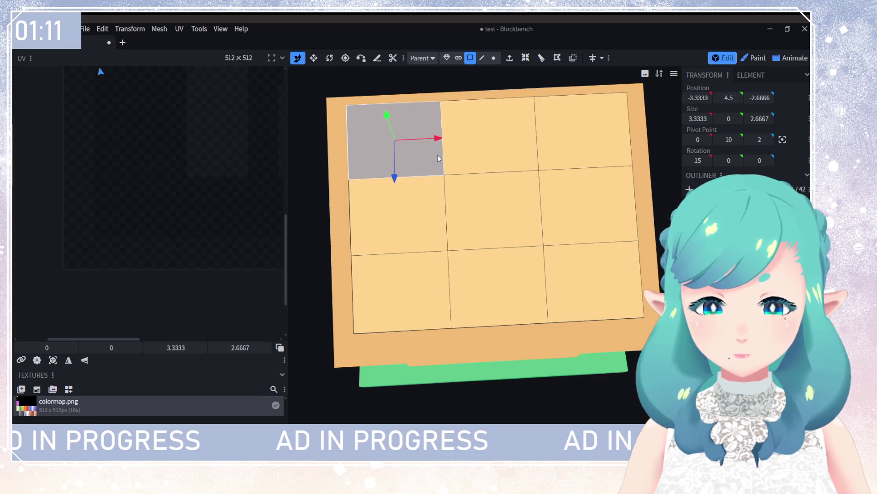
click(526, 57)
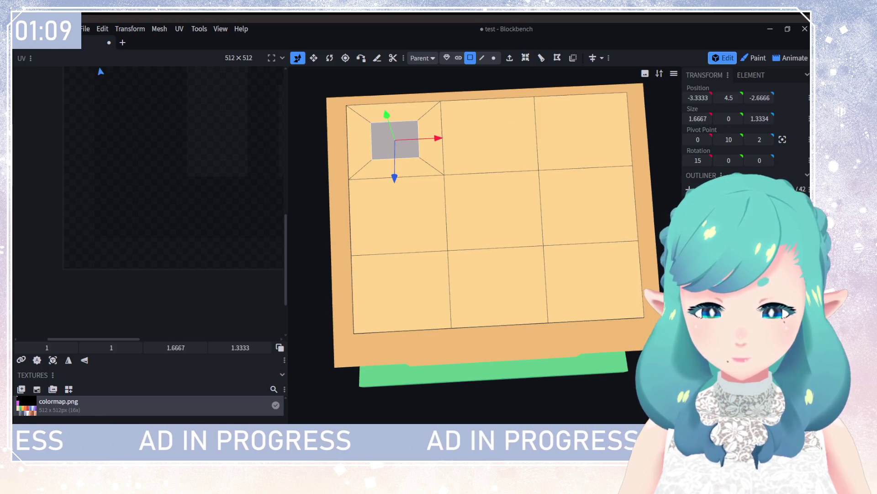
click(523, 145)
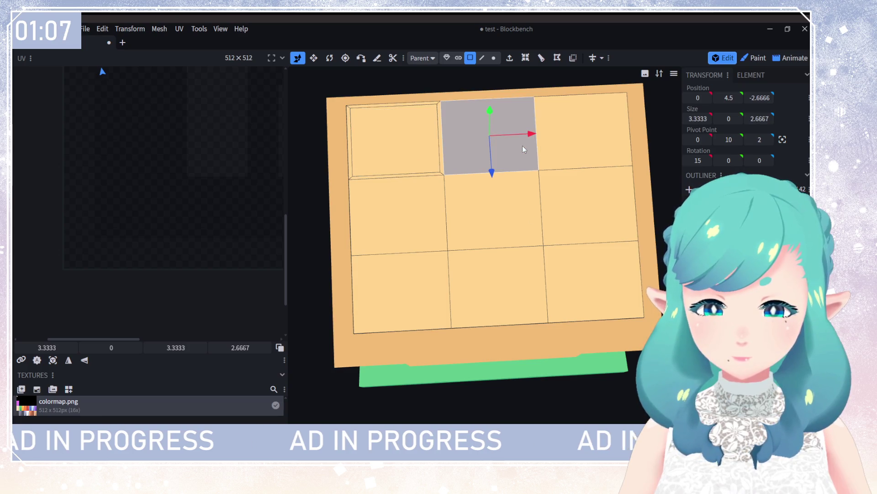
click(526, 58)
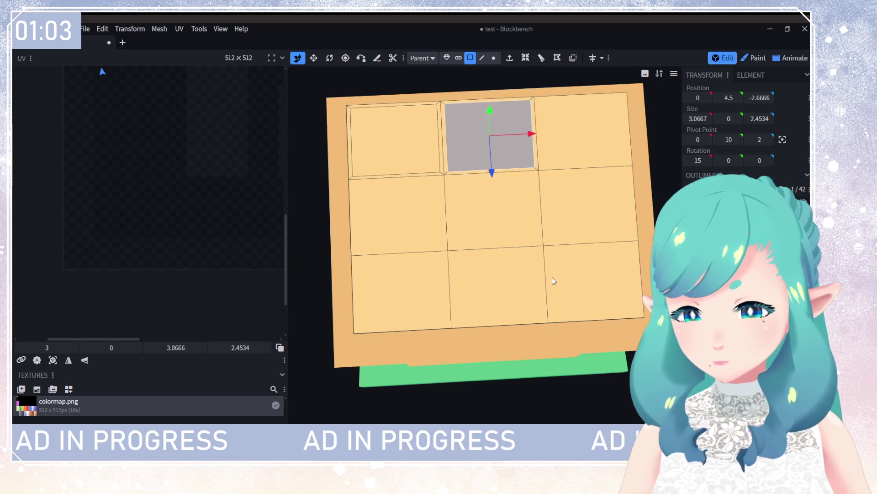
click(570, 141)
click(526, 61)
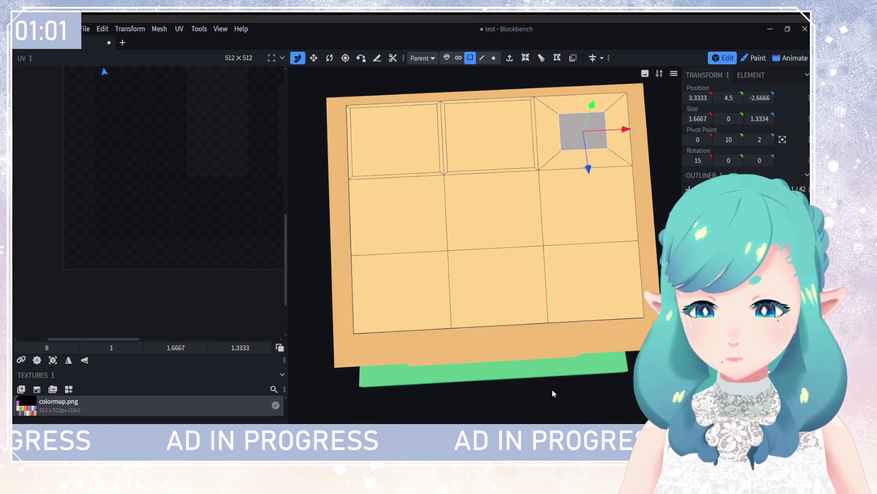
key(ctrl+z)
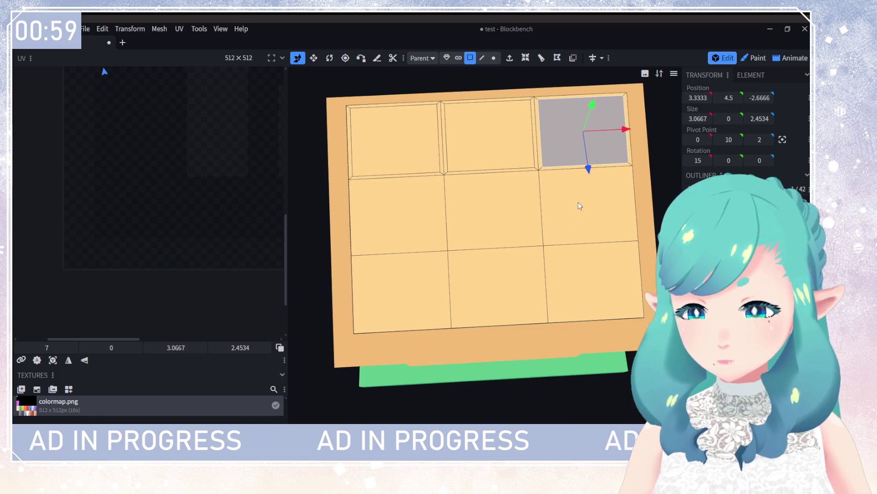
Step: Inset the middle-right, centre and middle-left roof panels with thinner borders
click(577, 202)
click(528, 61)
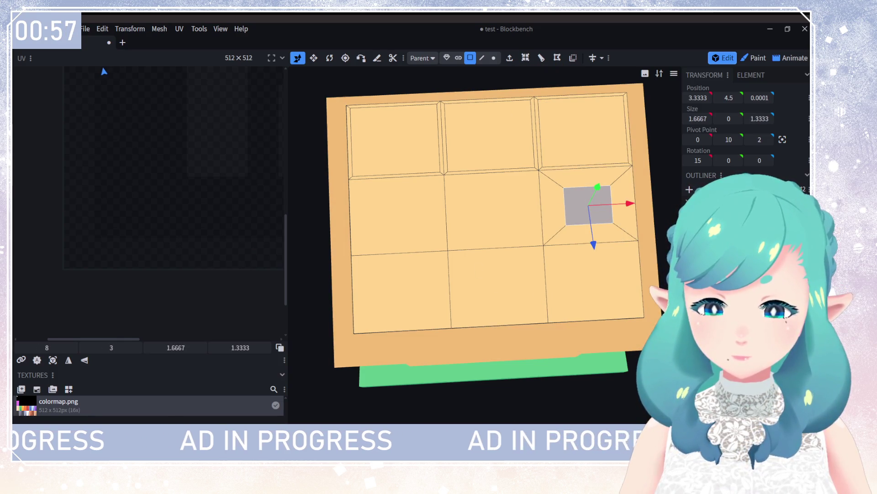
click(490, 225)
click(525, 57)
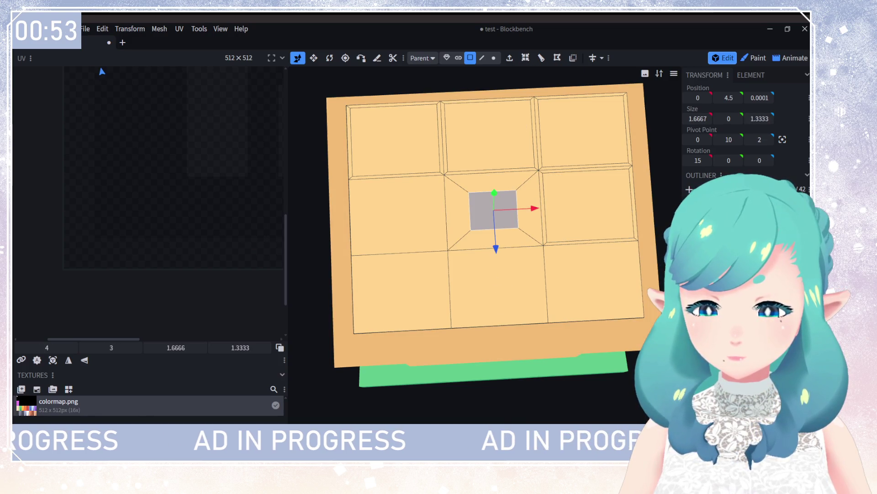
key(ctrl+z)
click(391, 192)
click(525, 57)
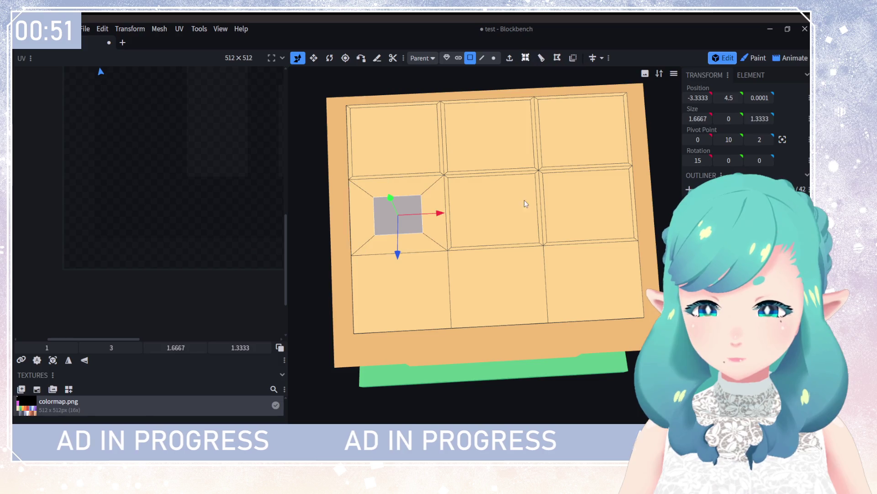
key(ctrl+z)
Step: Inset the bottom-left, bottom-middle and bottom-right roof panels with thin borders
click(399, 293)
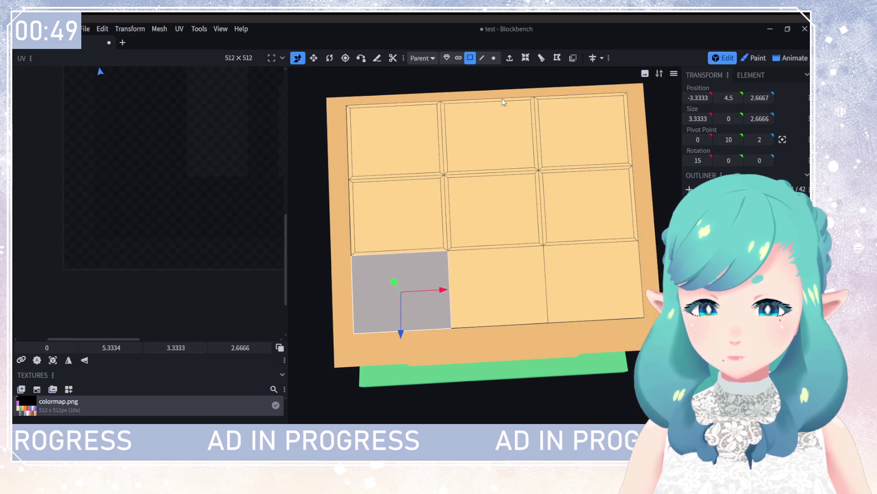
click(525, 58)
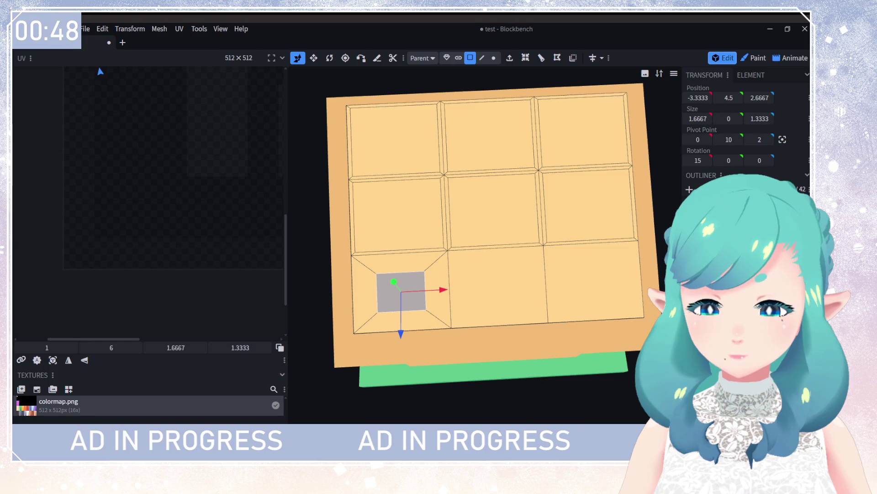
key(ctrl+z)
click(505, 317)
click(525, 57)
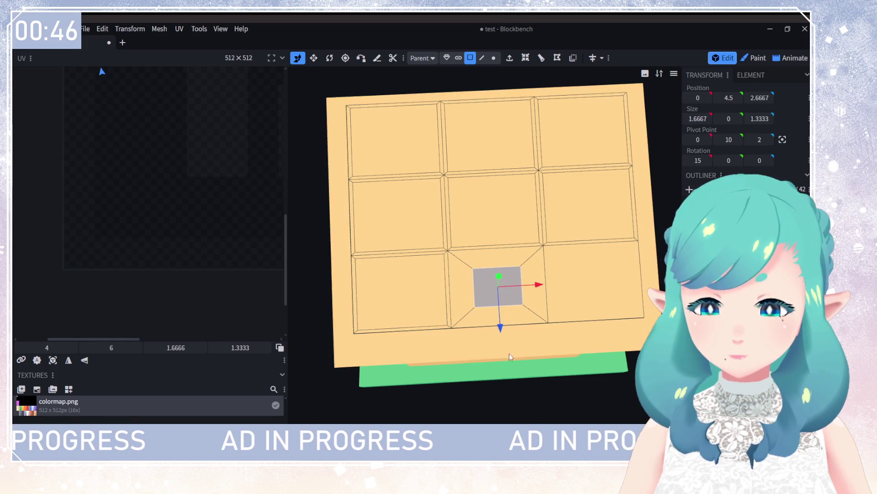
key(ctrl+z)
click(611, 296)
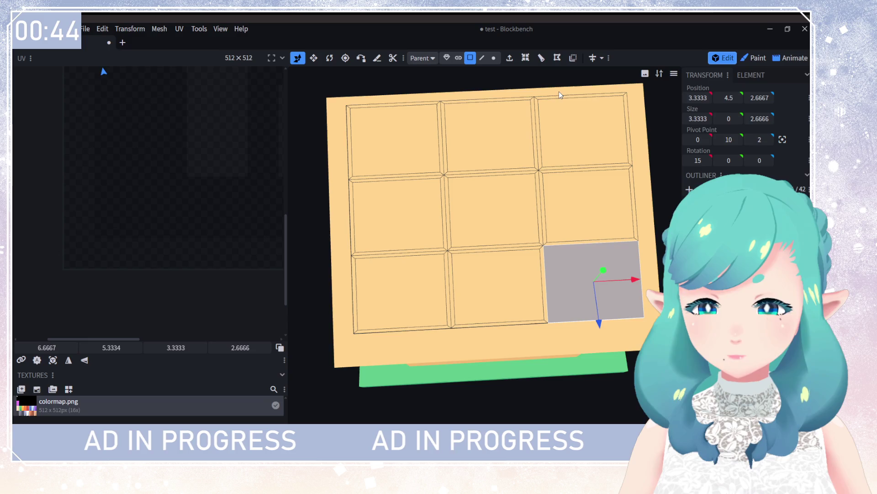
click(525, 58)
key(ctrl+z)
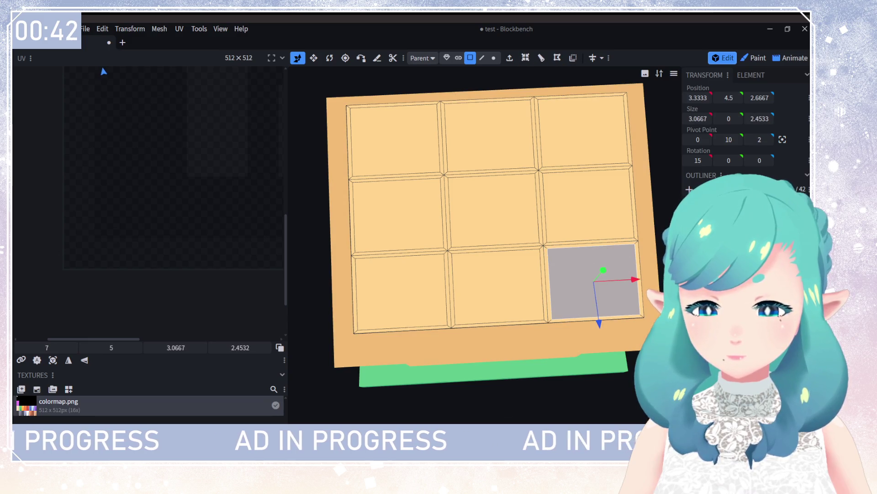
mouse_move(570, 382)
mouse_down()
mouse_move(440, 311)
mouse_move(495, 163)
mouse_up()
Step: Loop-cut the upper window face with 2 cuts into three vertical columns
click(494, 162)
scroll(557, 254, up, 3)
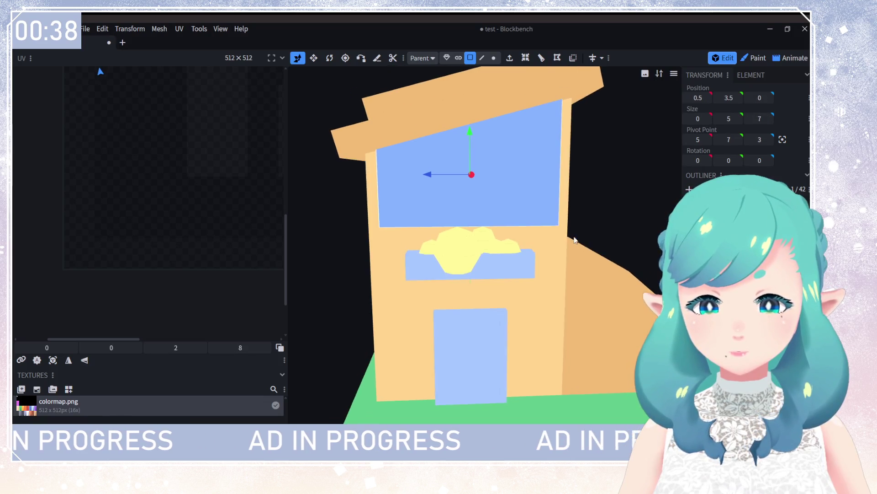
drag(557, 254, 514, 199)
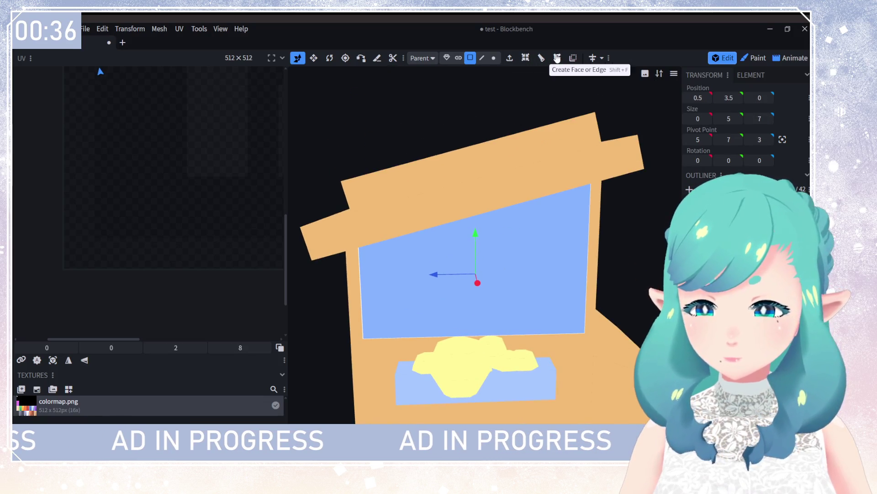
click(541, 58)
drag(522, 270, 510, 279)
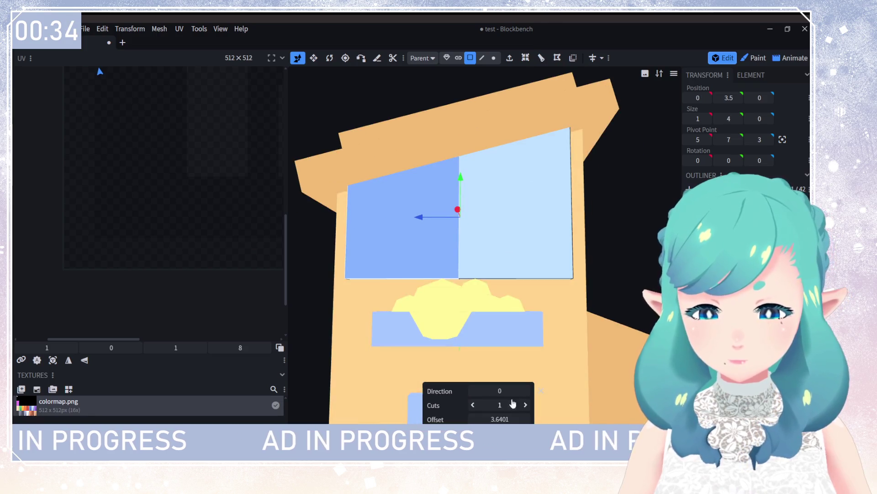
click(525, 405)
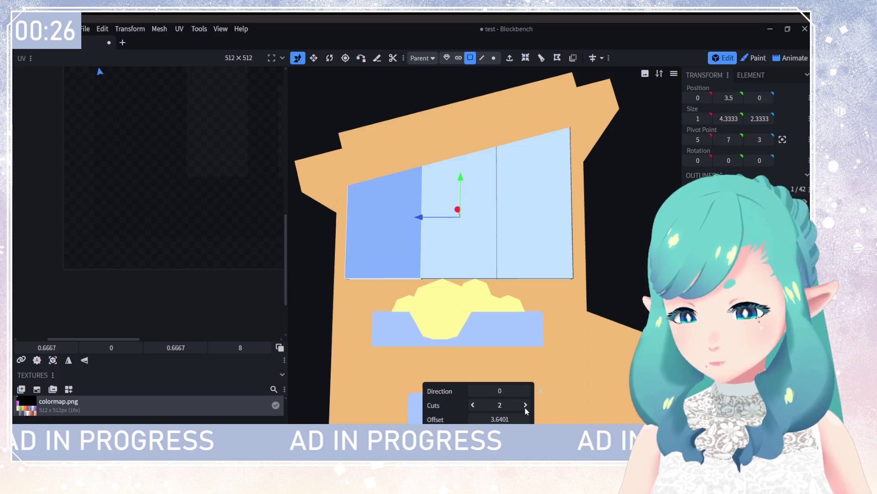
click(547, 256)
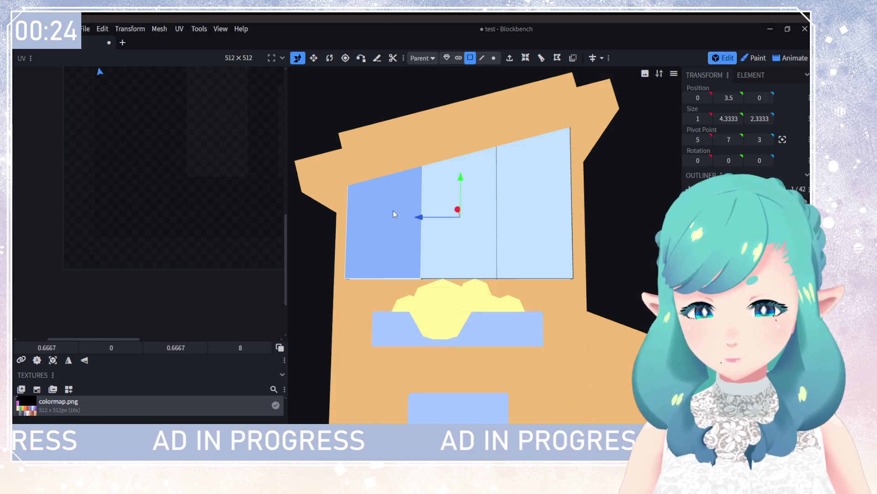
Step: Loop-cut the window faces again, cycling Direction until the cut runs horizontally across
click(557, 58)
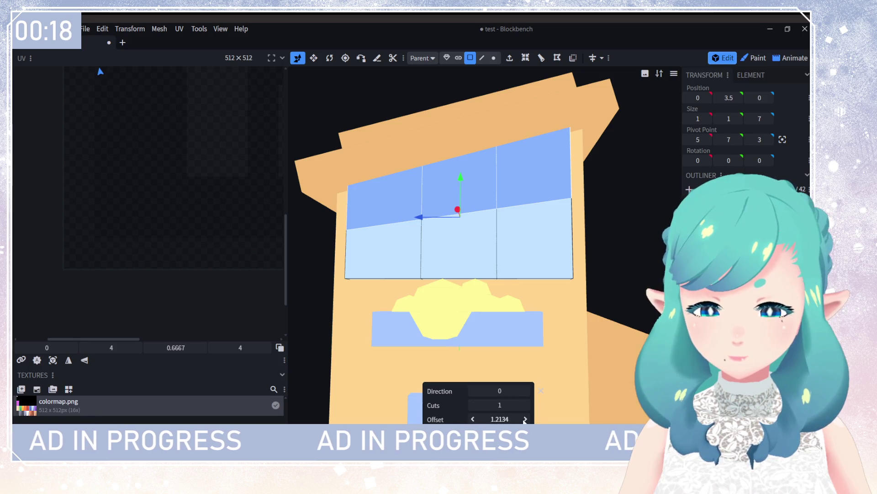
click(525, 391)
click(526, 391)
click(526, 391)
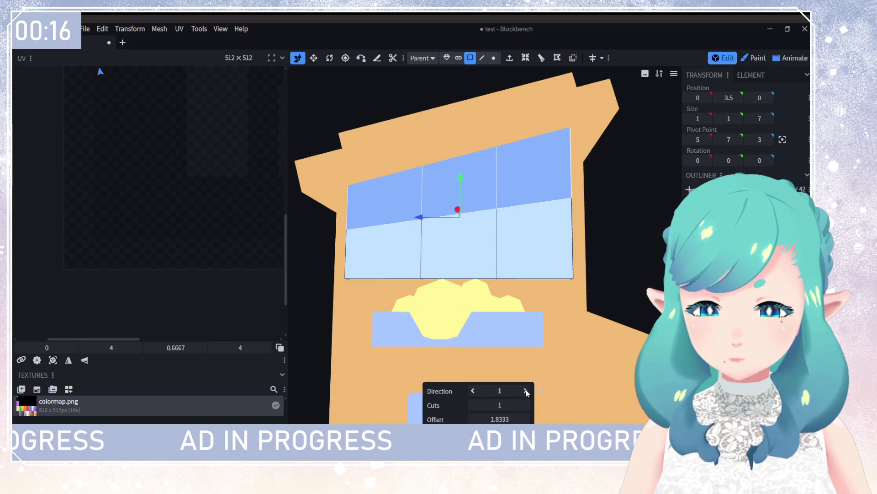
click(525, 391)
click(526, 390)
click(525, 390)
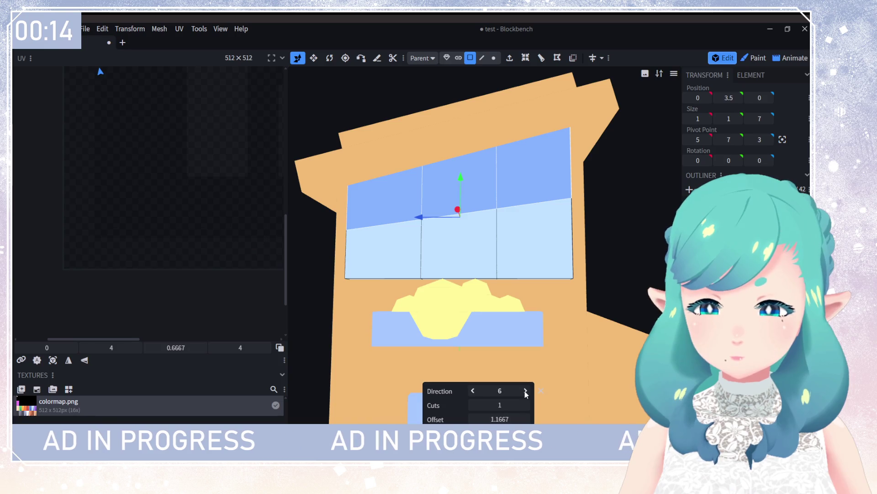
click(526, 391)
click(474, 390)
click(474, 390)
click(473, 391)
click(473, 391)
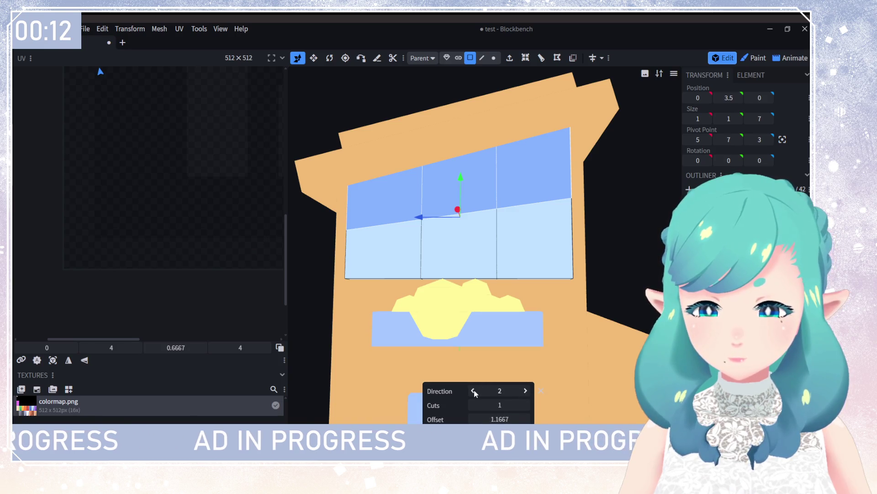
click(474, 390)
click(473, 390)
click(474, 391)
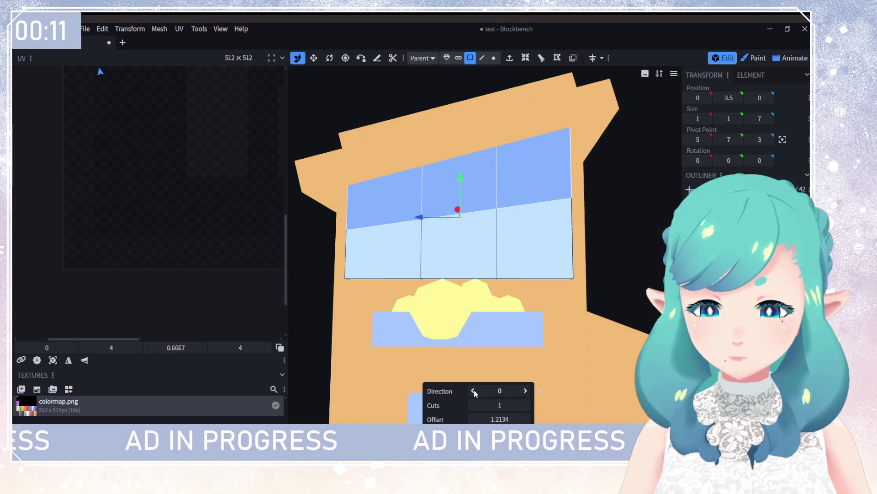
click(526, 391)
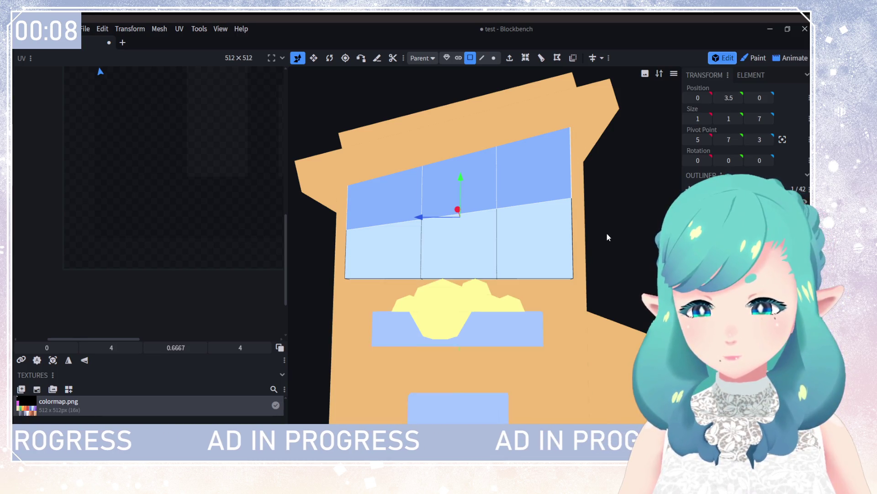
click(542, 217)
Step: Inset the lower-right, lower-middle and lower-left window panes with thin borders
scroll(542, 290, down, 5)
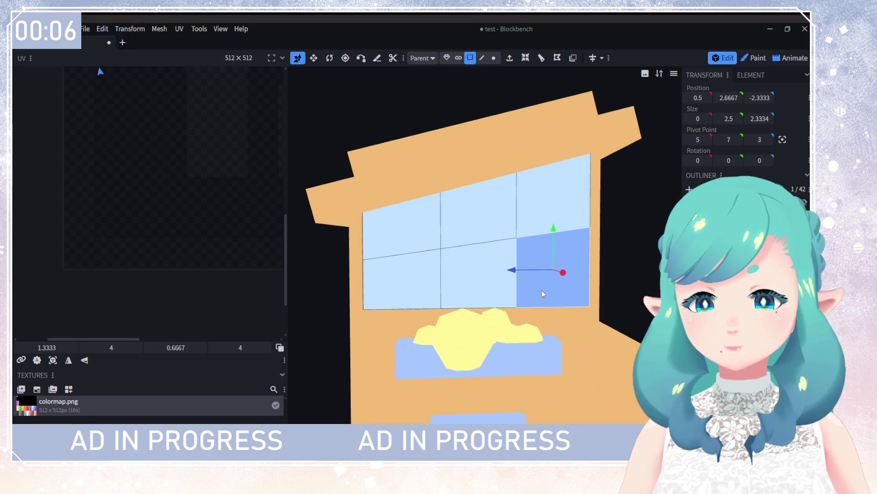
scroll(544, 283, up, 4)
scroll(495, 233, up, 2)
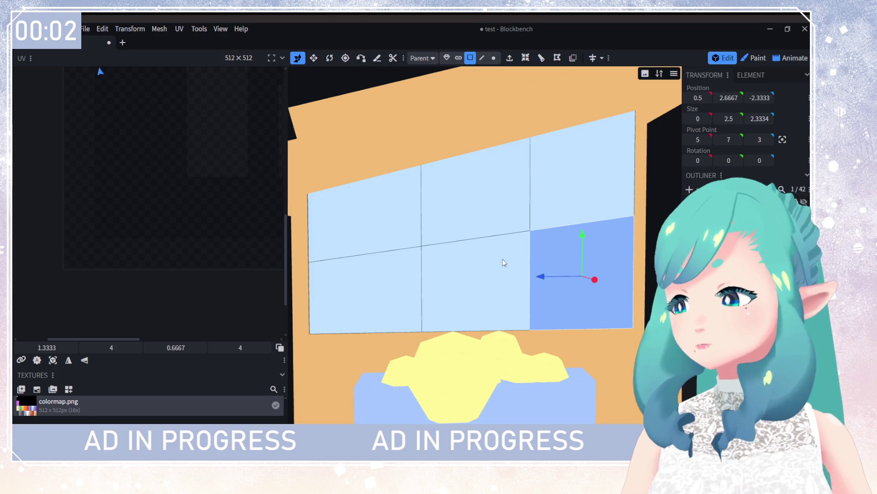
click(525, 63)
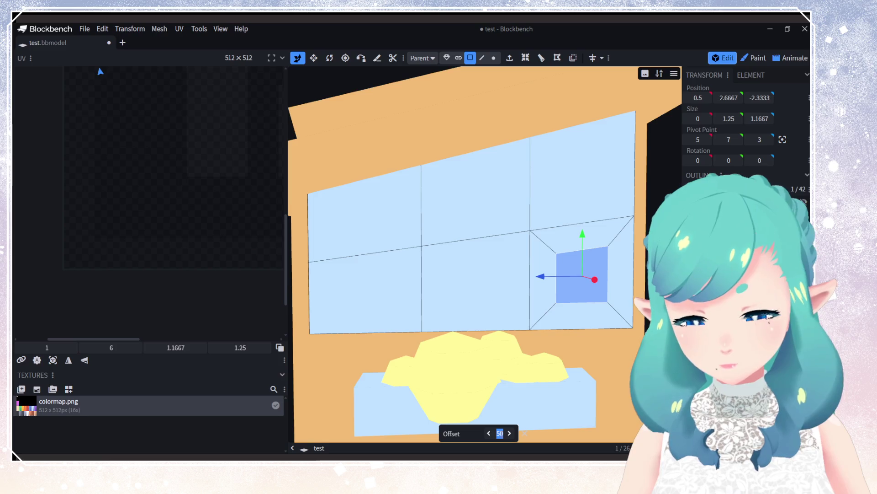
click(460, 286)
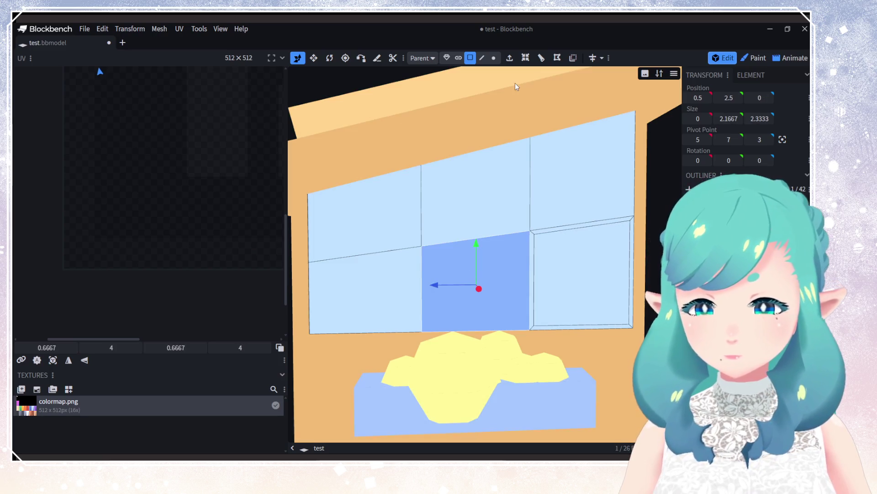
click(526, 58)
drag(495, 433, 476, 433)
click(378, 327)
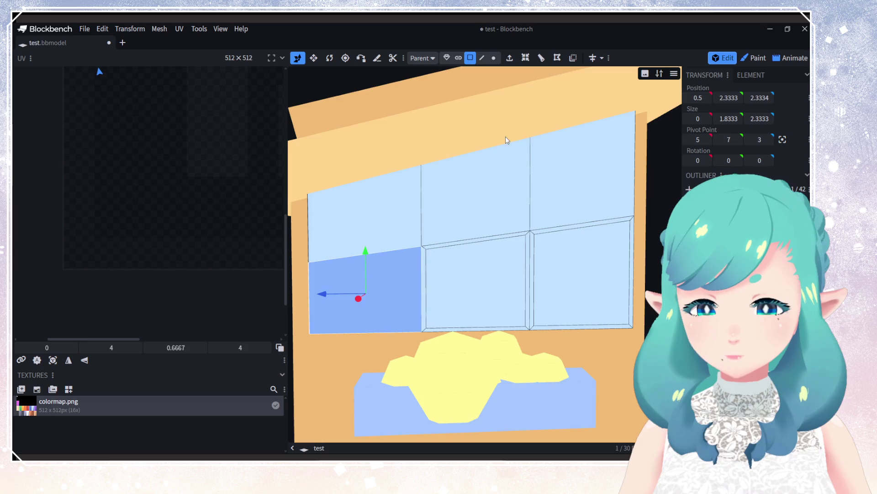
click(525, 58)
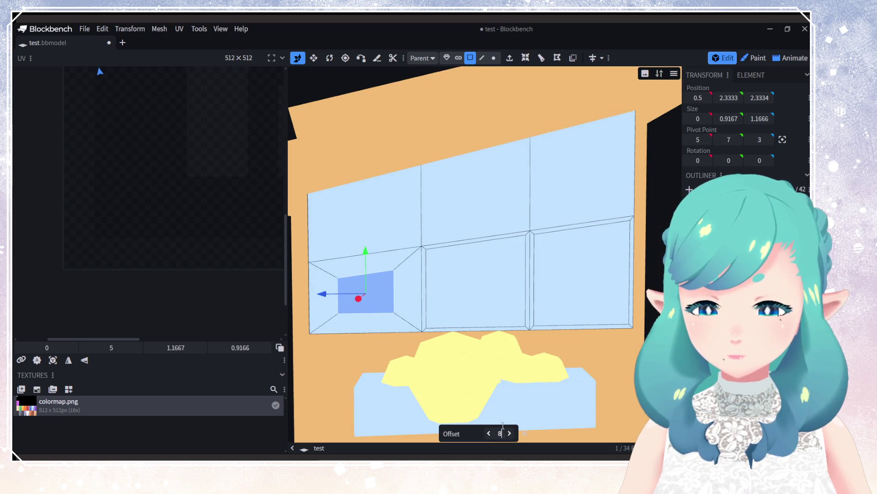
key(Return)
Step: Inset the upper-right, upper-middle and upper-left window panes with thin borders
click(568, 201)
click(527, 59)
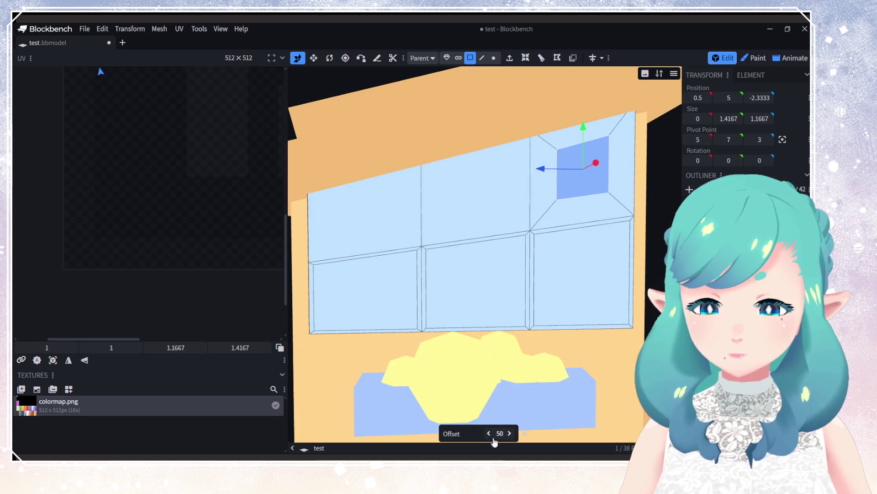
key(ctrl+z)
click(472, 217)
click(526, 60)
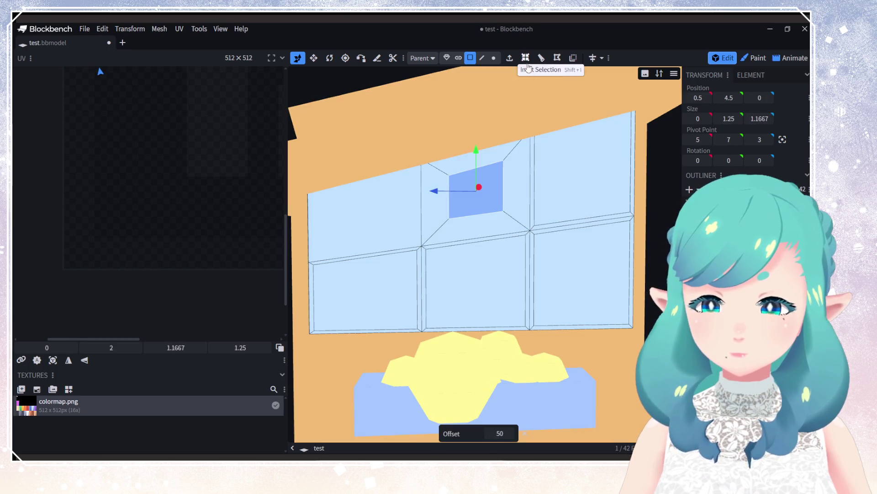
click(509, 434)
key(ctrl+z)
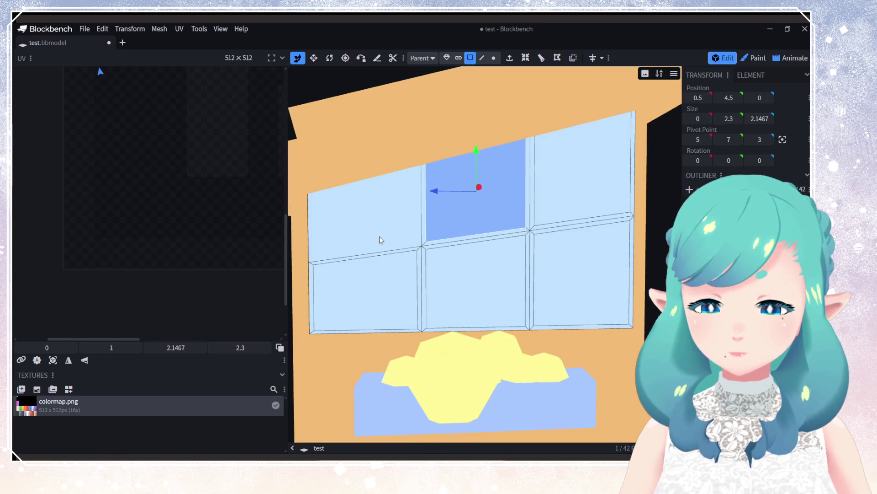
click(381, 239)
click(526, 58)
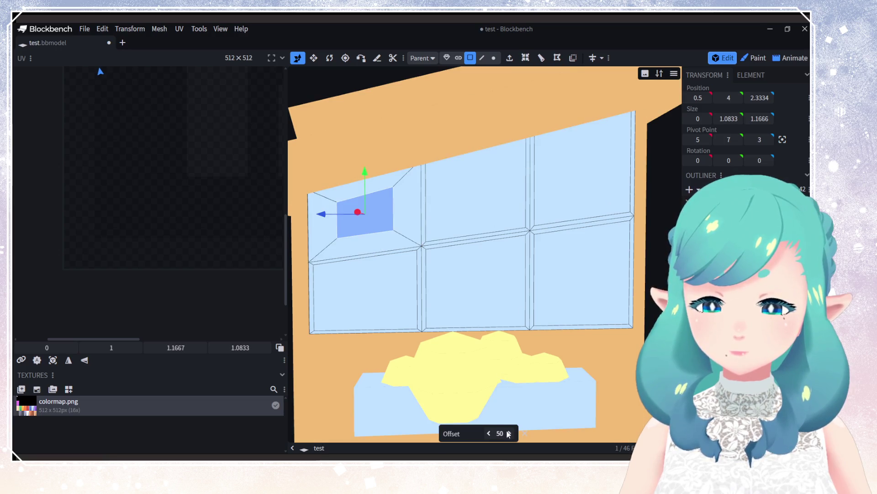
scroll(500, 432, down, 3)
scroll(514, 423, down, 5)
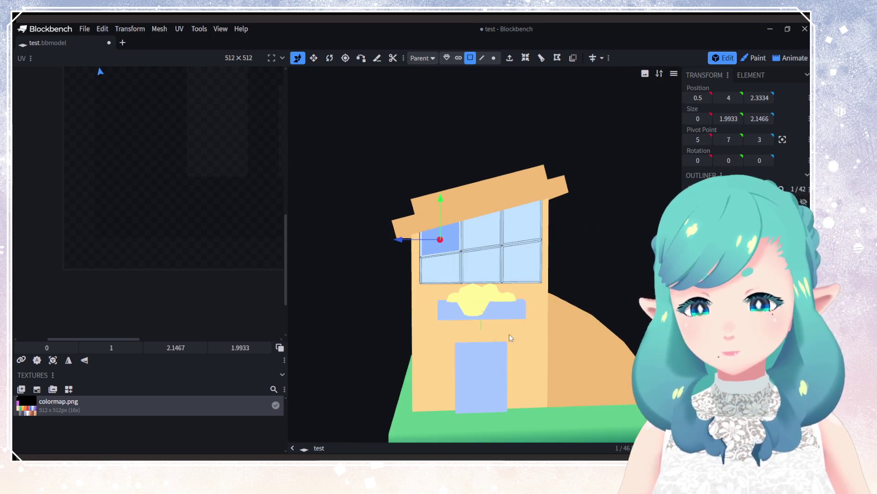
Step: Select the four stacked back-section faces and loop-cut them with 2 cuts into three columns
drag(528, 360, 427, 368)
click(495, 389)
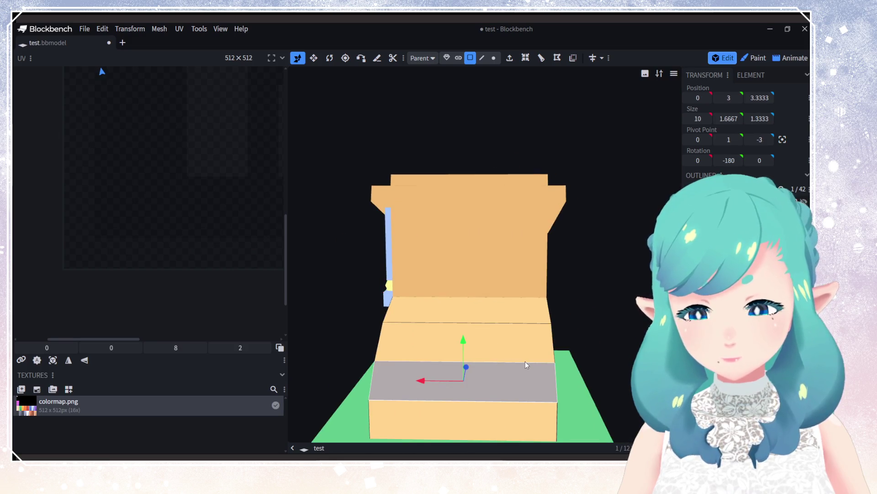
mouse_move(525, 361)
mouse_down()
mouse_move(515, 394)
mouse_move(542, 369)
mouse_move(505, 435)
mouse_move(440, 398)
mouse_move(550, 375)
mouse_move(555, 347)
mouse_move(555, 365)
mouse_move(540, 333)
mouse_move(577, 372)
mouse_move(483, 298)
mouse_move(543, 364)
mouse_up()
scroll(538, 331, up, 2)
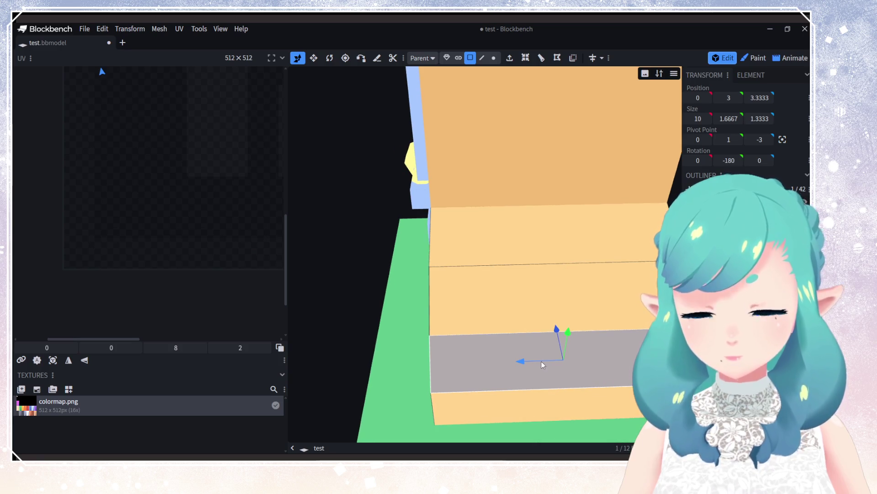
mouse_move(420, 259)
ctrl+mouse_down()
mouse_move(470, 297)
mouse_move(501, 402)
mouse_move(419, 361)
mouse_move(425, 338)
ctrl+mouse_up()
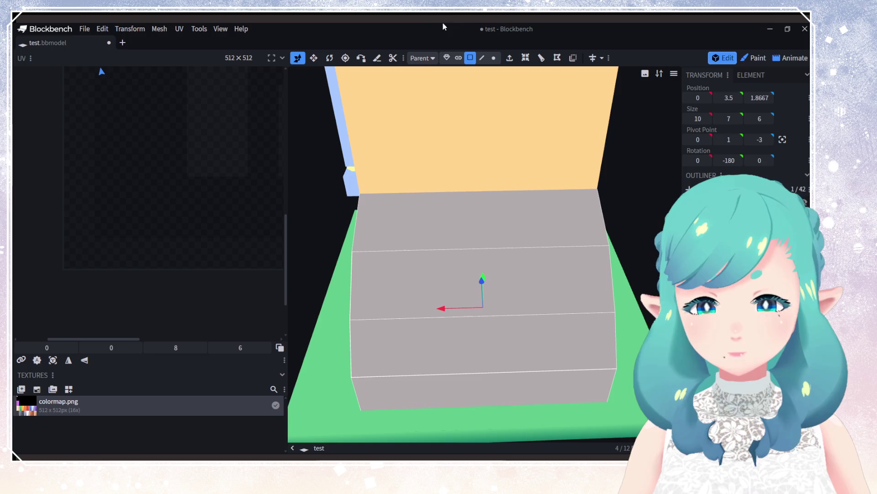
click(543, 60)
click(525, 405)
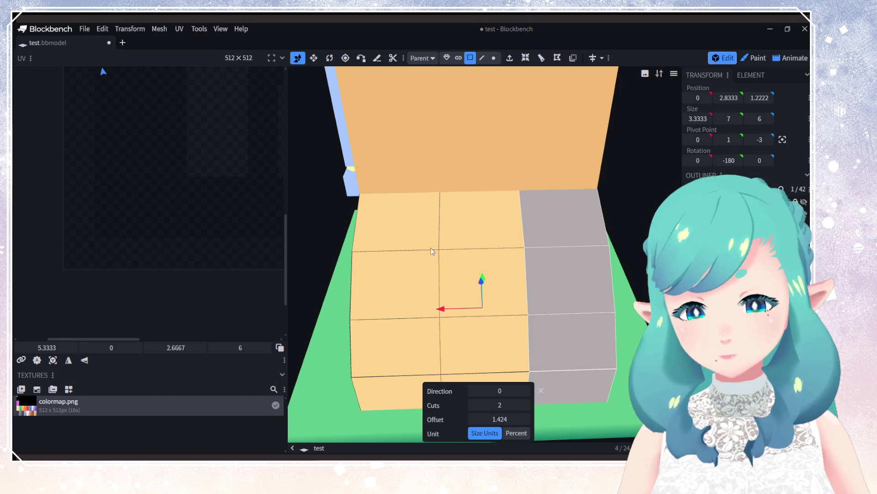
click(421, 235)
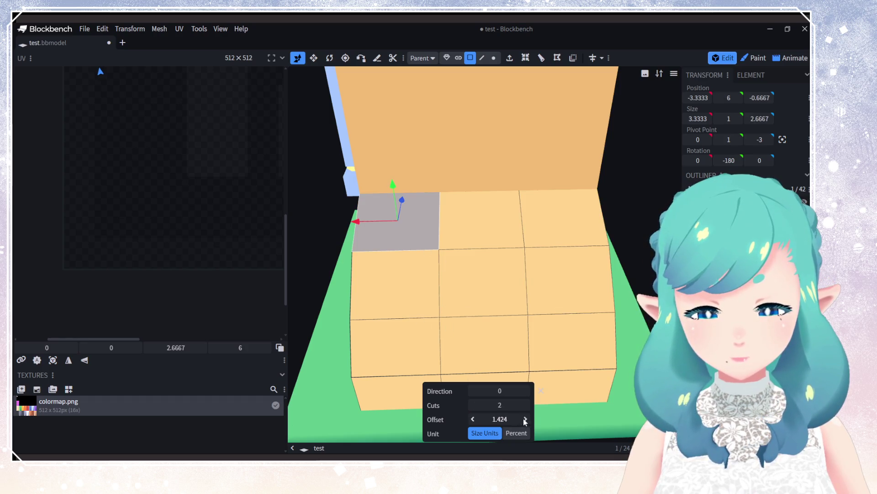
key(Return)
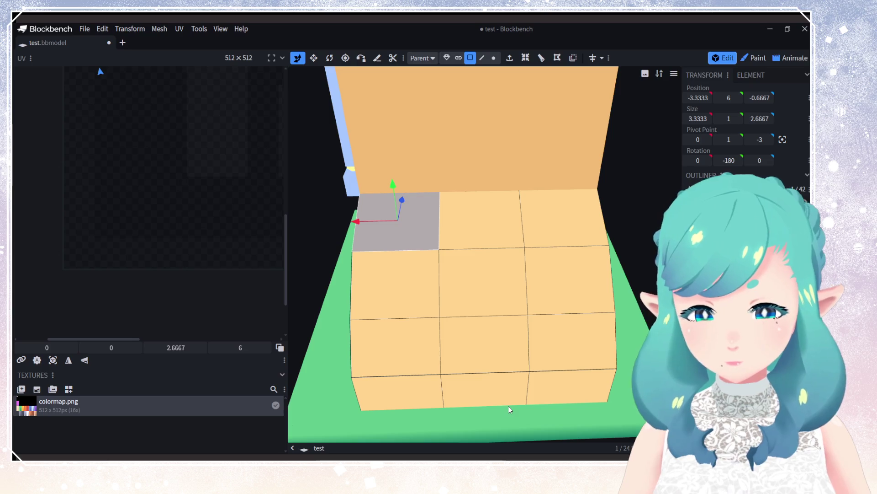
drag(437, 271, 525, 267)
Step: Select both triangular side faces of the sloped wing and try joining them
click(515, 259)
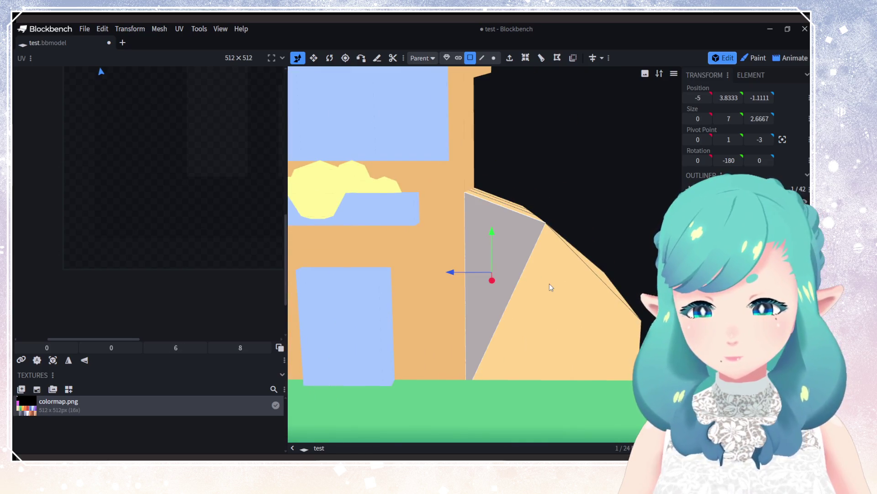
shift+click(549, 284)
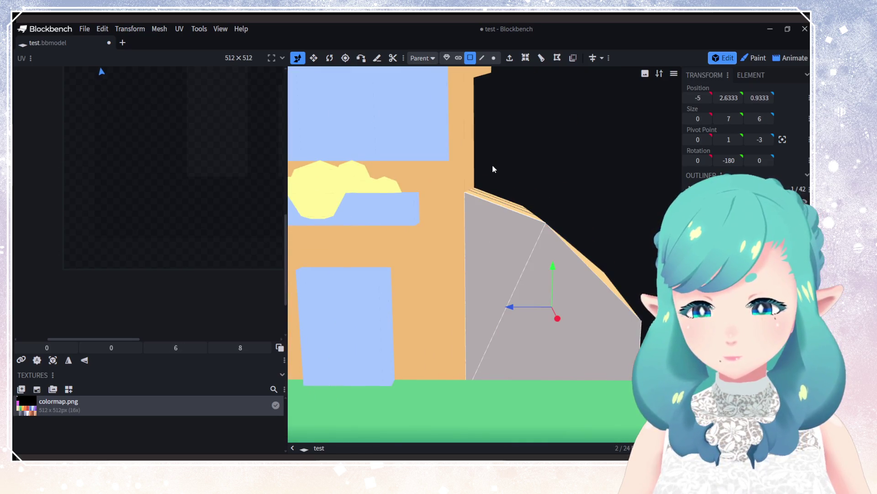
click(558, 61)
click(536, 233)
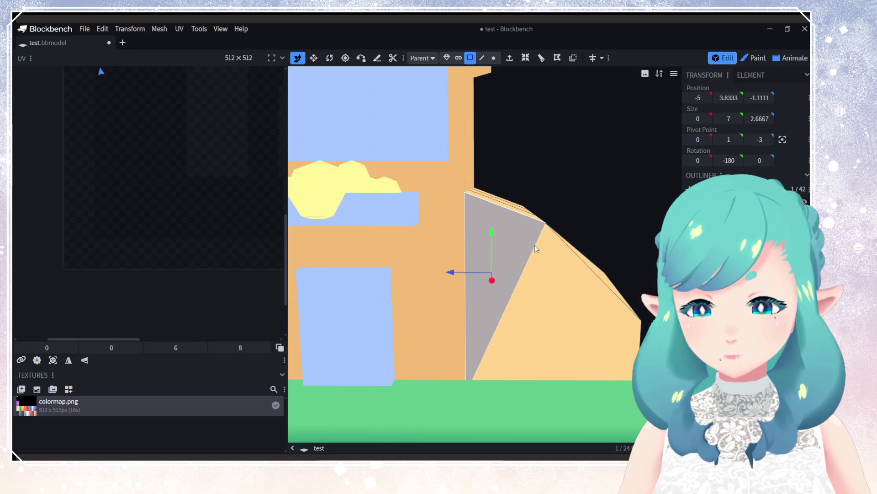
click(536, 248)
click(534, 249)
right_click(533, 249)
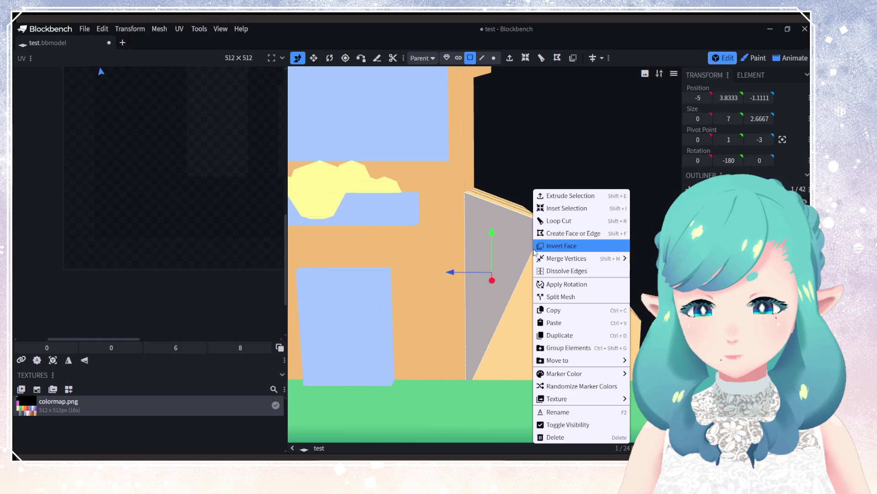
Step: Switch to edge selection and remove the diagonal edge on the side wall
click(482, 58)
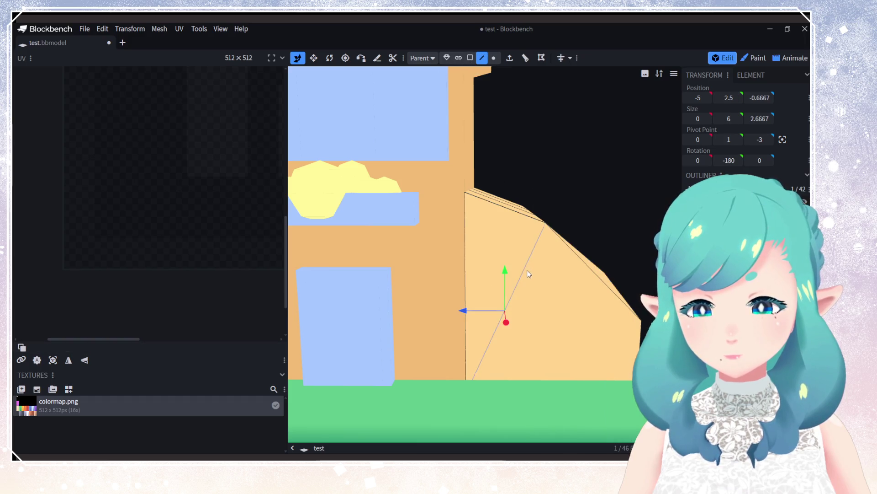
right_click(525, 270)
click(552, 273)
mouse_move(553, 273)
mouse_down()
mouse_move(506, 271)
mouse_move(526, 265)
mouse_up()
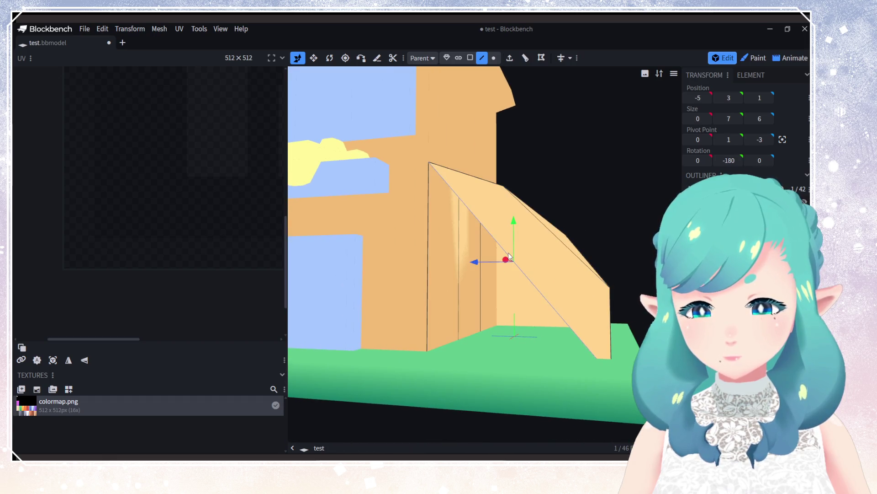
right_click(508, 252)
click(526, 269)
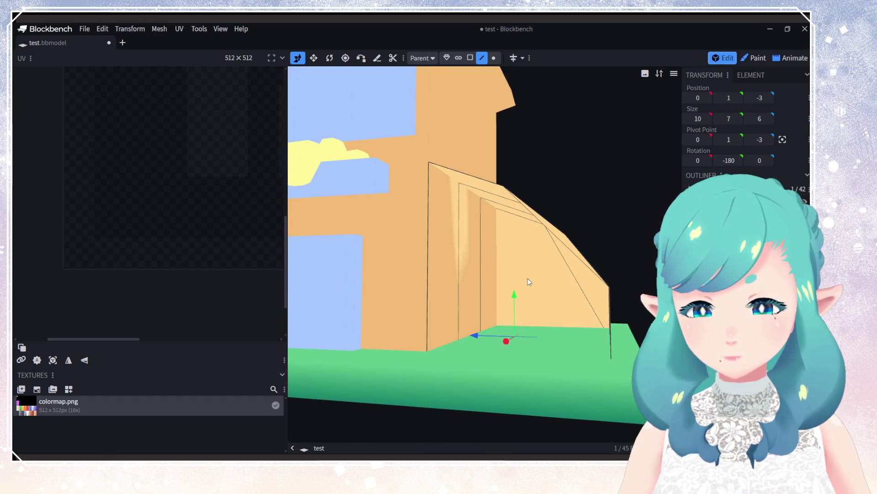
Step: Select the slope's vertical and slanted roof edges and apply a mesh action from the context menu
mouse_move(528, 278)
mouse_down()
mouse_move(546, 273)
mouse_move(503, 308)
mouse_up()
click(457, 297)
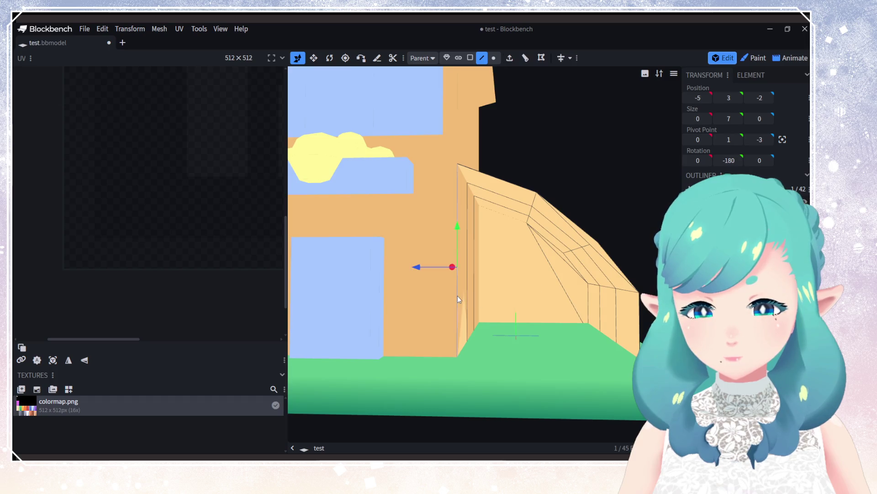
shift+click(492, 176)
mouse_move(555, 206)
mouse_down()
mouse_move(575, 267)
mouse_move(557, 272)
mouse_up()
scroll(544, 279, up, 5)
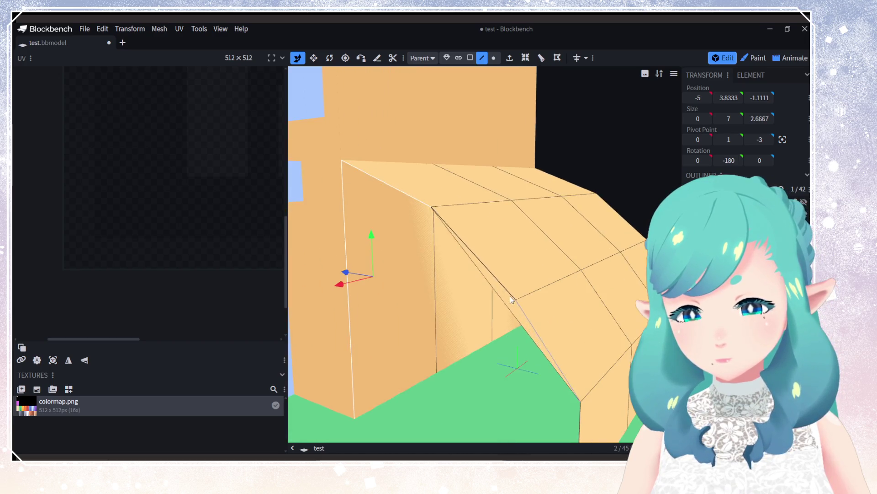
click(495, 288)
right_click(495, 287)
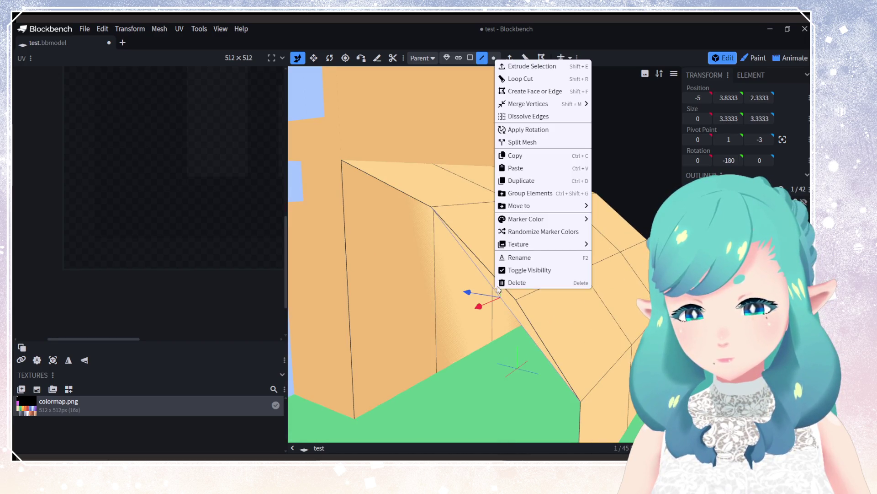
click(524, 128)
Step: Select the open roof side's border edges and create a face to close it
mouse_move(524, 155)
mouse_down()
mouse_move(535, 270)
mouse_move(530, 183)
mouse_up()
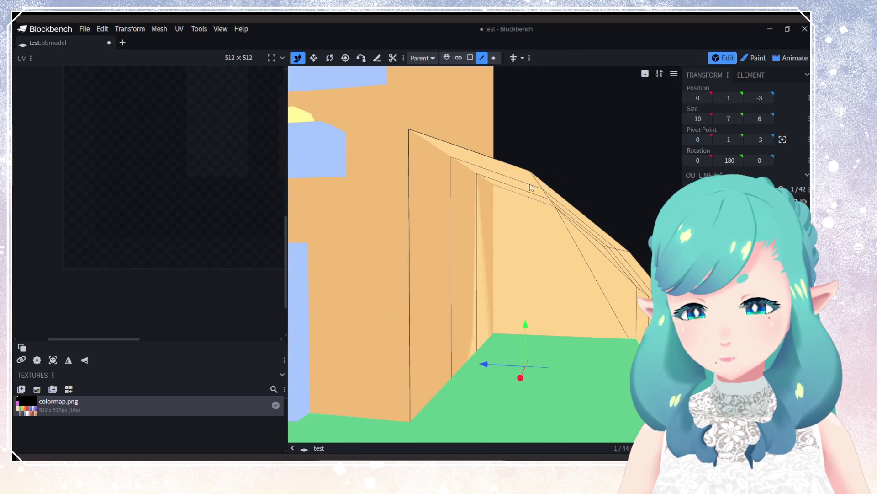
shift+click(560, 197)
shift+click(627, 286)
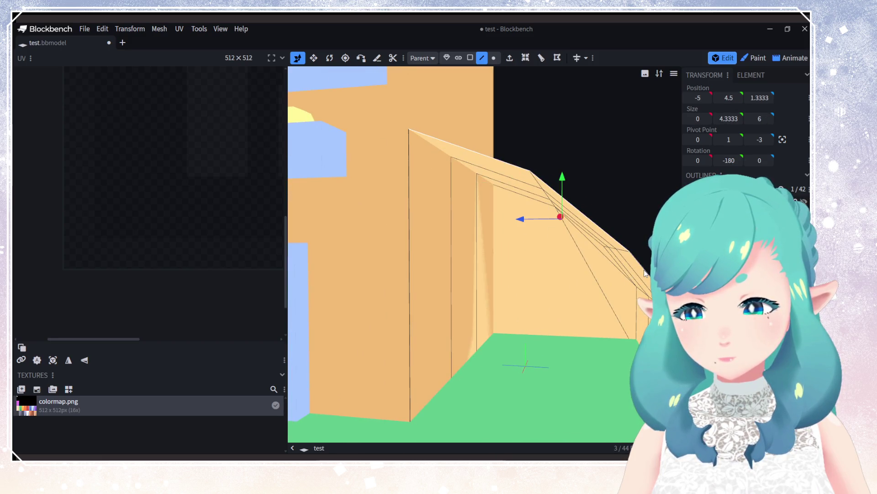
drag(627, 285, 624, 300)
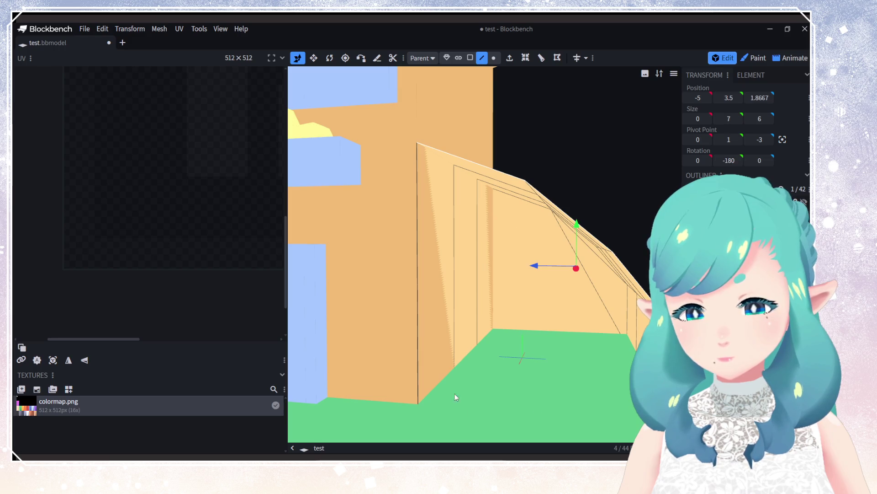
shift+click(416, 379)
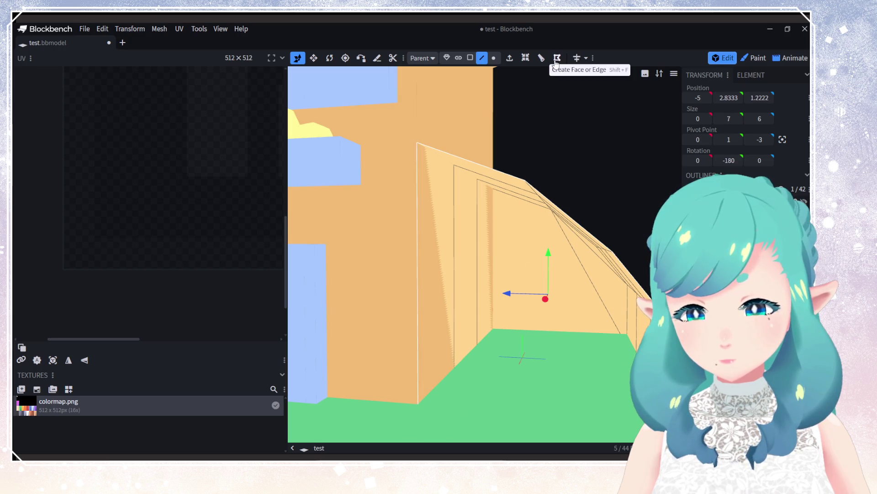
click(557, 63)
scroll(563, 293, up, 3)
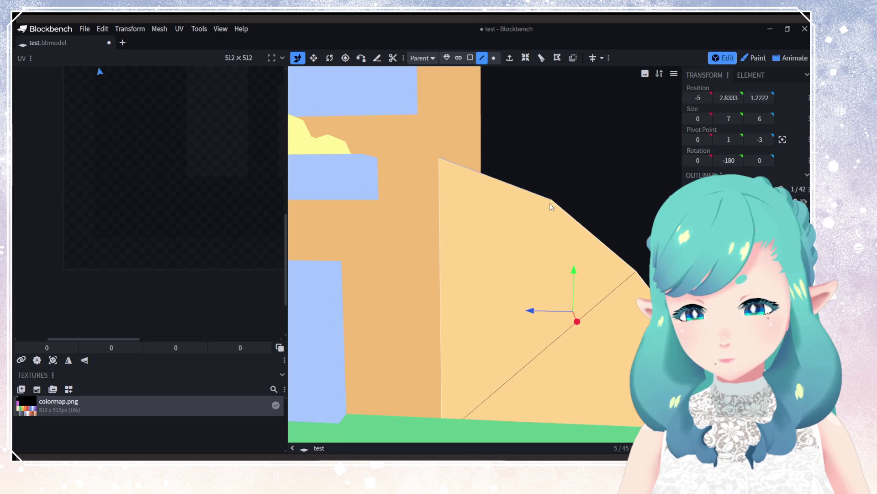
click(607, 301)
mouse_move(603, 300)
mouse_down()
mouse_move(588, 313)
mouse_move(401, 313)
mouse_move(579, 315)
mouse_up()
scroll(578, 312, down, 6)
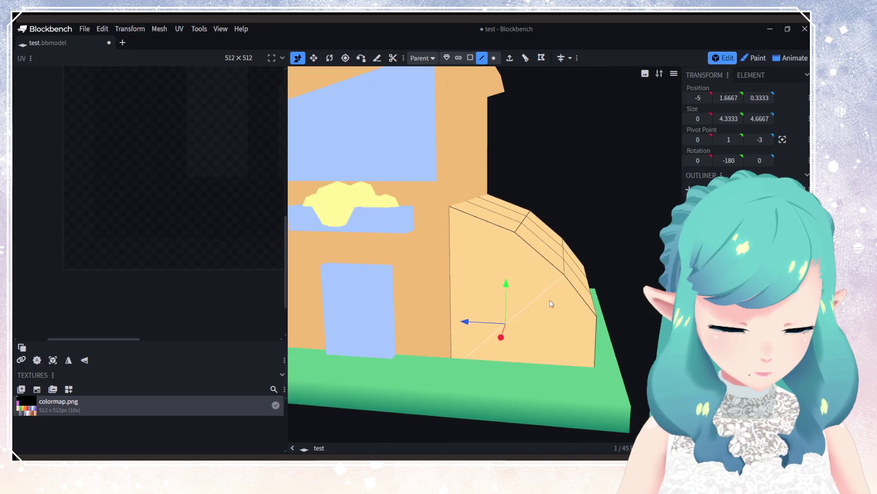
mouse_move(553, 306)
mouse_down()
mouse_move(434, 316)
mouse_move(469, 317)
mouse_up()
scroll(471, 274, up, 5)
Step: In face mode on the back wall, inset the three left-column tiles at offset 8
click(468, 286)
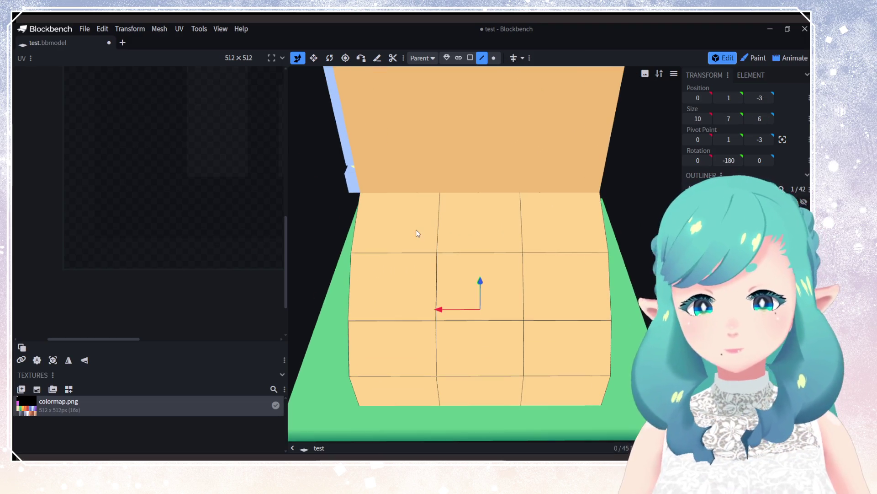
click(470, 57)
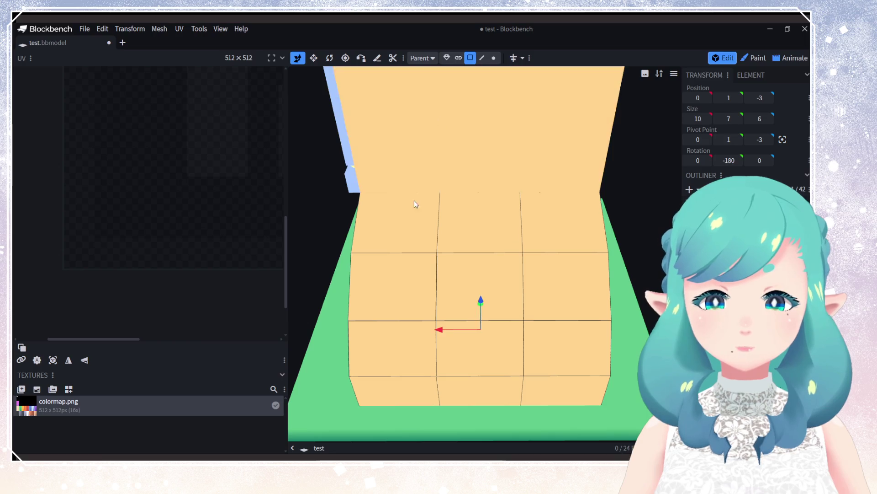
click(396, 251)
click(526, 57)
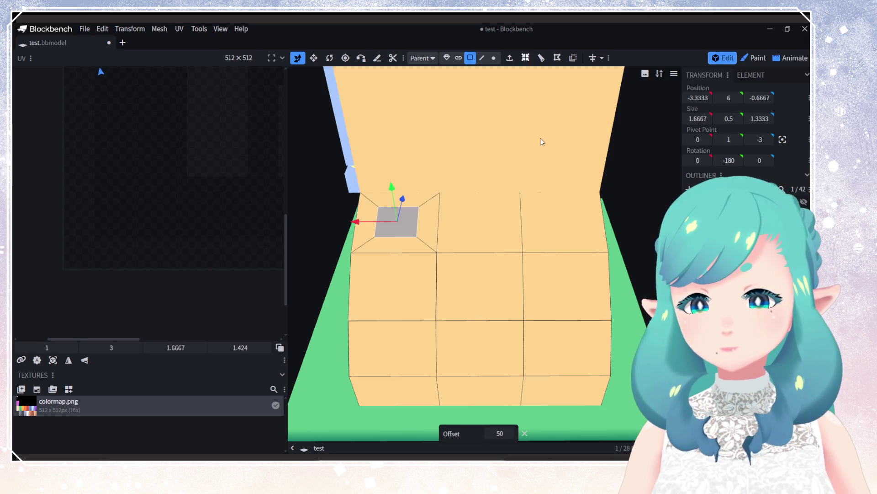
key(ctrl+z)
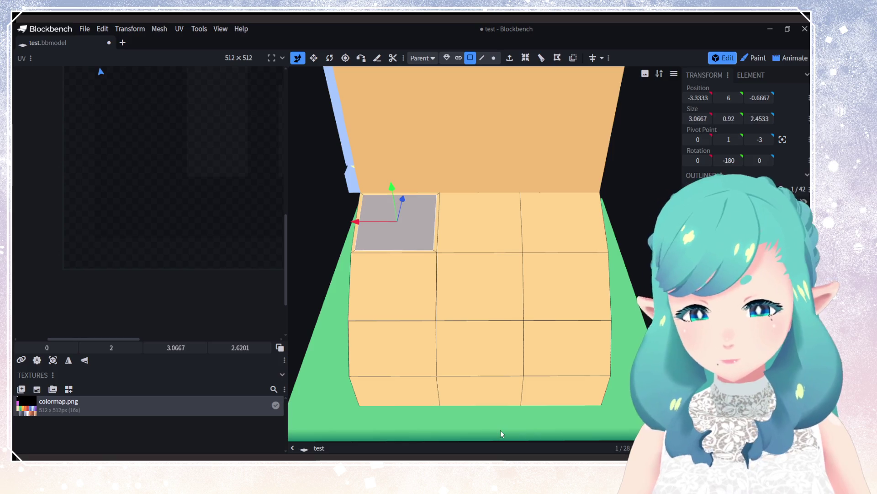
click(405, 282)
click(526, 58)
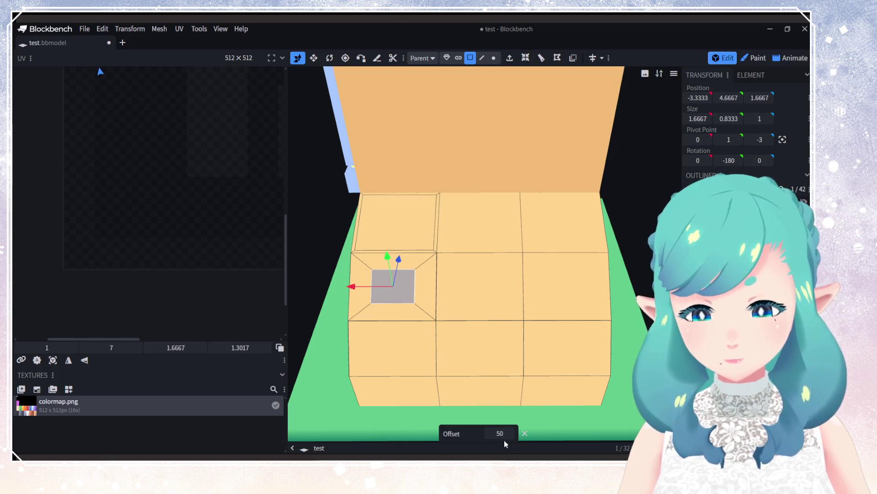
key(ctrl+z)
click(397, 348)
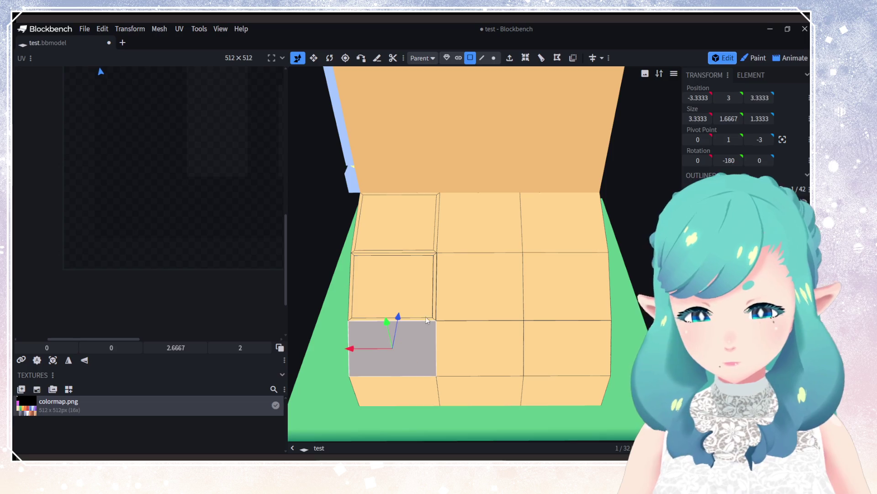
click(526, 63)
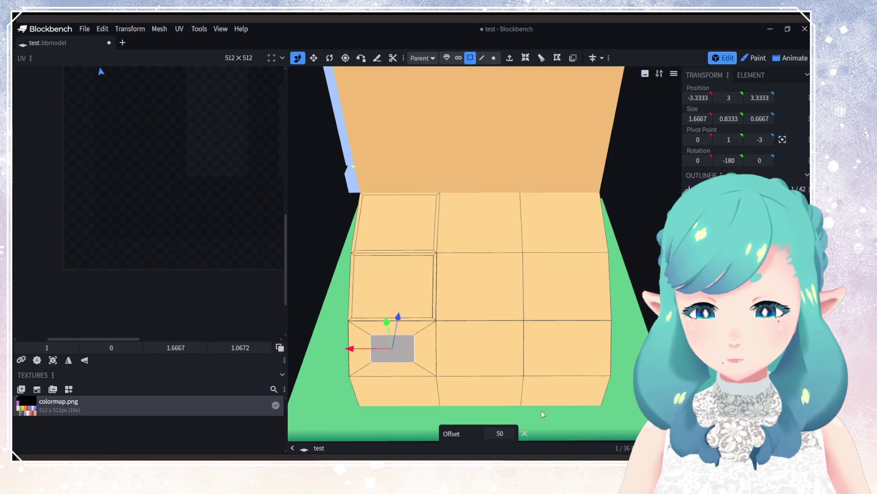
key(Return)
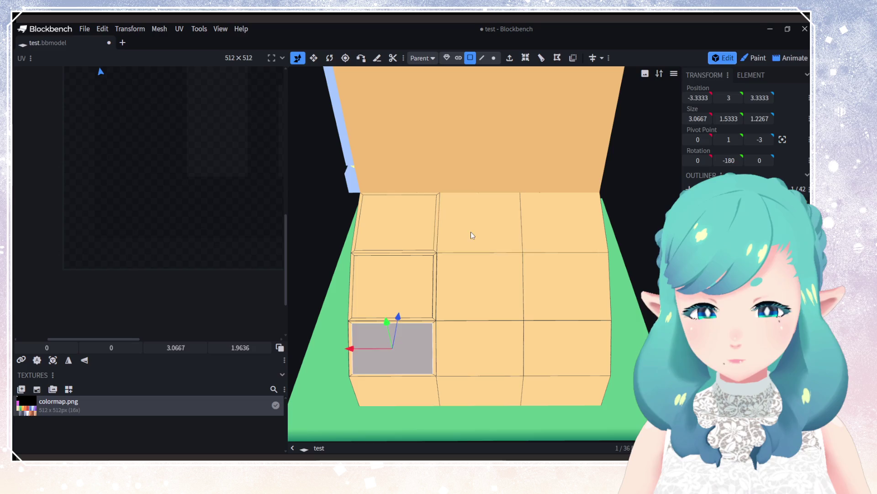
Step: Inset the top, center and bottom middle-column wall tiles at offset 8
click(472, 234)
click(525, 58)
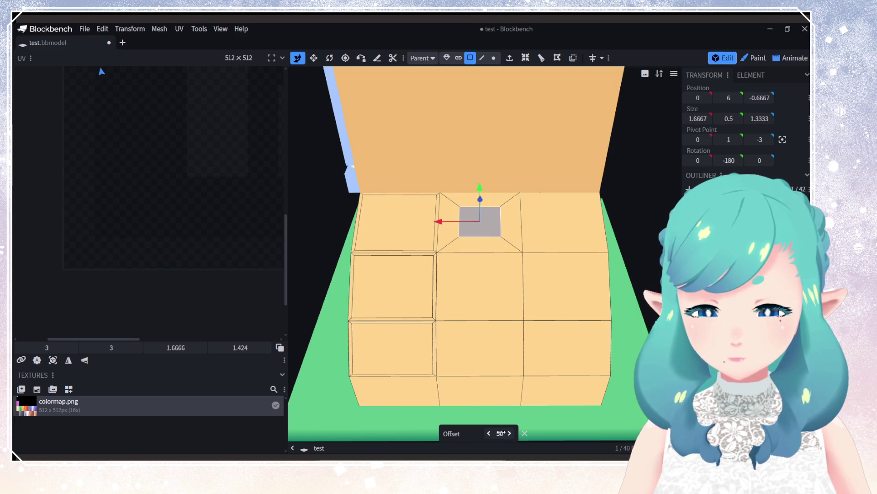
key(ctrl+z)
click(479, 295)
click(526, 58)
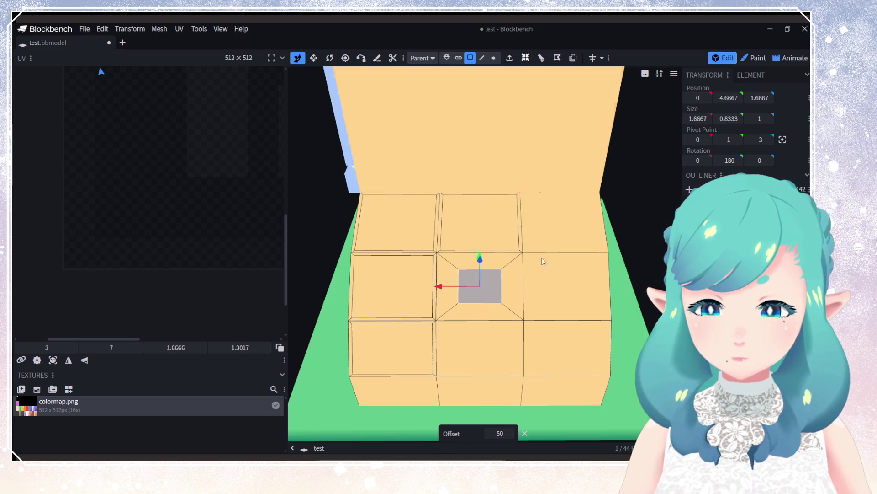
key(ctrl+z)
click(476, 323)
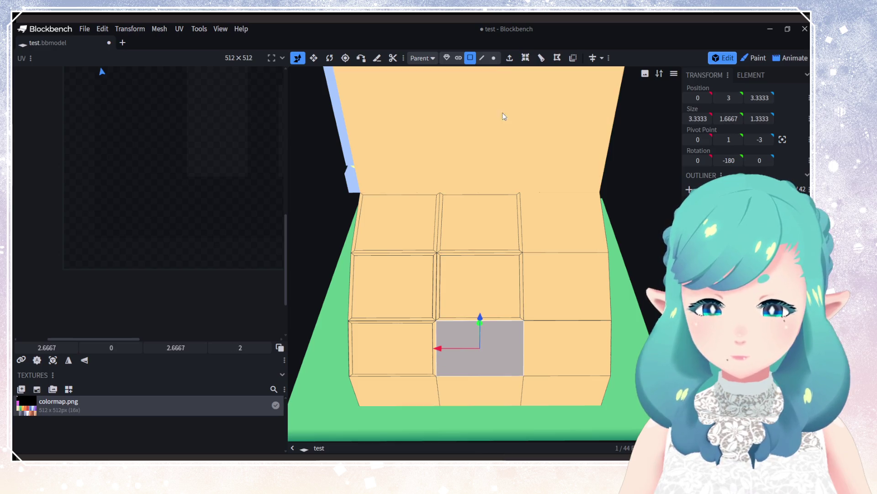
click(530, 64)
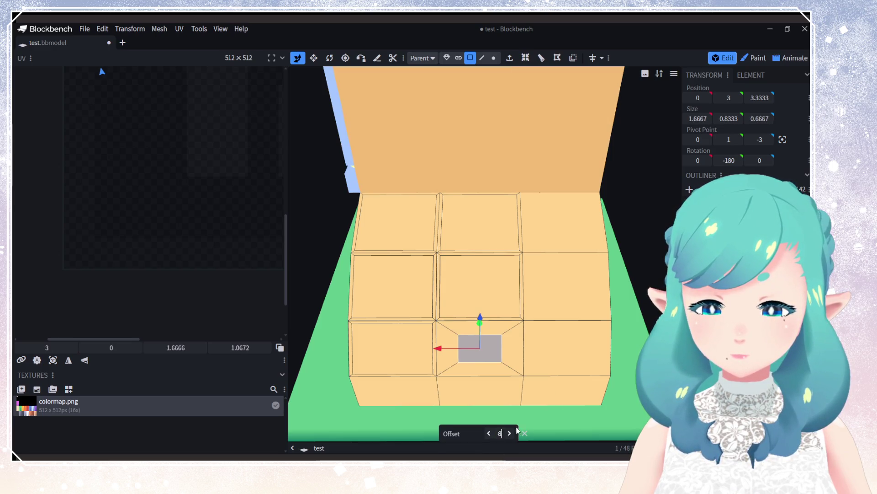
key(ctrl+z)
Step: Inset the top, middle and bottom right-column wall tiles at offset 8
click(562, 243)
click(525, 59)
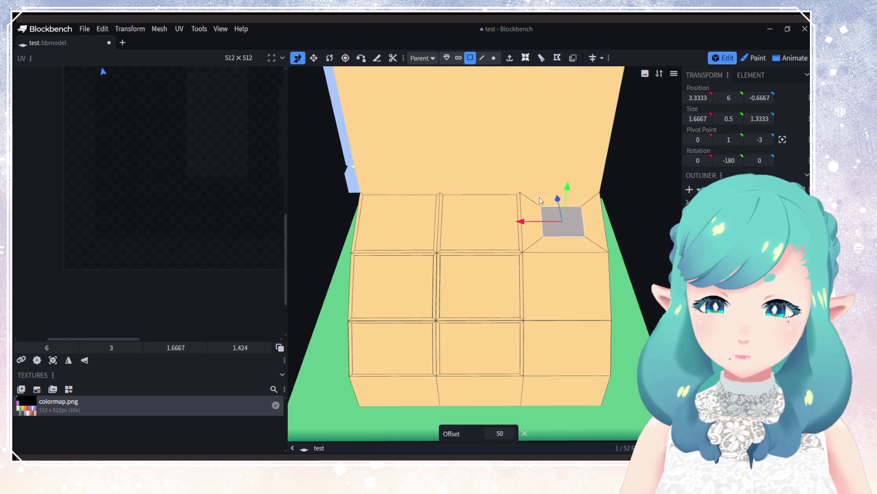
key(ctrl+z)
click(566, 286)
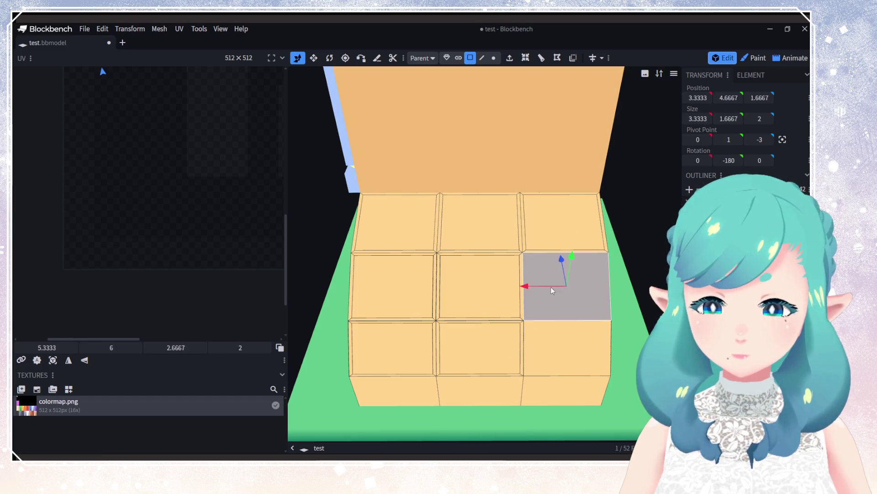
click(526, 57)
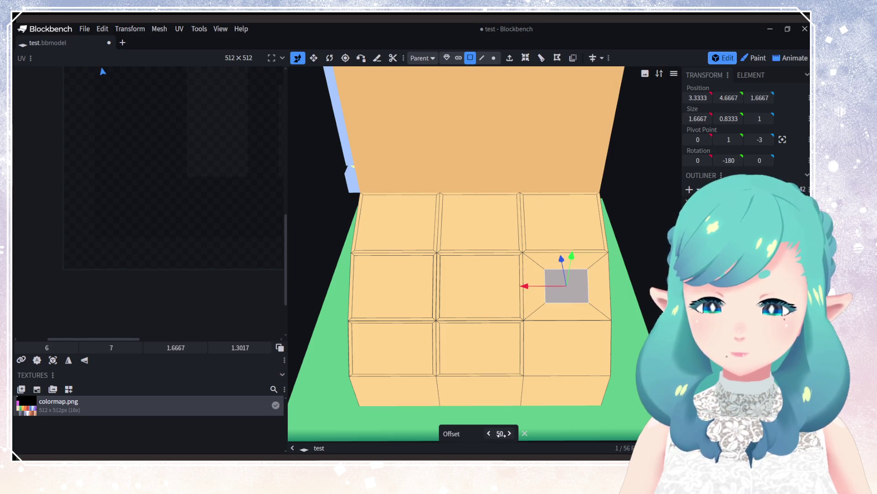
key(ctrl+z)
click(555, 359)
click(523, 60)
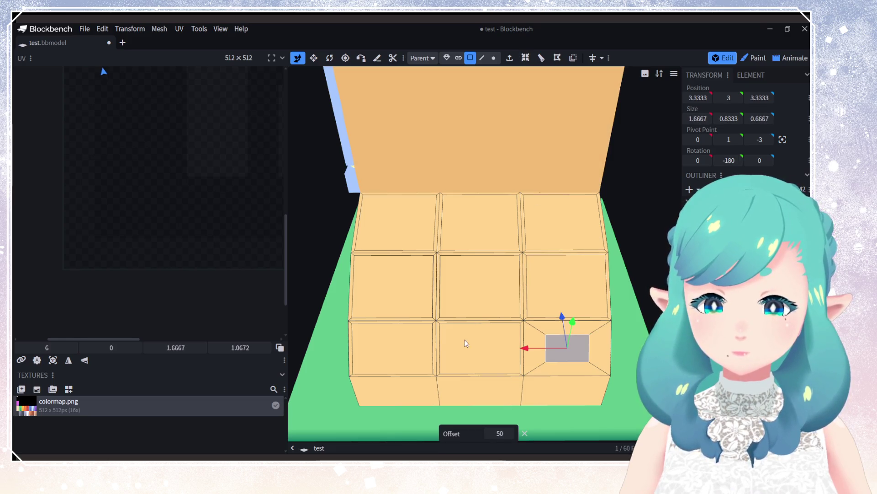
text(8)
key(Return)
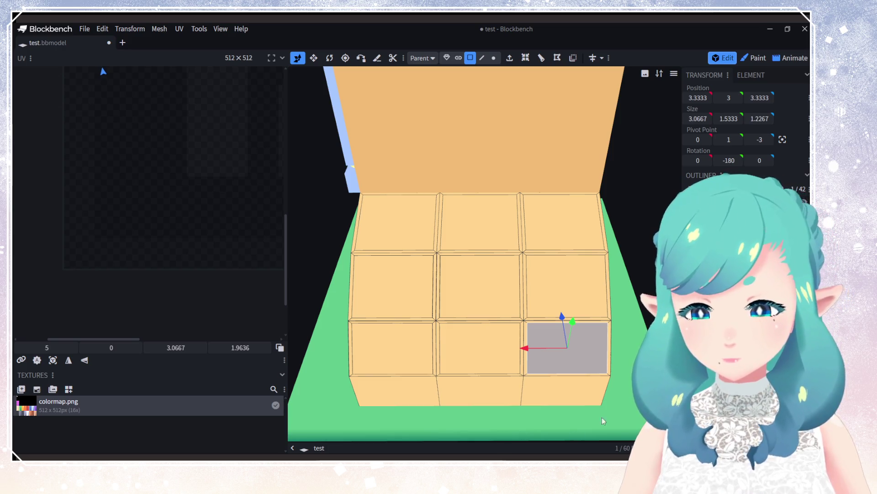
Step: Orbit around the house to check the inset tiles and save the model
click(580, 398)
drag(580, 399, 477, 349)
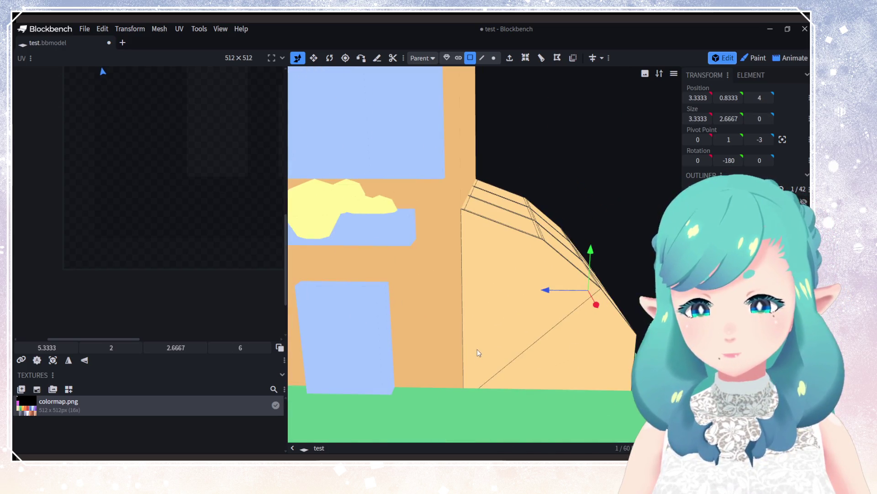
scroll(520, 328, down, 5)
mouse_move(494, 304)
mouse_down()
mouse_move(526, 320)
mouse_move(525, 336)
mouse_up()
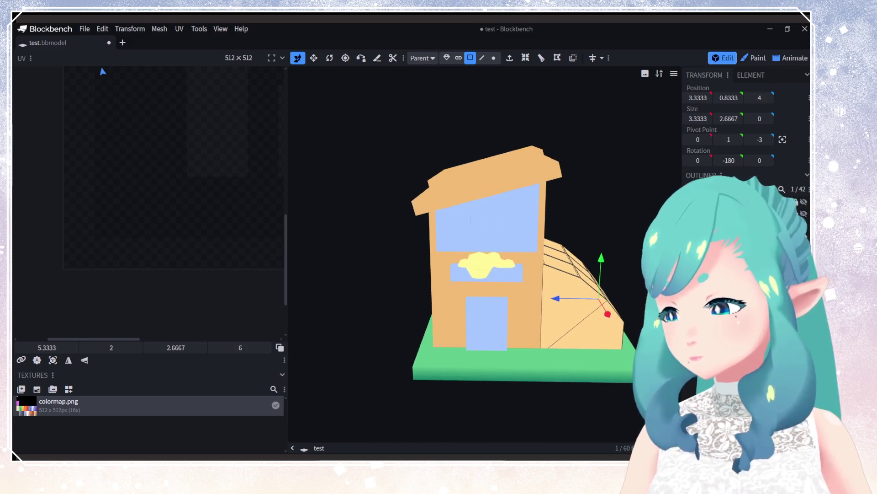
key(ctrl+s)
mouse_move(543, 297)
mouse_down()
mouse_move(487, 297)
mouse_move(464, 260)
mouse_up()
scroll(496, 324, up, 2)
scroll(476, 317, up, 2)
scroll(484, 328, up, 2)
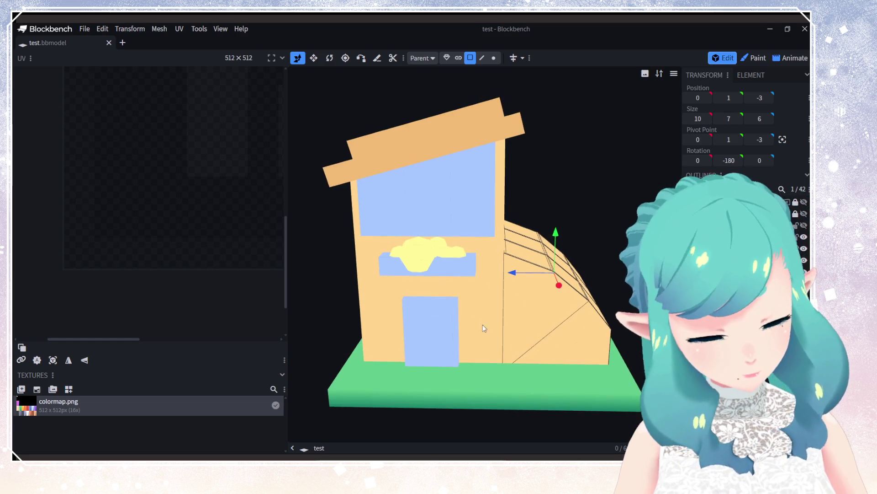
Step: Select the front wall block and colour the model from the texture template
click(485, 328)
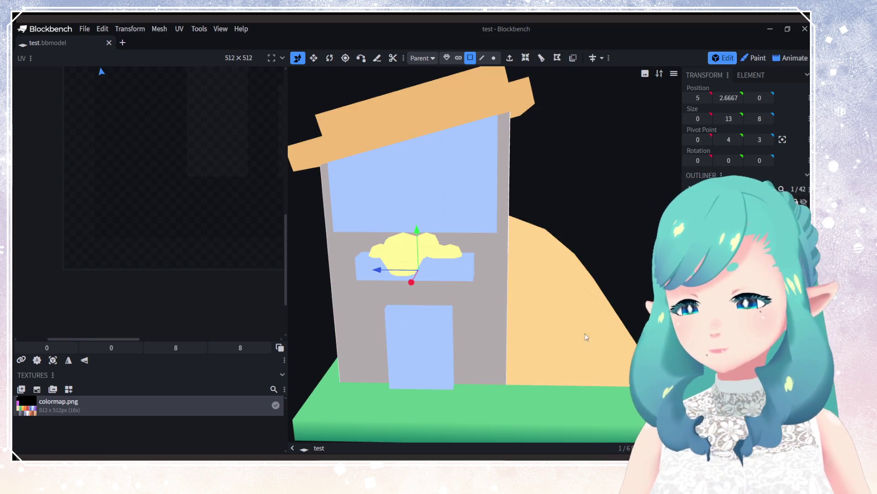
click(74, 392)
click(430, 201)
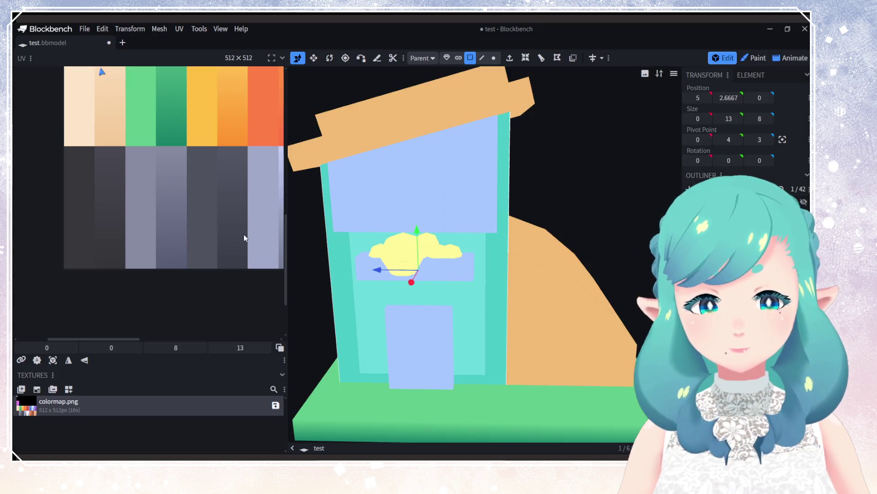
scroll(164, 211, down, 5)
scroll(152, 92, up, 8)
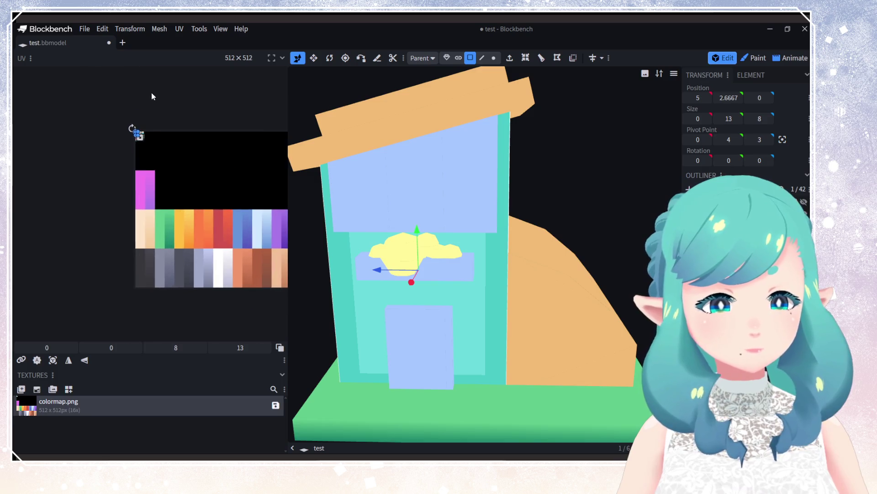
scroll(120, 135, up, 2)
Step: Move the walls' UV mapping onto the peach swatch of the palette
click(151, 176)
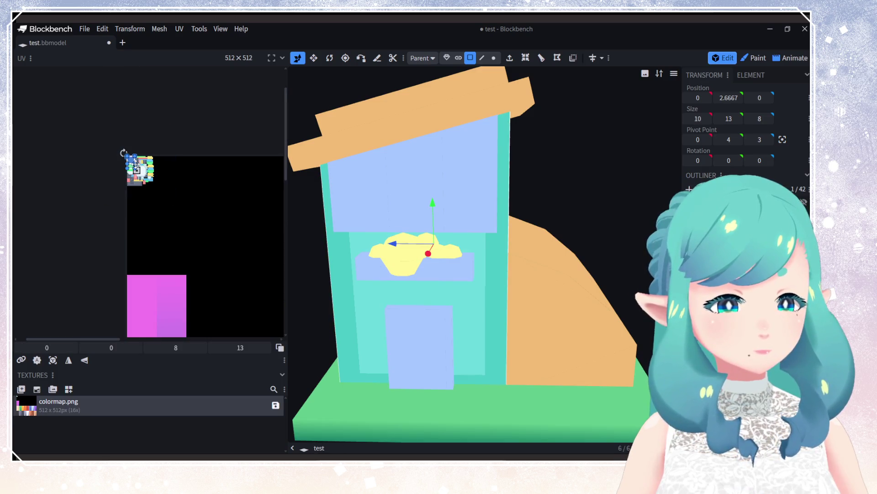
drag(152, 179, 238, 264)
scroll(192, 166, down, 3)
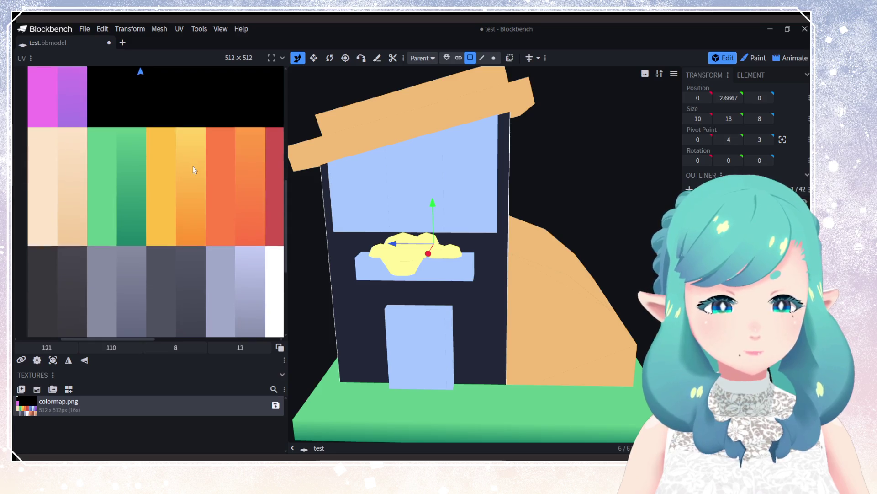
scroll(177, 210, up, 4)
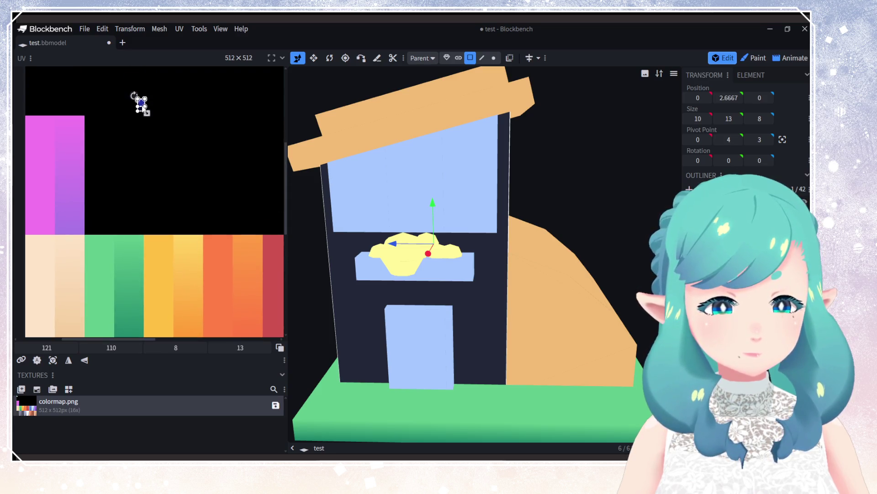
drag(143, 105, 232, 290)
mouse_move(232, 291)
middle_down()
mouse_move(123, 117)
mouse_move(109, 136)
middle_up()
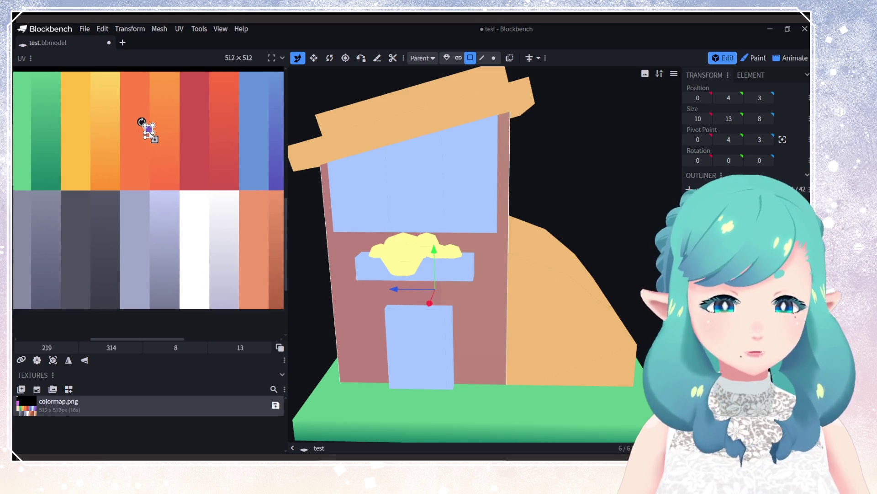
mouse_move(149, 132)
mouse_down()
mouse_move(264, 254)
mouse_move(252, 236)
mouse_up()
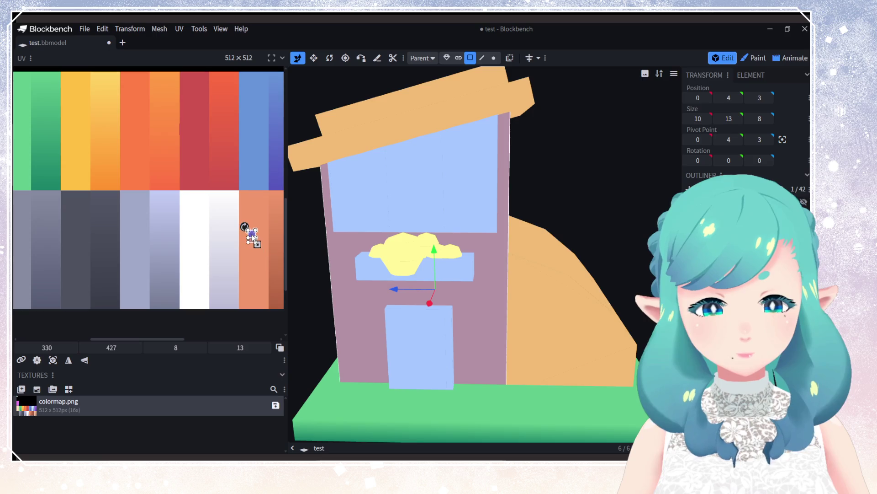
mouse_move(218, 279)
middle_down()
mouse_move(81, 275)
mouse_move(100, 269)
middle_up()
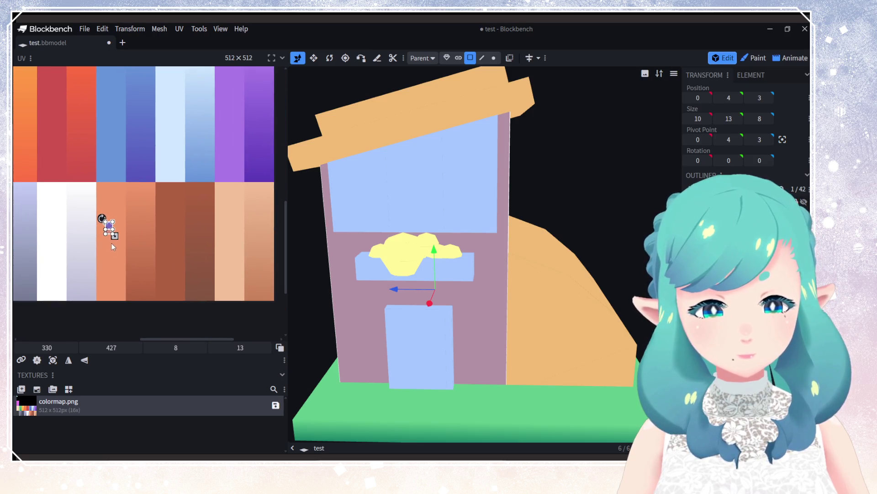
drag(109, 226, 252, 238)
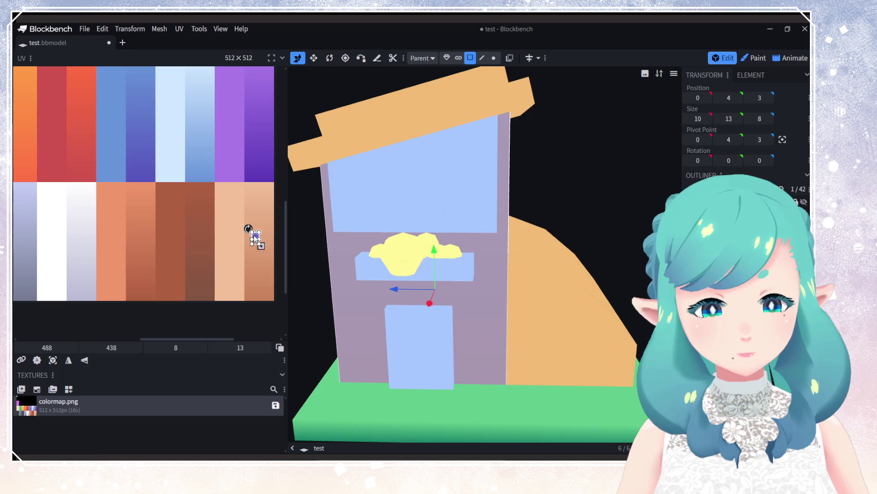
drag(251, 277, 251, 279)
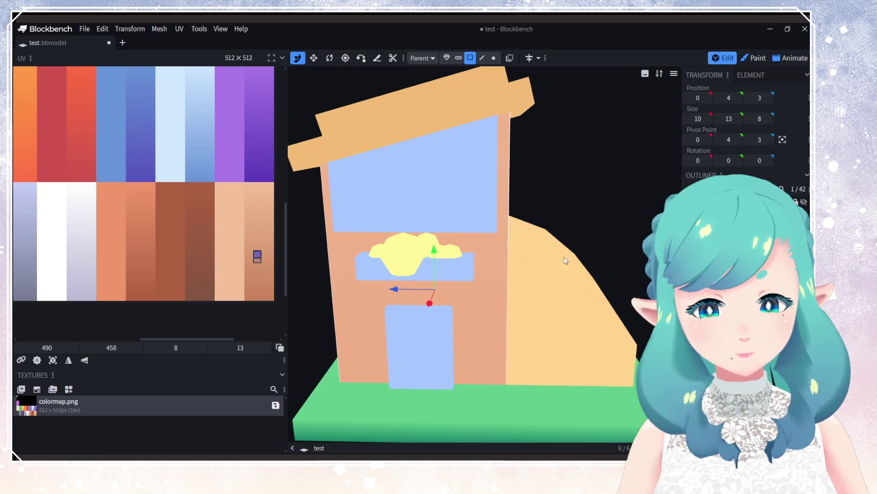
Step: Reposition and reshape the front face's mapping into a strip on the peach column
click(257, 257)
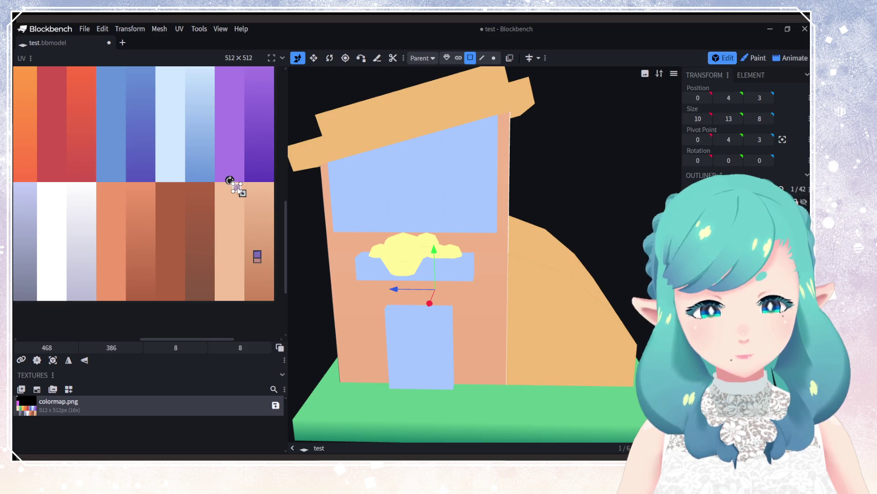
click(260, 258)
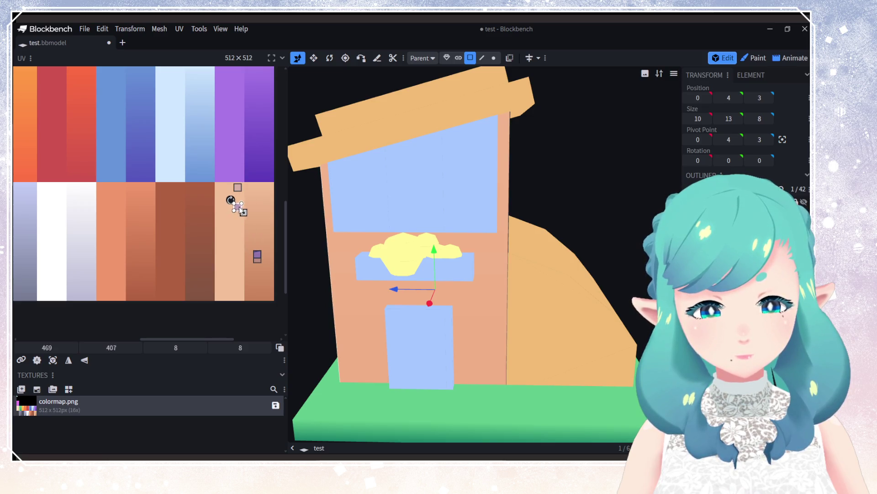
click(250, 266)
click(258, 257)
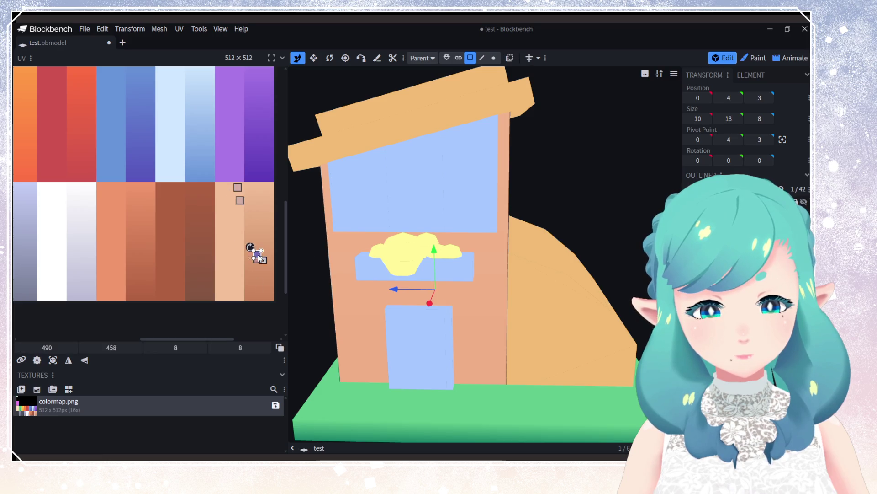
mouse_move(246, 242)
mouse_down()
mouse_move(238, 249)
mouse_move(258, 229)
mouse_move(263, 239)
mouse_up()
drag(526, 256, 320, 269)
drag(264, 241, 265, 271)
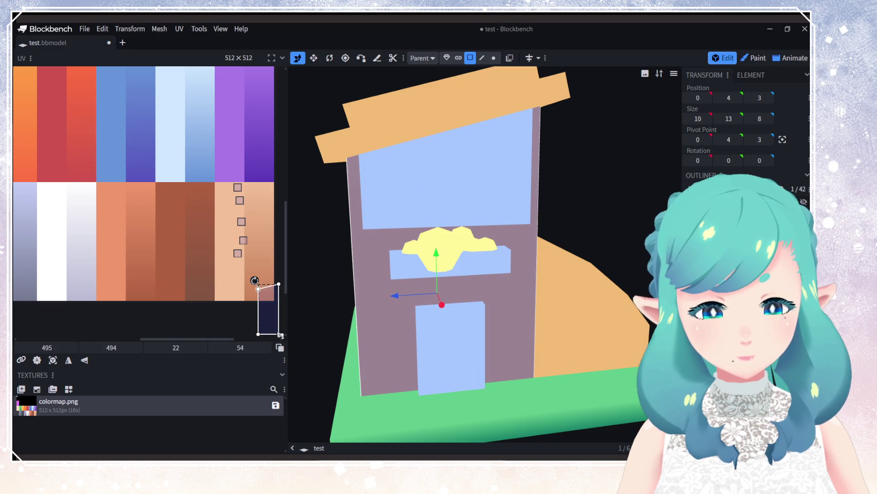
mouse_move(278, 336)
mouse_down()
mouse_move(263, 246)
mouse_move(271, 300)
mouse_up()
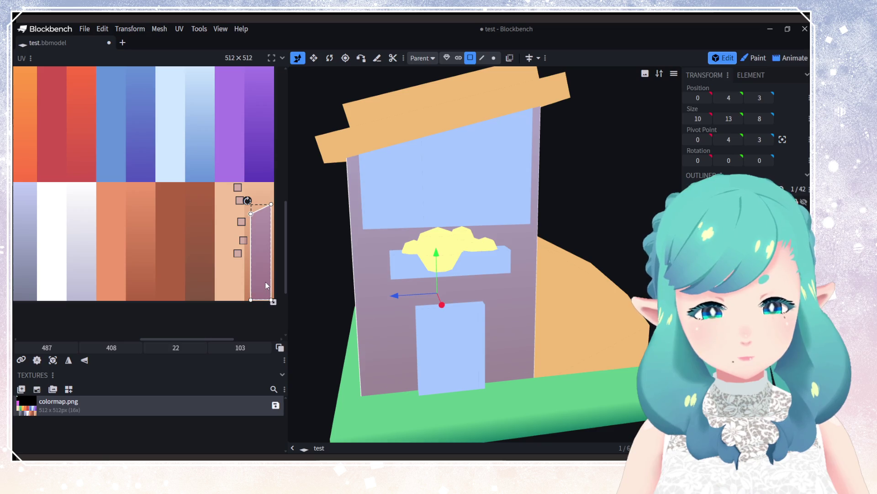
click(272, 300)
mouse_move(272, 300)
mouse_down()
mouse_move(272, 281)
mouse_move(275, 302)
mouse_up()
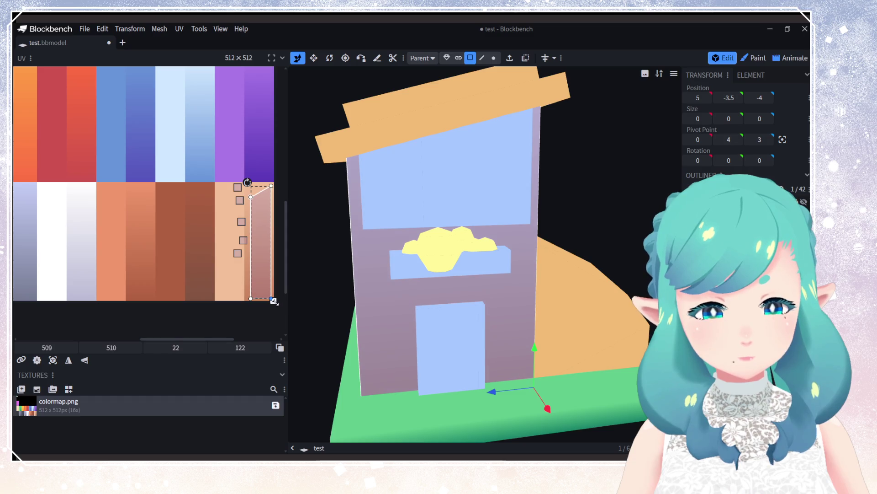
mouse_move(347, 320)
mouse_down()
mouse_move(415, 310)
mouse_move(470, 319)
mouse_move(390, 314)
mouse_up()
Step: Reselect the house body and rotate its front face UV into a narrow upright peach strip
click(544, 320)
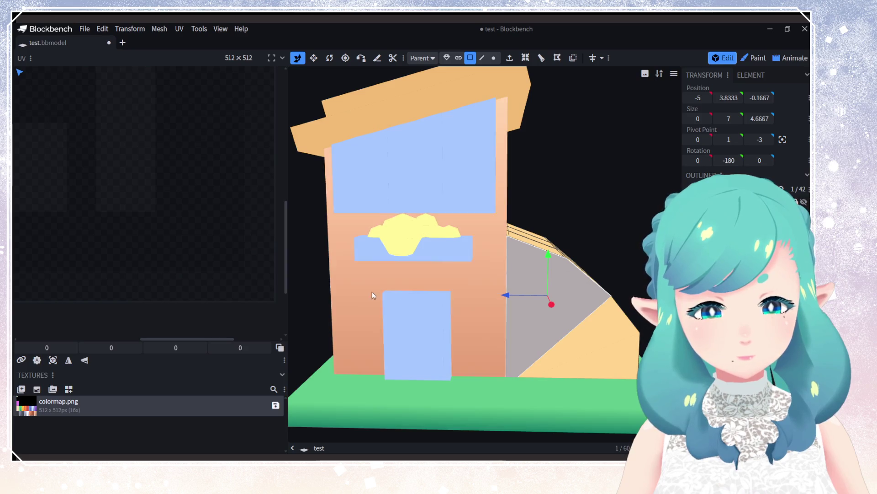
scroll(440, 359, down, 2)
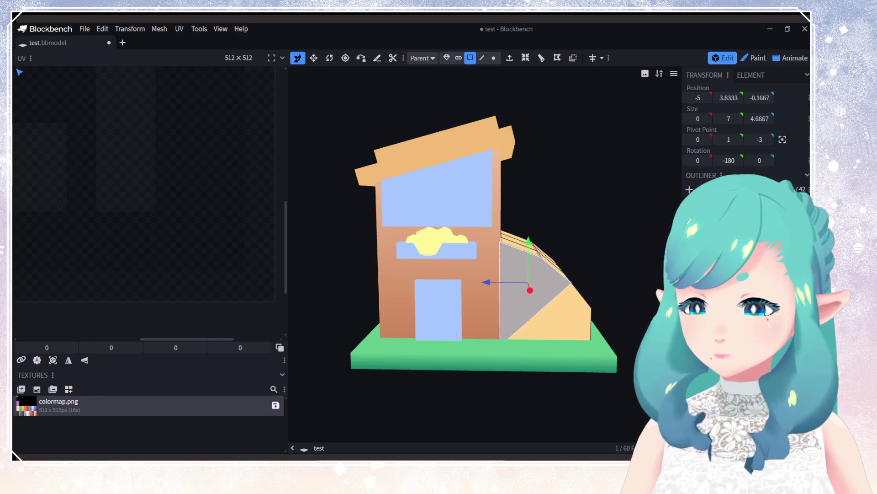
key(ctrl+z)
click(258, 231)
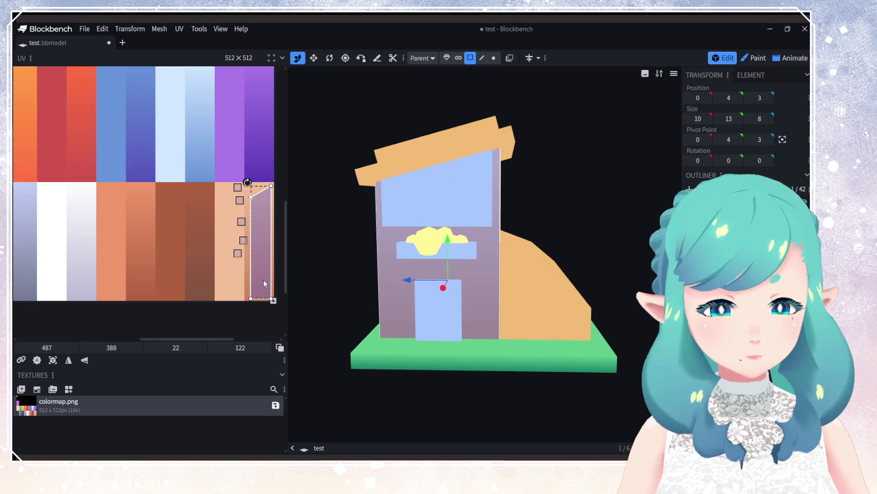
drag(276, 302, 267, 295)
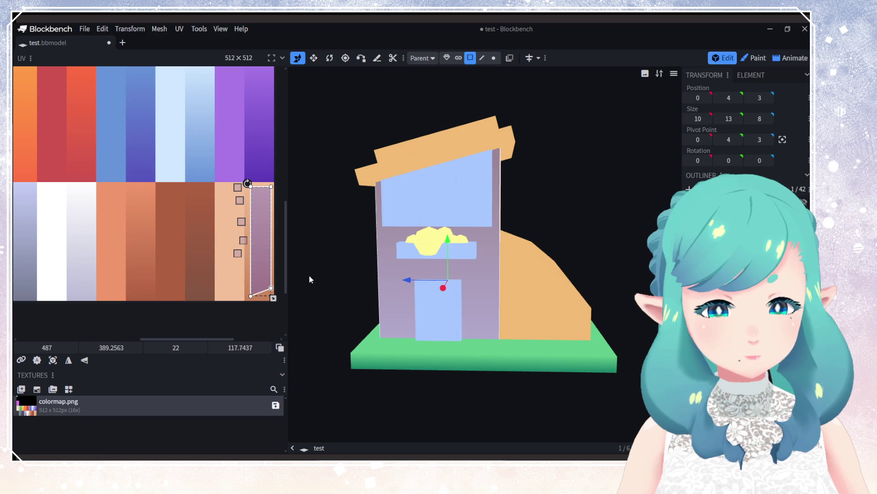
click(593, 338)
mouse_move(593, 337)
mouse_down()
mouse_move(497, 333)
mouse_move(611, 332)
mouse_move(502, 333)
mouse_move(512, 333)
mouse_up()
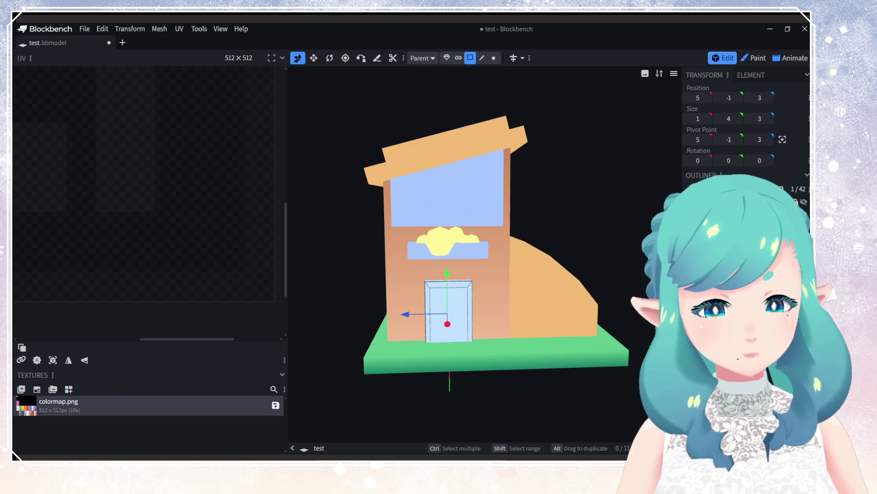
click(596, 296)
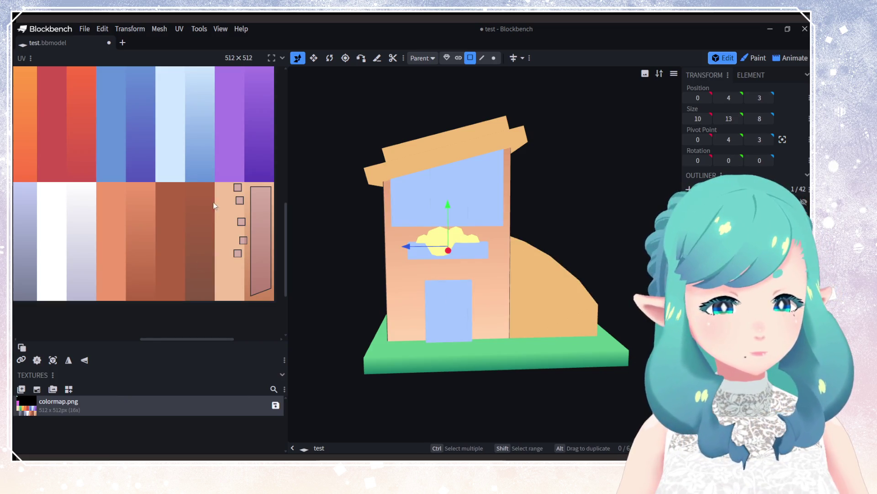
Step: Stretch a side wall's face into a tall 22×119 strip on the peach column
scroll(198, 255, down, 3)
ctrl+scroll(146, 188, down, 5)
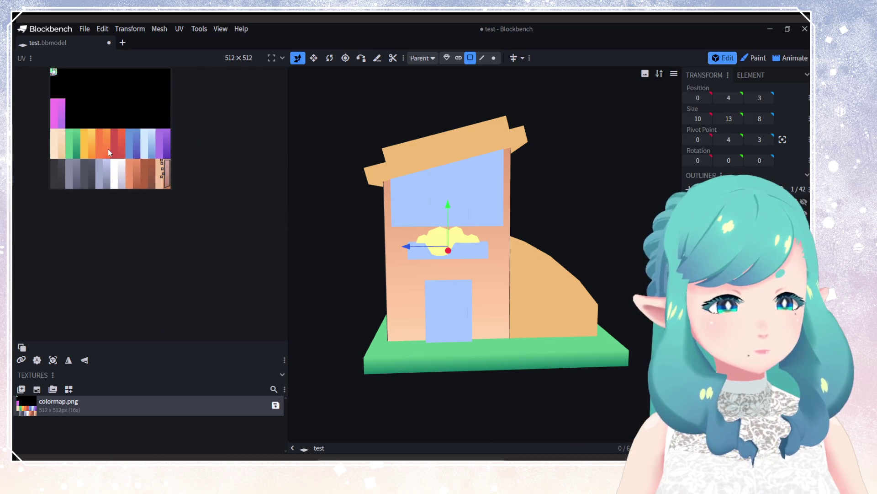
ctrl+scroll(135, 168, up, 3)
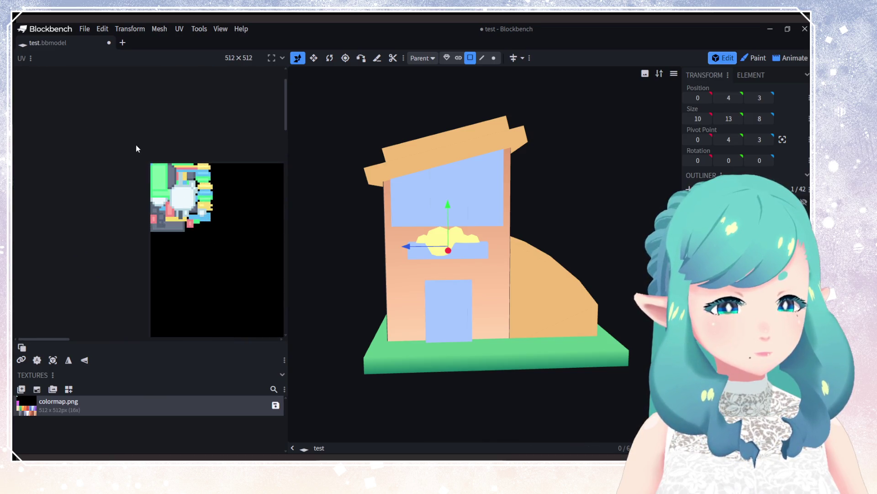
ctrl+scroll(147, 190, down, 2)
ctrl+scroll(207, 231, up, 2)
ctrl+scroll(111, 154, up, 2)
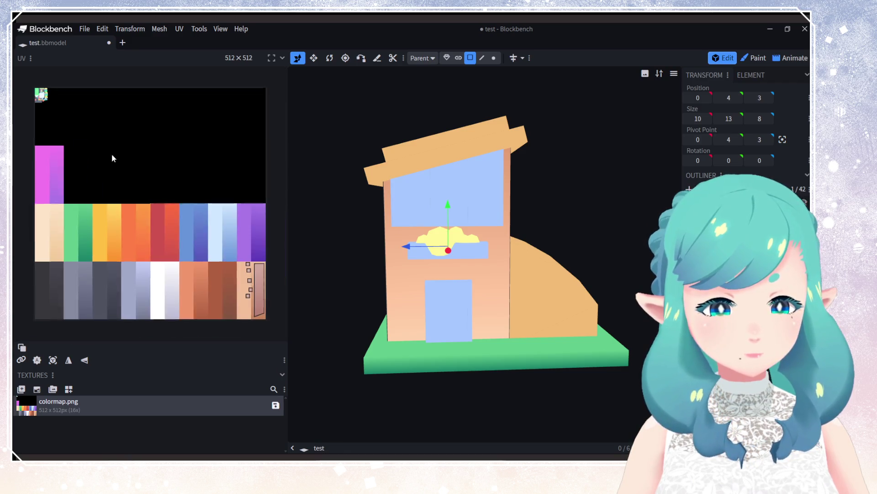
ctrl+scroll(155, 230, up, 2)
ctrl+scroll(155, 230, up, 4)
drag(412, 263, 517, 268)
drag(182, 212, 203, 178)
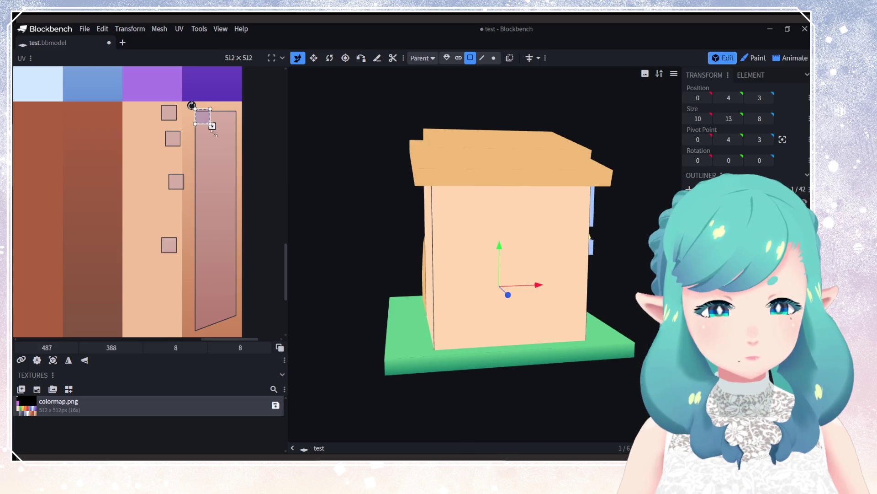
mouse_move(212, 126)
mouse_down()
mouse_move(238, 332)
mouse_move(242, 314)
mouse_move(235, 331)
mouse_up()
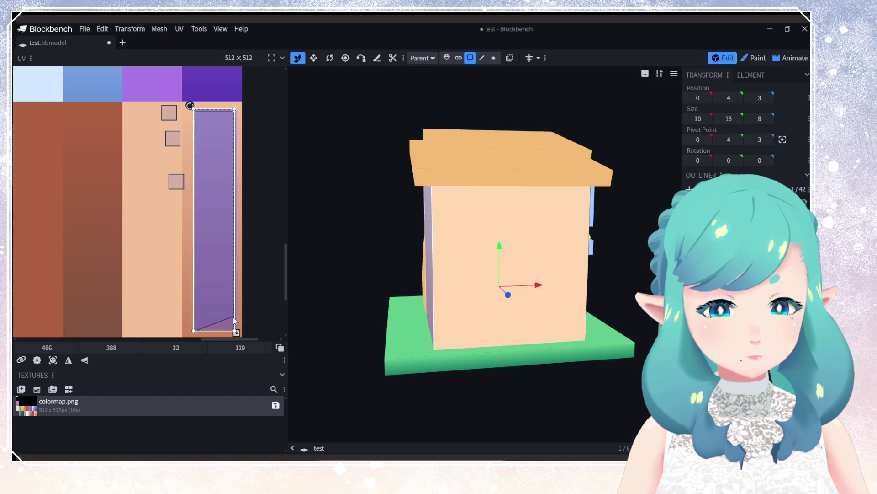
drag(402, 292, 455, 298)
Step: Stack the three small 8×8 faces at the top of the peach strip
click(177, 182)
mouse_move(177, 182)
mouse_down()
mouse_move(203, 123)
mouse_move(215, 143)
mouse_move(239, 332)
mouse_up()
mouse_move(170, 142)
mouse_down()
mouse_move(198, 116)
mouse_move(231, 219)
mouse_move(234, 328)
mouse_up()
mouse_move(164, 107)
mouse_down()
mouse_move(186, 121)
mouse_move(194, 111)
mouse_move(236, 283)
mouse_up()
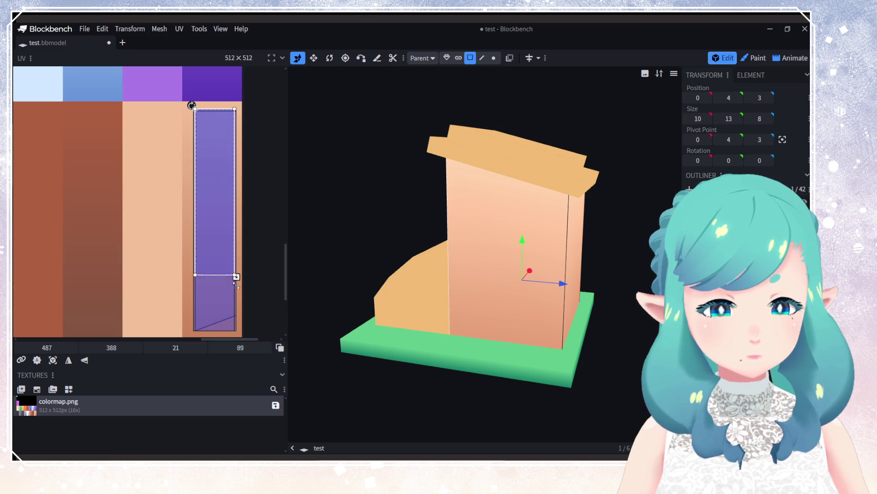
mouse_move(430, 330)
mouse_down()
mouse_move(310, 323)
mouse_move(378, 333)
mouse_move(536, 327)
mouse_move(365, 335)
mouse_up()
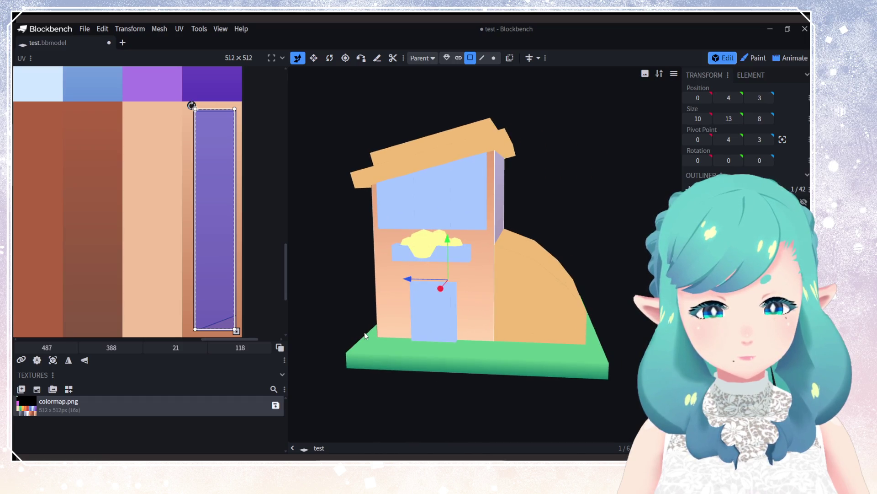
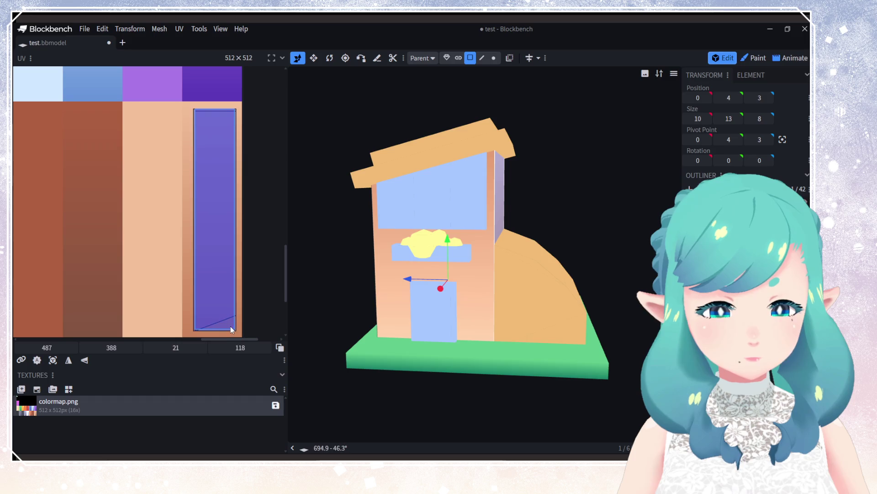
Step: Box-select the front face's UV rectangle and rotate its texture mapping with the rotate handle
scroll(254, 320, down, 3)
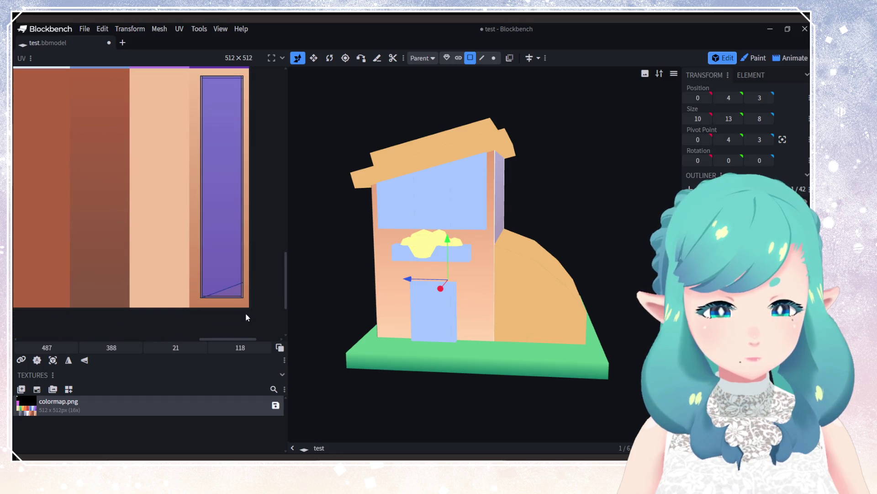
drag(157, 274, 177, 296)
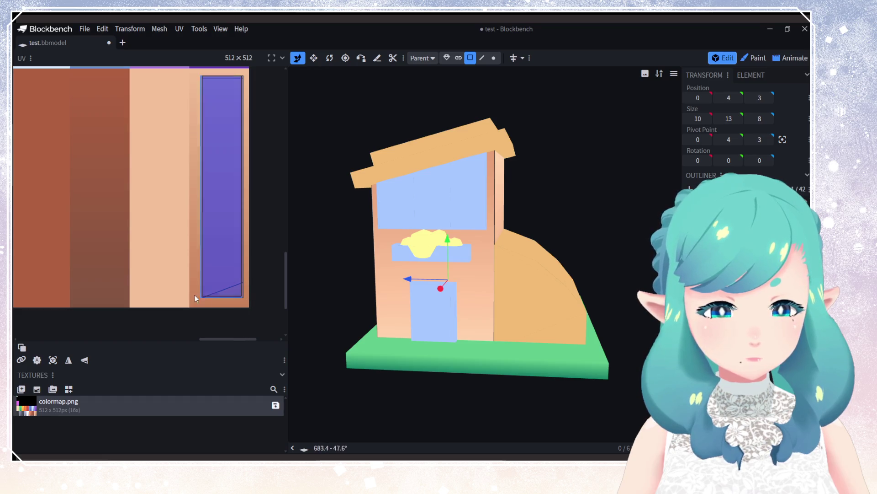
drag(208, 305, 246, 298)
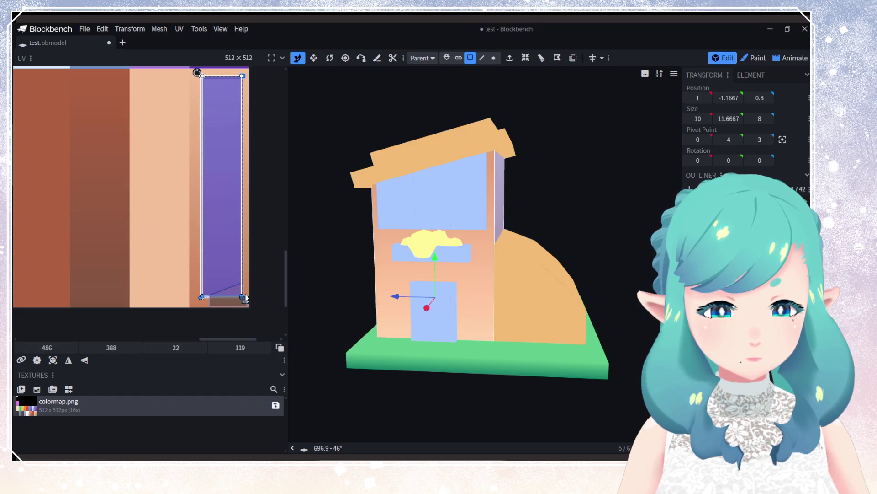
key(ctrl+z)
key(ctrl+y)
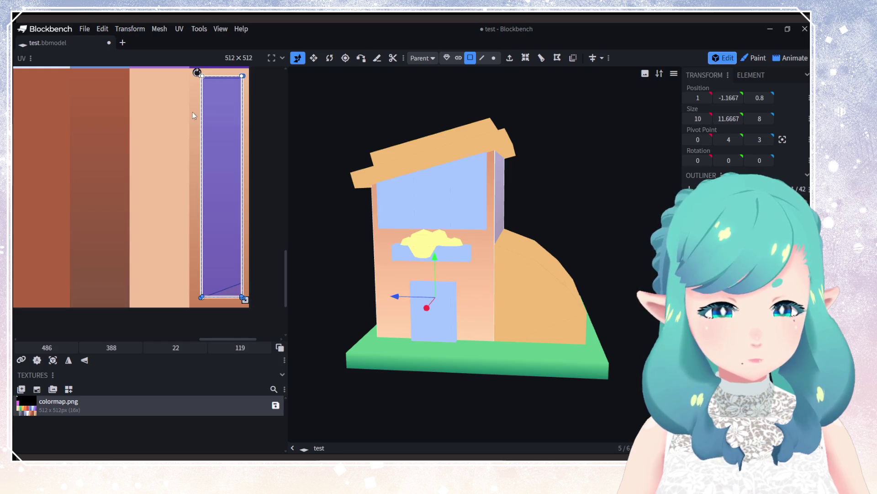
mouse_move(196, 70)
mouse_down()
mouse_move(116, 170)
mouse_move(140, 279)
mouse_move(254, 322)
mouse_up()
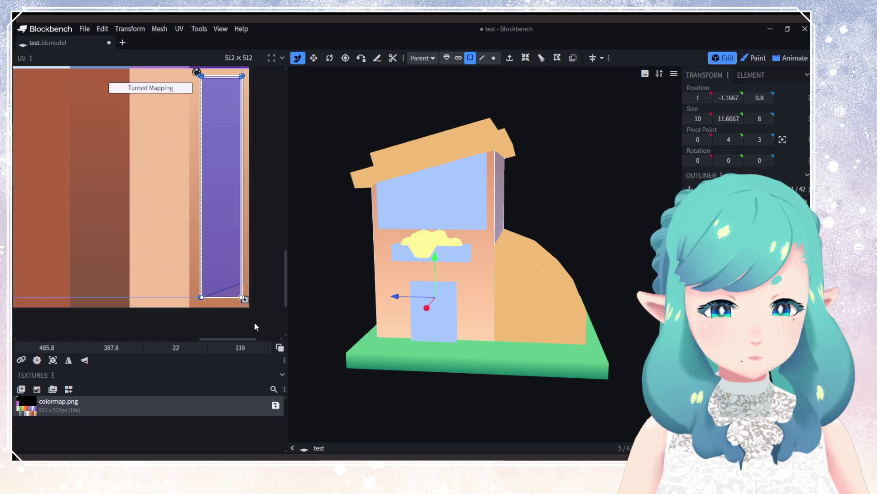
Step: Select the annex and the house body in turn, deselecting each with Escape
mouse_move(436, 323)
mouse_down()
mouse_move(526, 309)
mouse_move(542, 295)
mouse_move(560, 309)
mouse_move(479, 325)
mouse_move(531, 334)
mouse_move(470, 324)
mouse_move(514, 333)
mouse_move(473, 293)
mouse_move(480, 338)
mouse_up()
click(533, 302)
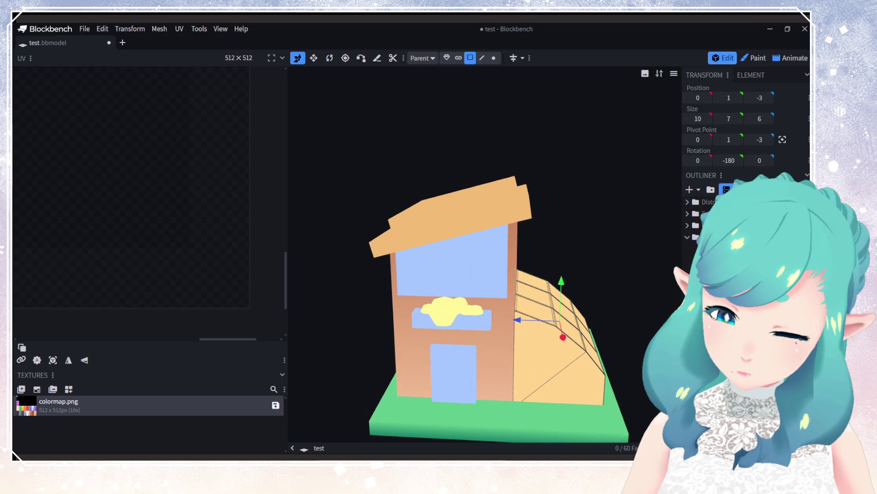
key(Escape)
click(458, 309)
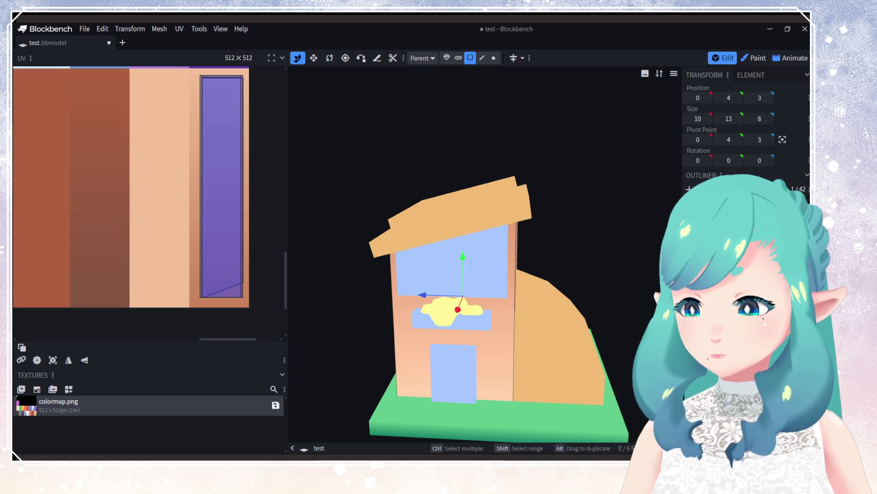
key(Escape)
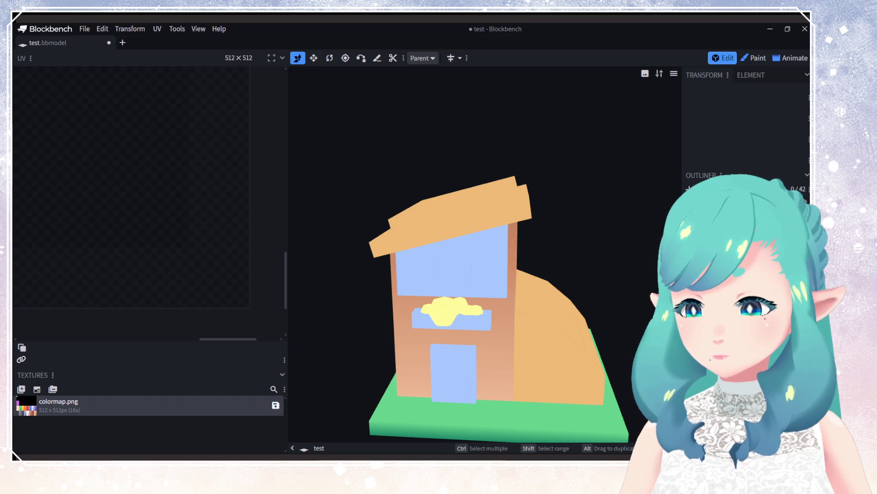
Step: Append the whole roof slab to the texture template in Object selection mode
click(457, 215)
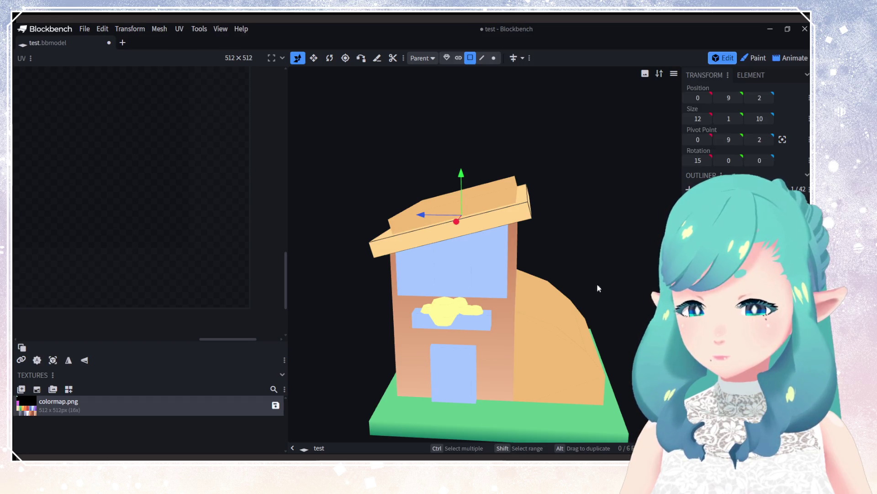
mouse_move(635, 273)
mouse_down()
mouse_move(531, 253)
mouse_move(457, 270)
mouse_up()
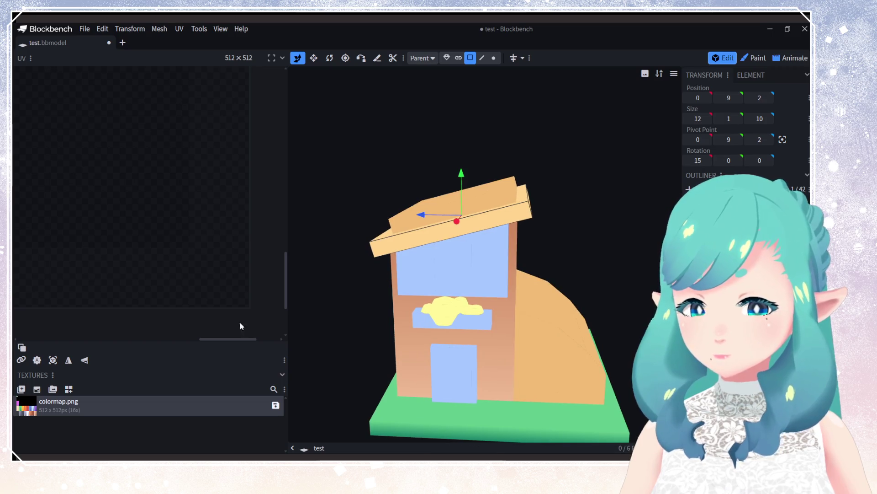
click(69, 389)
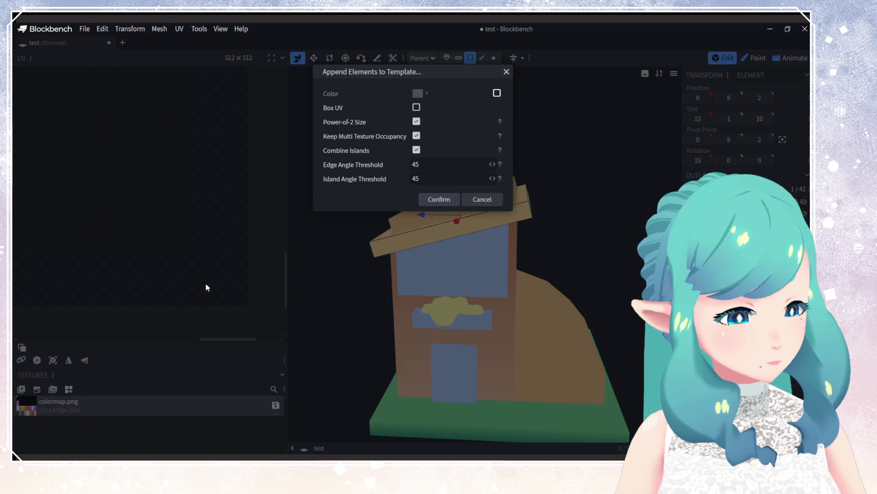
click(451, 200)
scroll(140, 213, up, 2)
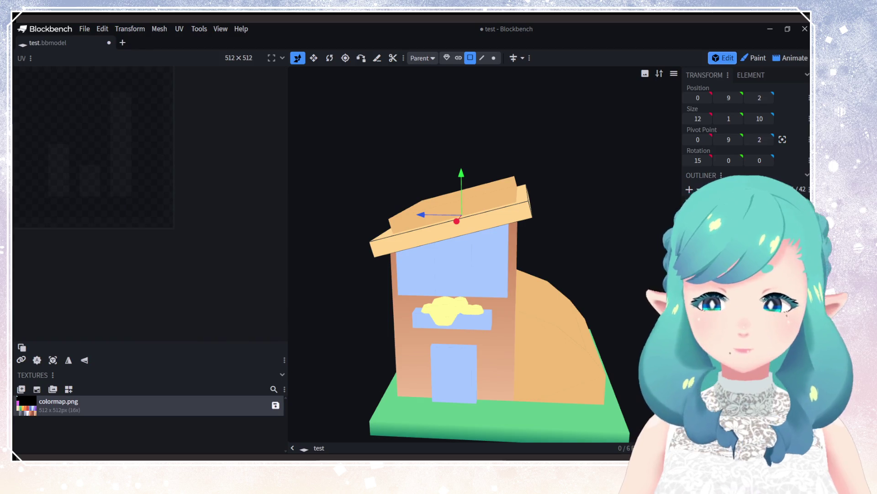
click(447, 58)
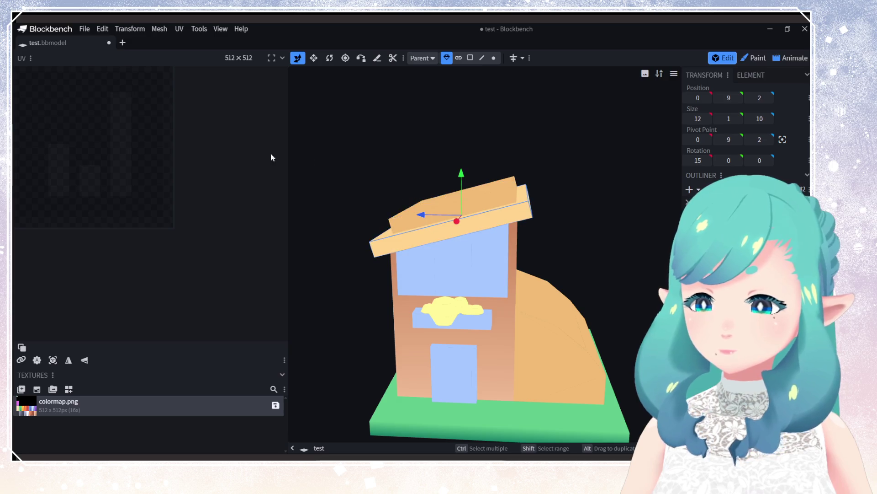
click(68, 389)
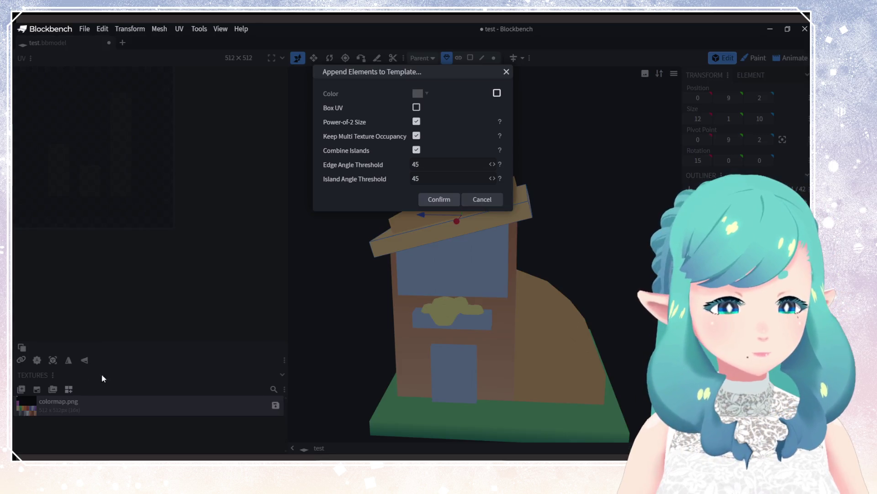
click(439, 199)
Step: Move the roof's UV island onto the brown swatch of colormap.png
click(140, 141)
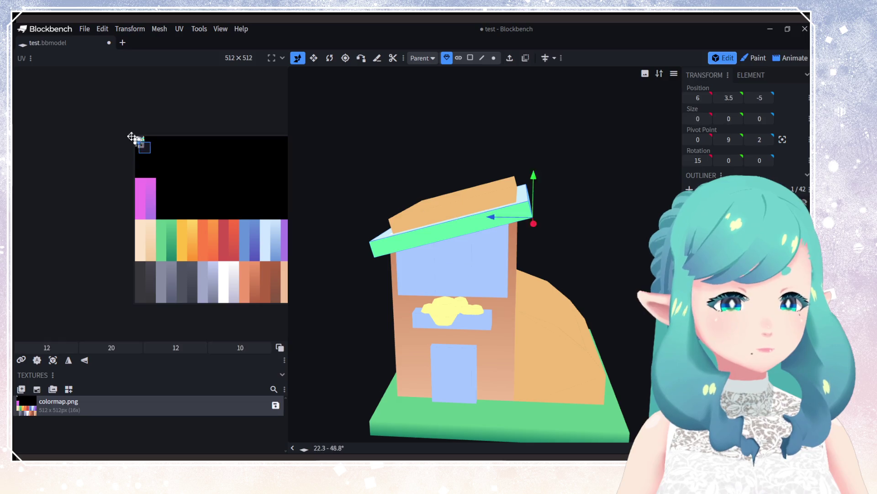
drag(138, 140, 276, 300)
middle_drag(272, 310, 231, 295)
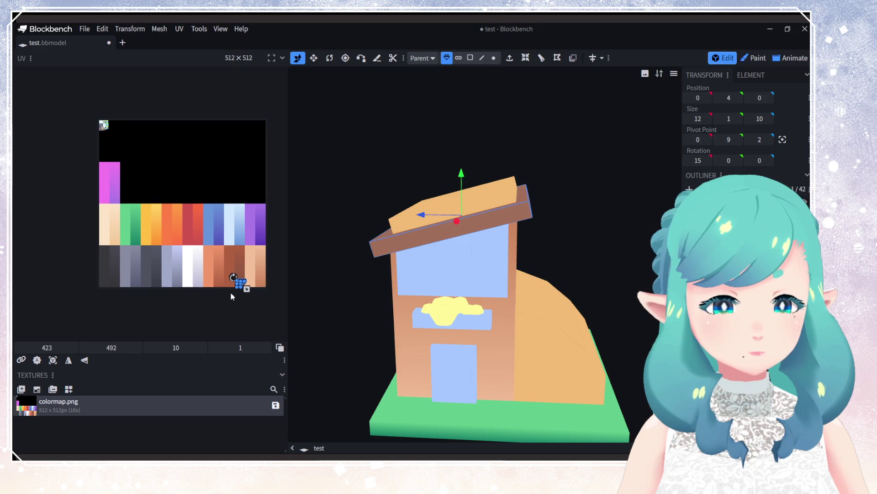
scroll(241, 283, up, 10)
drag(206, 231, 199, 230)
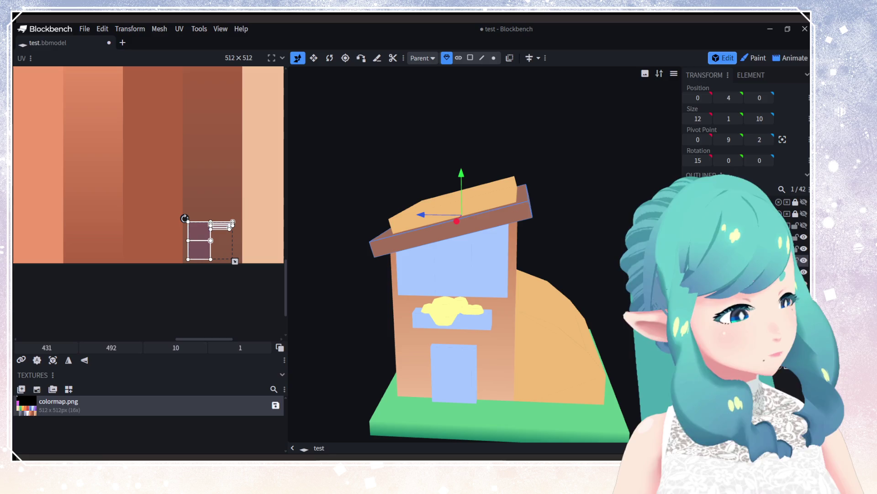
mouse_move(146, 193)
middle_down()
mouse_move(192, 184)
mouse_move(228, 213)
middle_up()
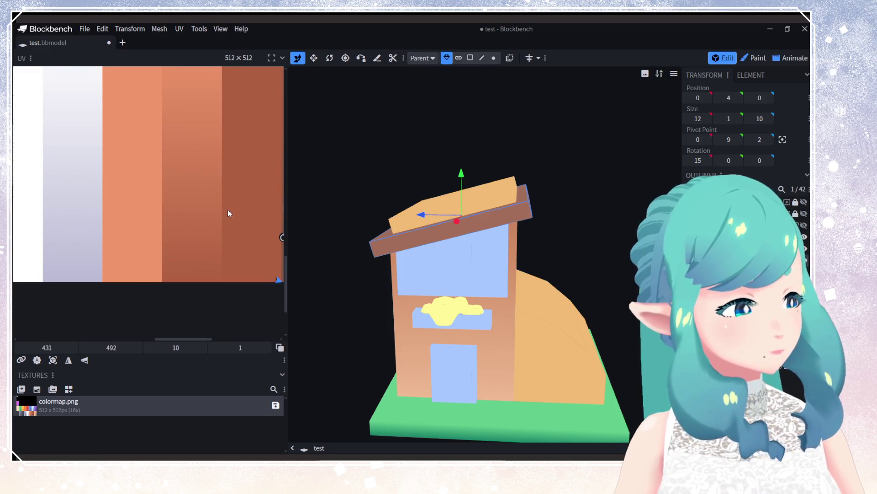
Step: Reselect the roof slab's UV face and drag it onto the dark grey swatch
mouse_move(452, 261)
mouse_down()
mouse_move(456, 285)
mouse_move(216, 253)
mouse_up()
mouse_move(216, 254)
middle_down()
mouse_move(140, 256)
mouse_move(214, 240)
mouse_move(205, 250)
middle_up()
scroll(173, 249, down, 4)
scroll(206, 251, up, 1)
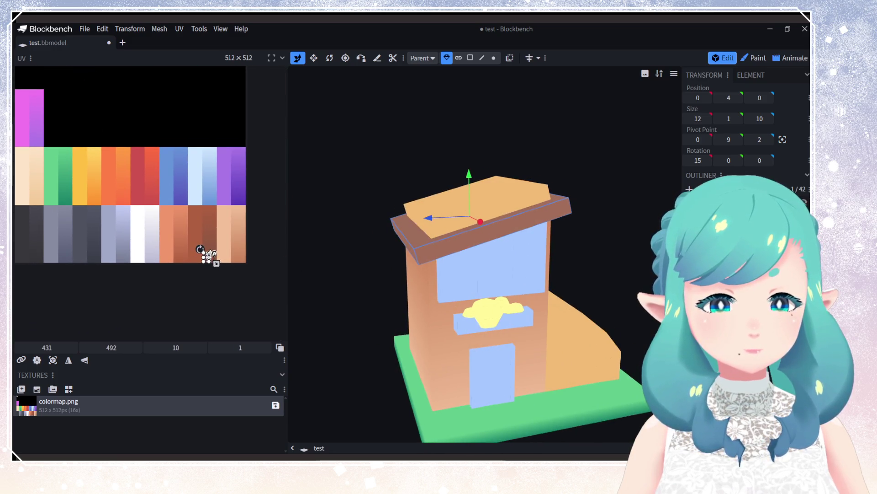
drag(208, 257, 194, 208)
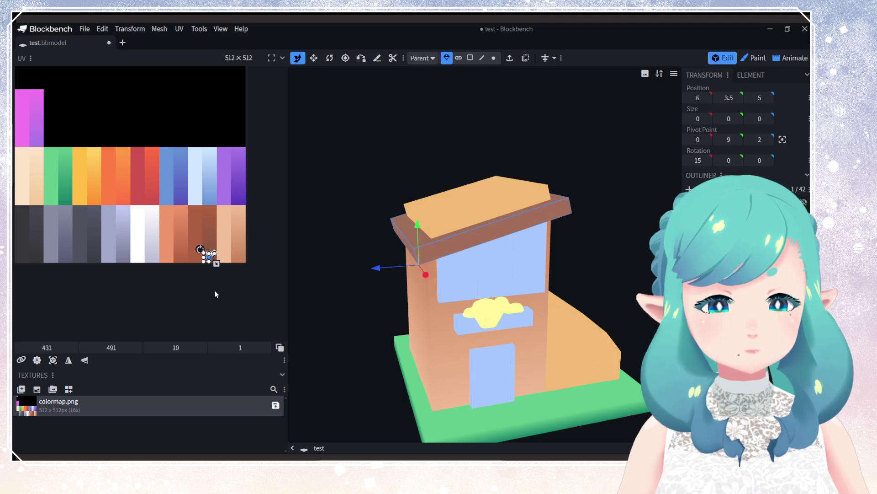
drag(204, 259, 191, 212)
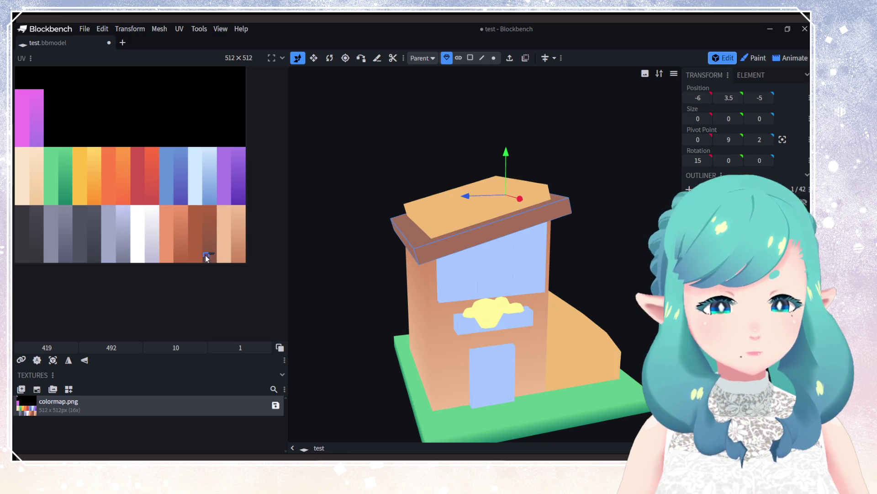
click(206, 257)
mouse_move(208, 260)
mouse_down()
mouse_move(95, 268)
mouse_move(26, 255)
mouse_move(96, 261)
mouse_up()
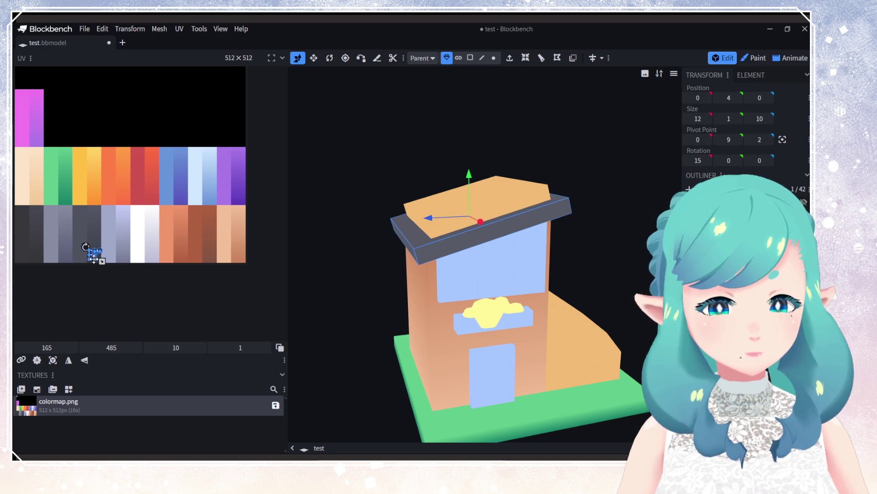
drag(447, 262, 407, 259)
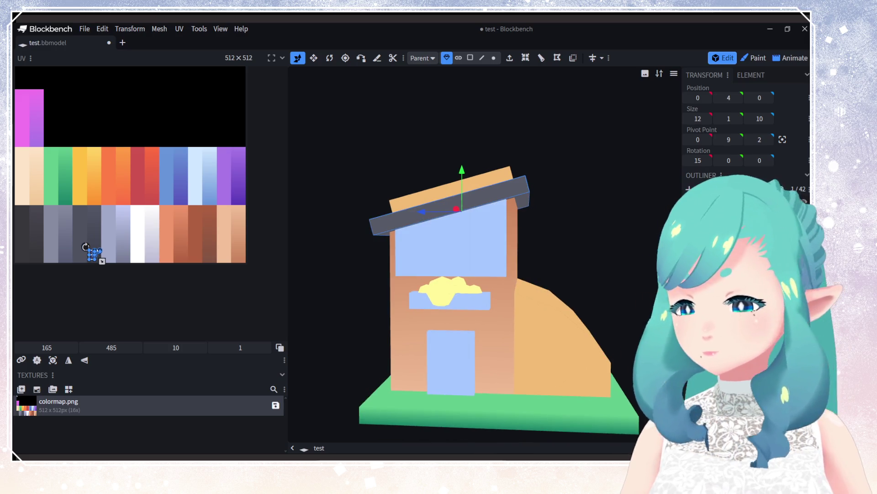
Step: Append the 10×1×8 roof top plate to the texture template, viewed from above
click(450, 192)
drag(512, 220, 526, 320)
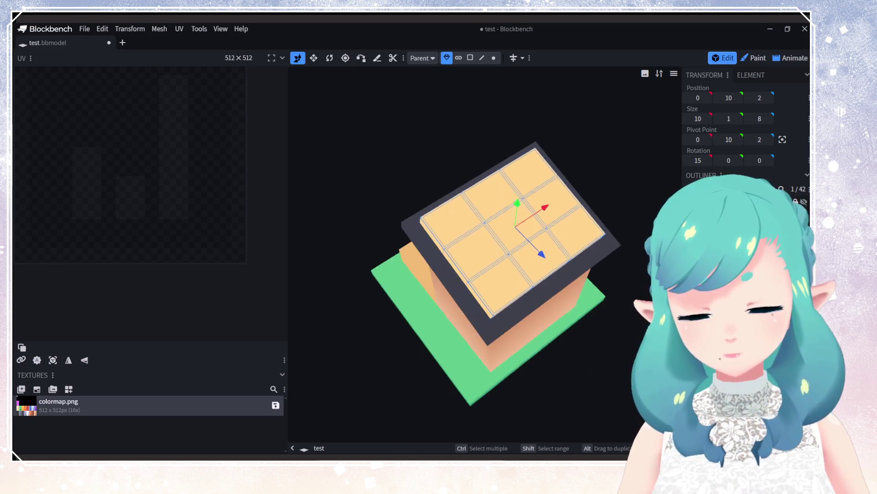
drag(521, 284, 525, 320)
drag(451, 277, 548, 260)
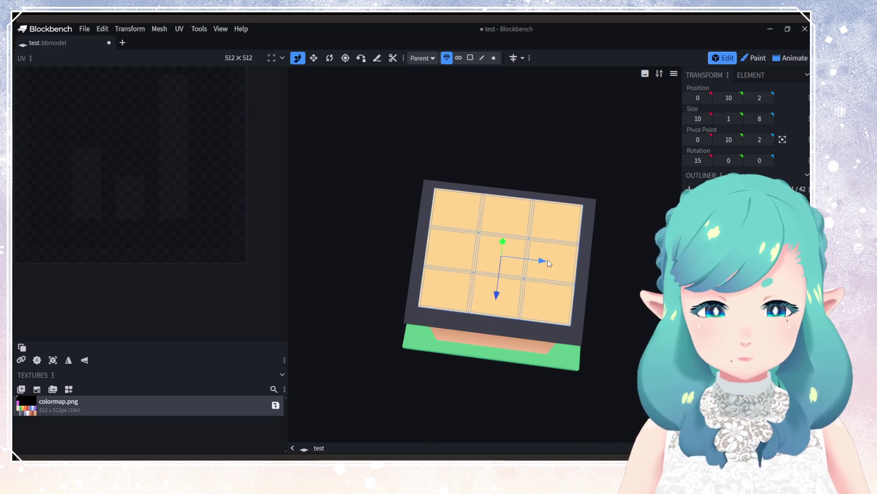
click(68, 389)
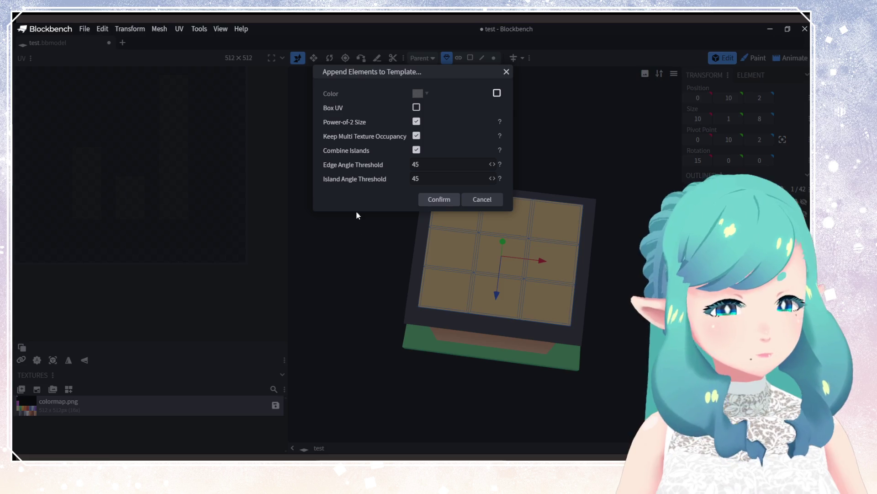
click(441, 201)
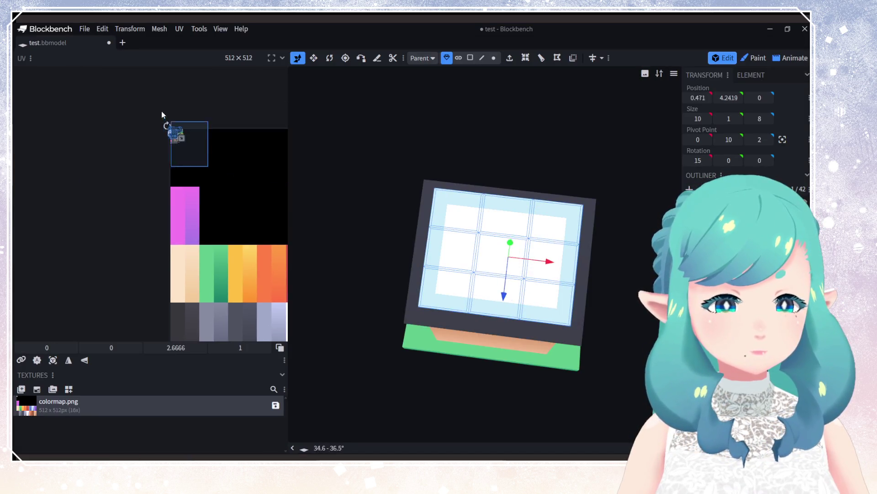
Step: Map the plate's UV onto the blue swatch, then box-select all the solar panel's faces
mouse_move(172, 130)
mouse_down()
mouse_move(275, 252)
mouse_move(272, 231)
mouse_up()
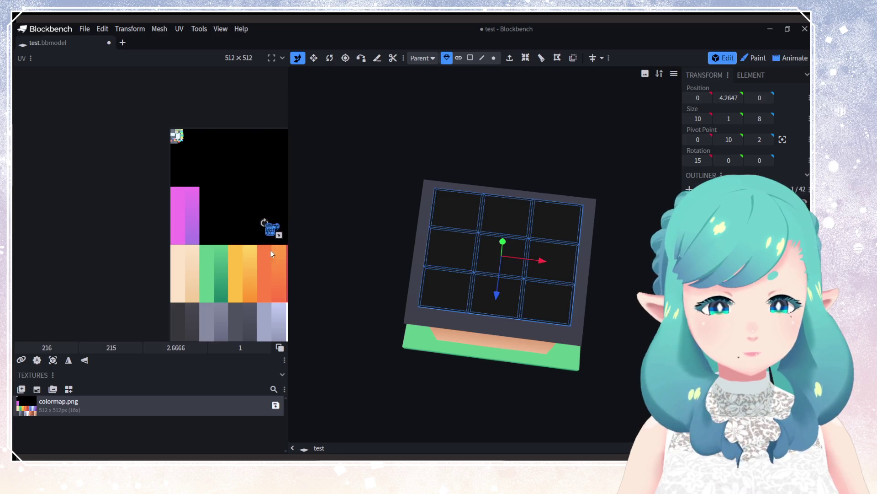
middle_drag(272, 247, 161, 186)
mouse_move(159, 168)
mouse_down()
mouse_move(225, 206)
mouse_move(205, 214)
mouse_up()
scroll(205, 217, up, 1)
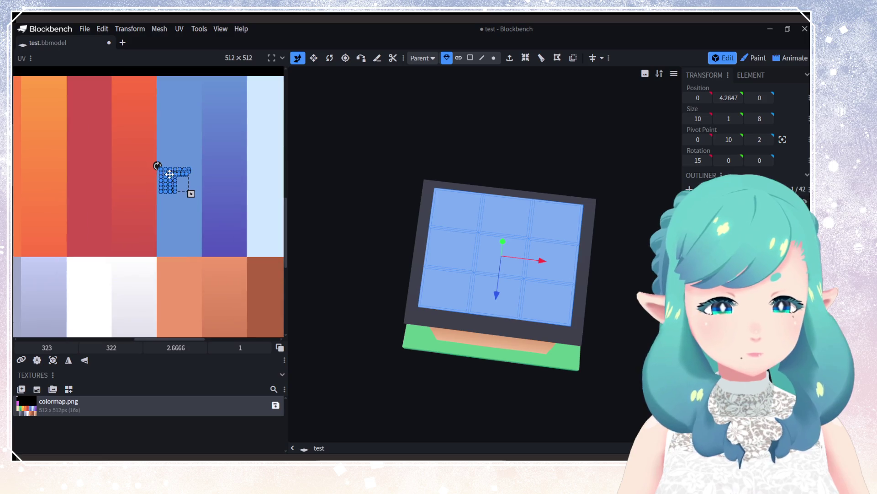
scroll(167, 184, up, 4)
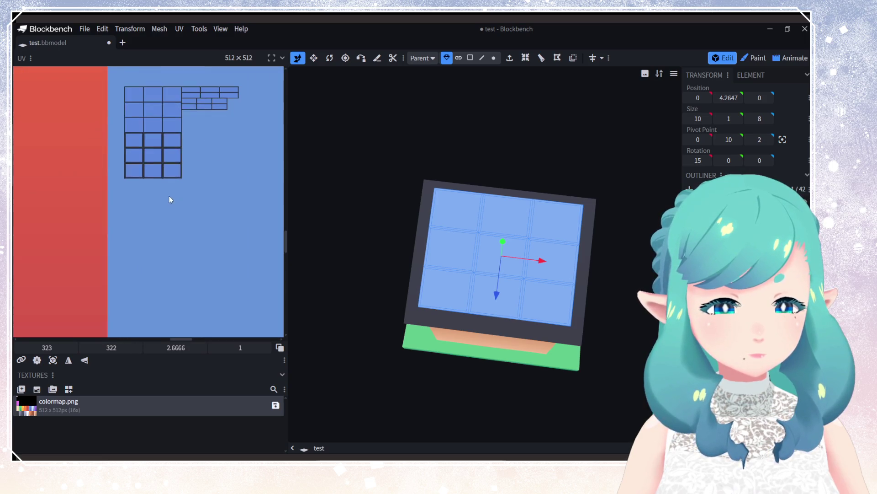
scroll(191, 193, up, 2)
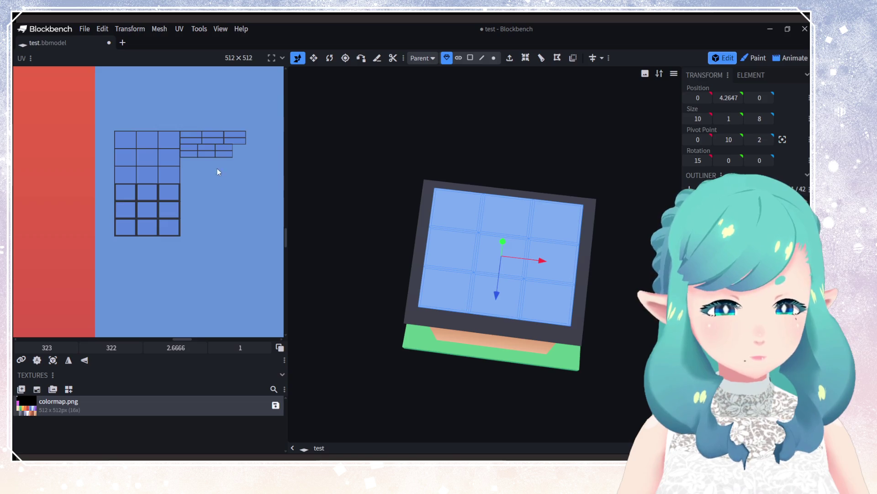
drag(106, 119, 248, 166)
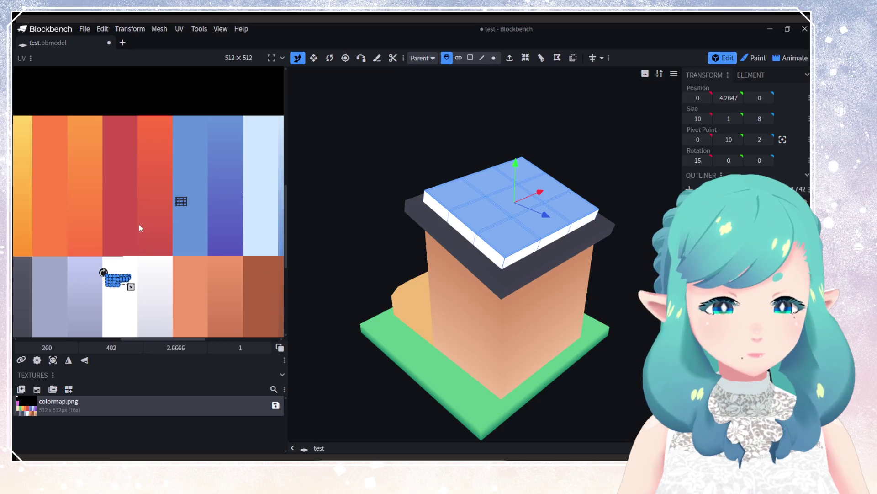
Step: Select the panel's 3x3 face grid and shift it up and right on the colour map
scroll(158, 204, up, 6)
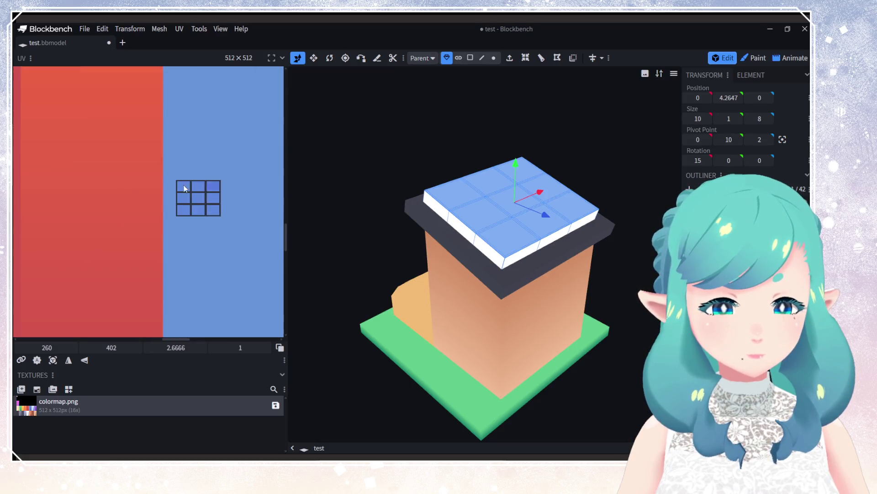
click(205, 192)
middle_drag(234, 240, 170, 257)
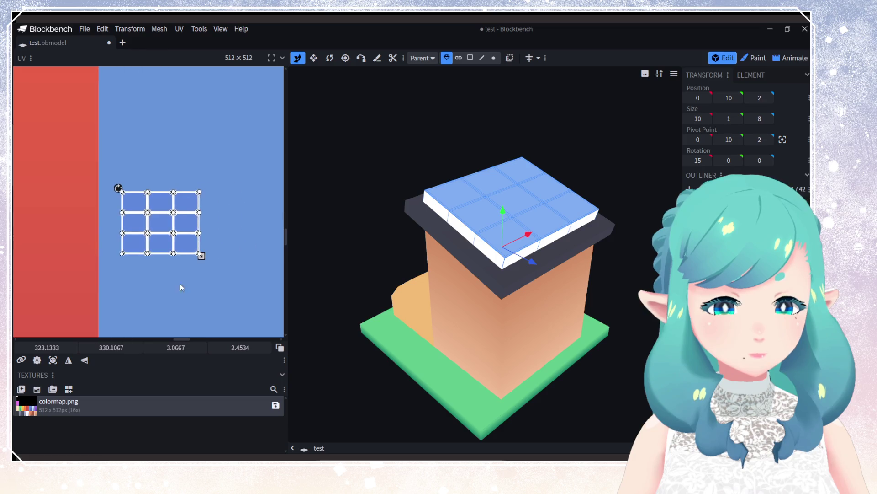
click(179, 283)
click(142, 205)
click(154, 287)
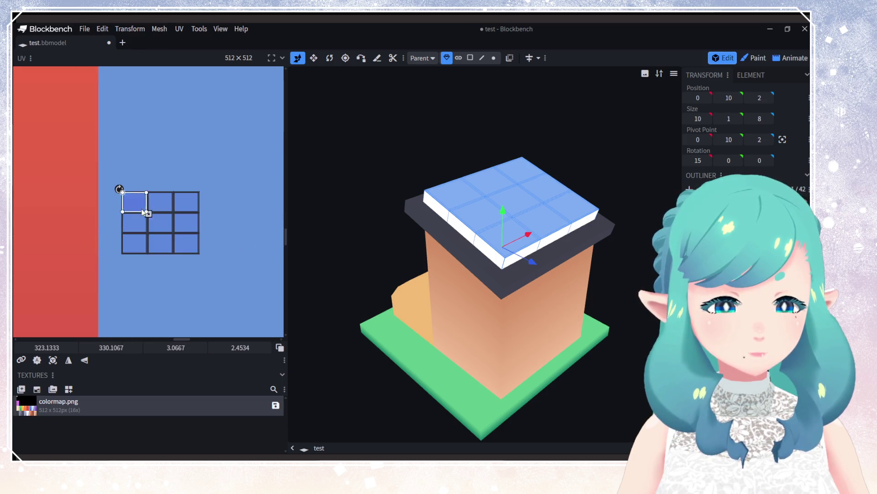
click(141, 208)
click(152, 187)
shift+click(158, 199)
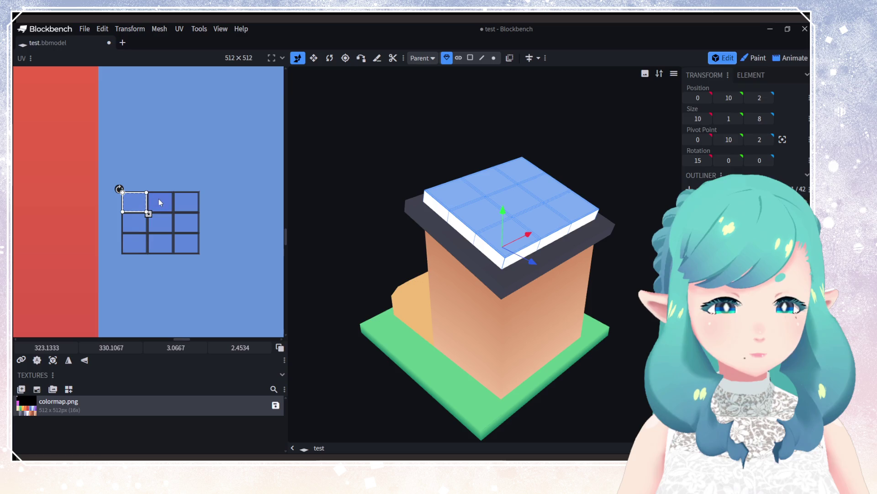
shift+click(196, 201)
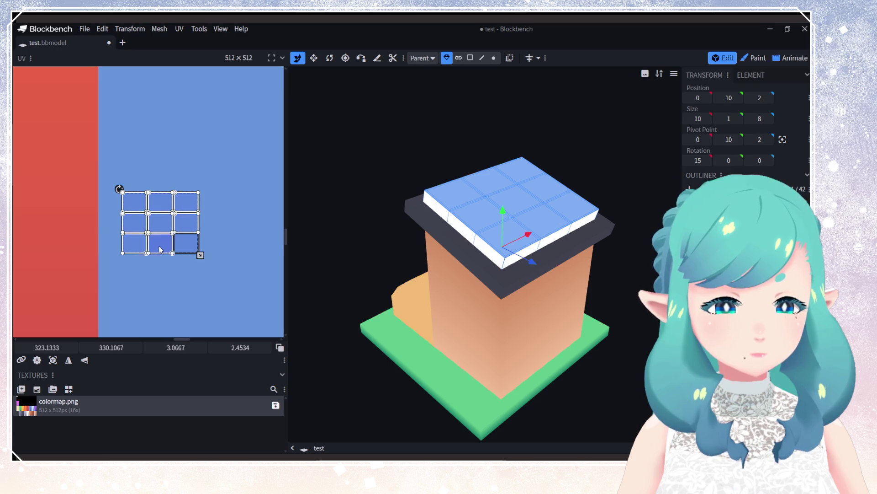
drag(186, 245, 254, 176)
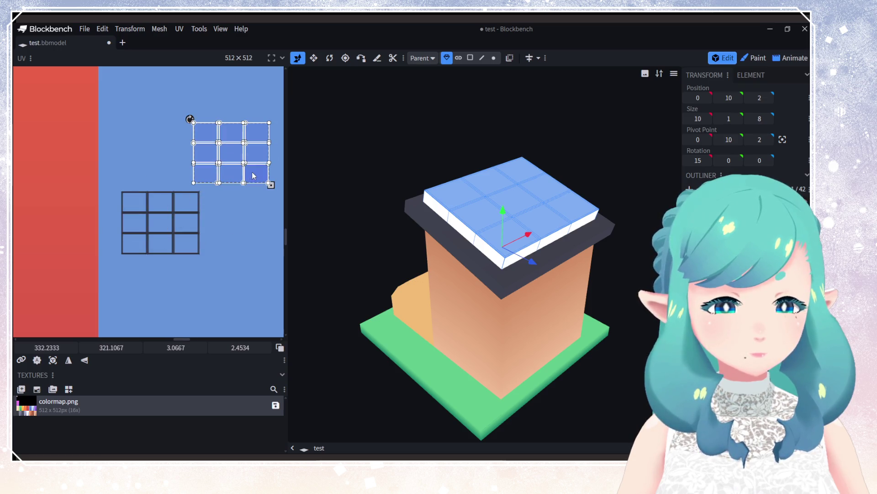
Step: Select the panel's side faces and move them from the blue column onto white
scroll(220, 217, down, 3)
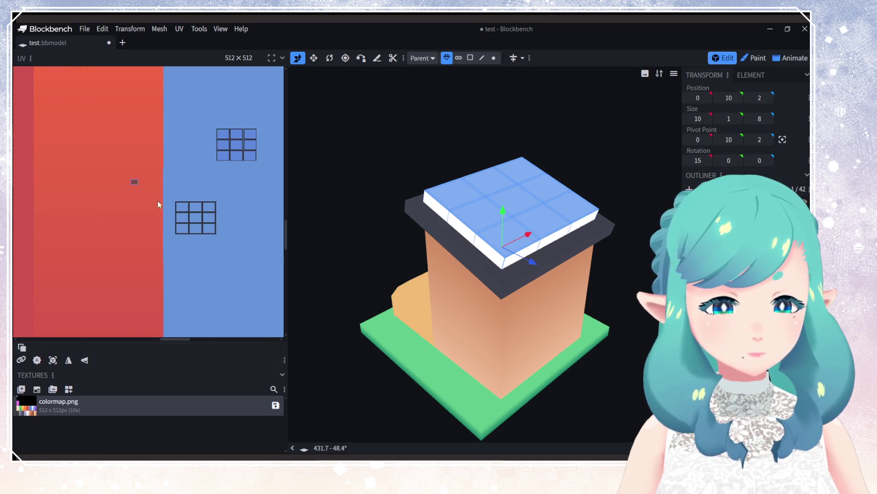
drag(132, 182, 233, 259)
scroll(226, 254, down, 3)
middle_drag(204, 285, 250, 150)
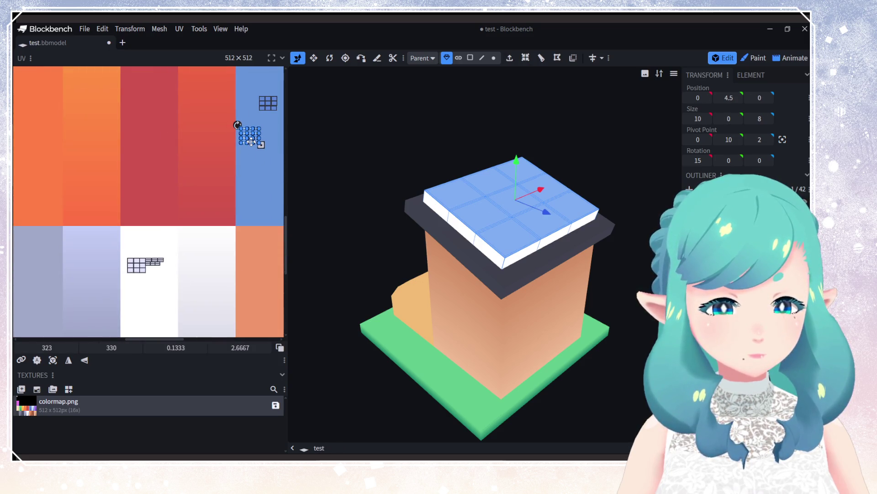
drag(251, 141, 144, 297)
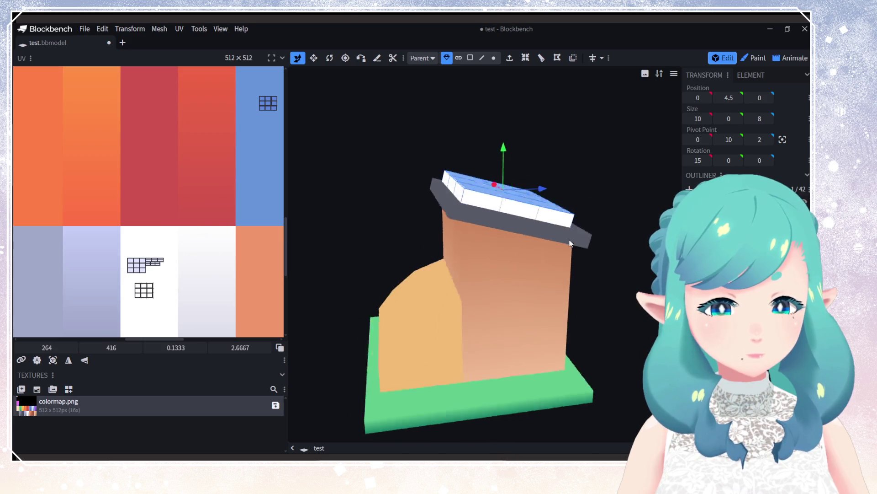
click(170, 275)
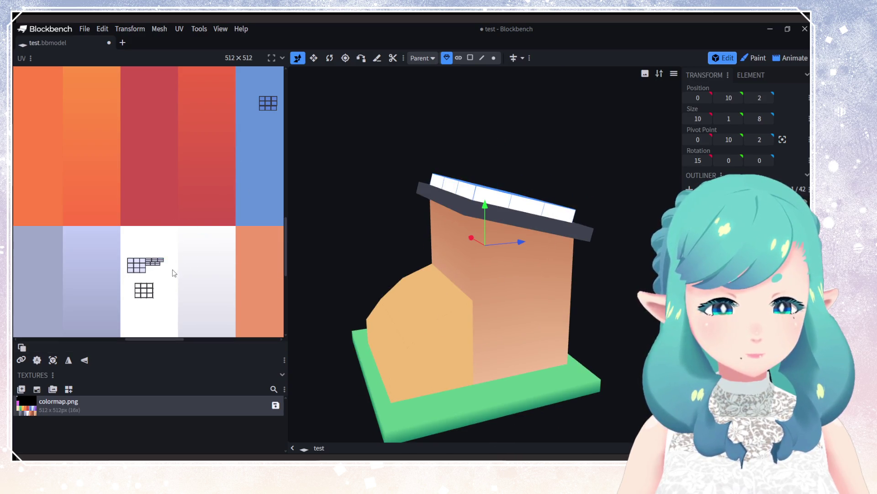
mouse_move(470, 274)
mouse_down()
mouse_move(201, 276)
mouse_move(316, 276)
mouse_move(187, 264)
mouse_up()
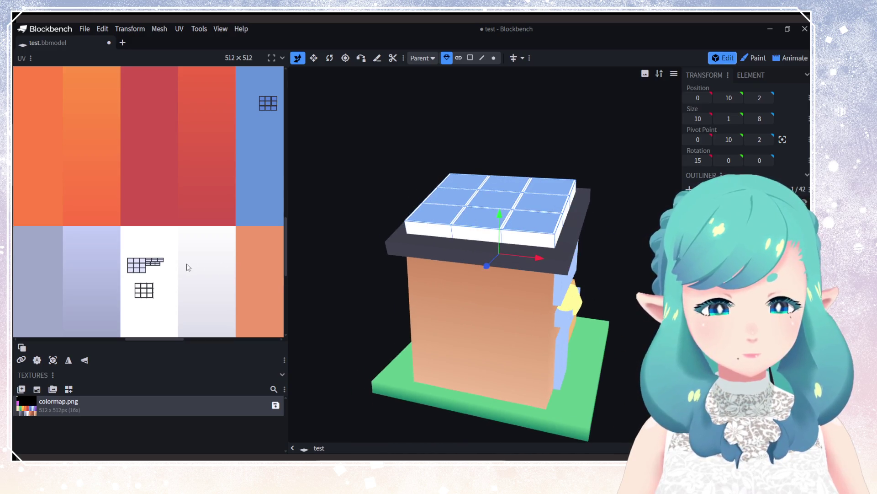
Step: Move the small strip of side faces into the lighter white column
click(144, 274)
mouse_move(489, 268)
mouse_down()
mouse_move(322, 292)
mouse_move(400, 273)
mouse_up()
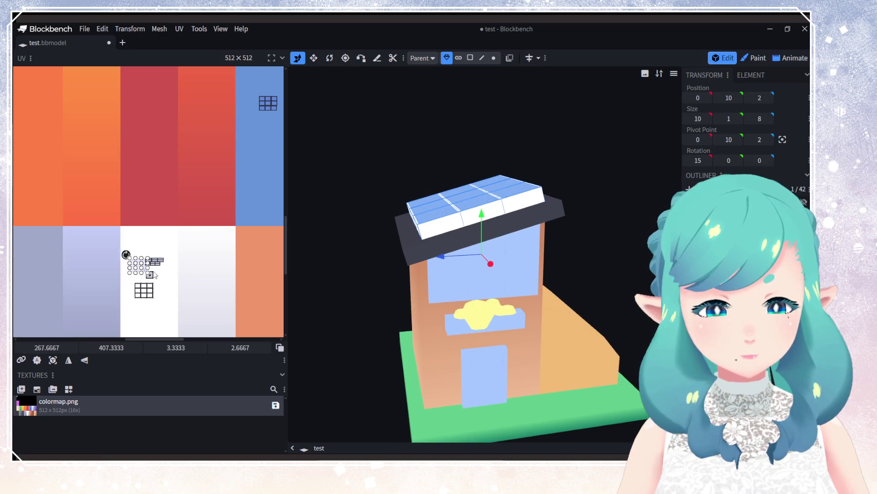
mouse_move(154, 274)
mouse_down()
mouse_move(201, 313)
mouse_move(225, 215)
mouse_move(244, 191)
mouse_move(219, 322)
mouse_up()
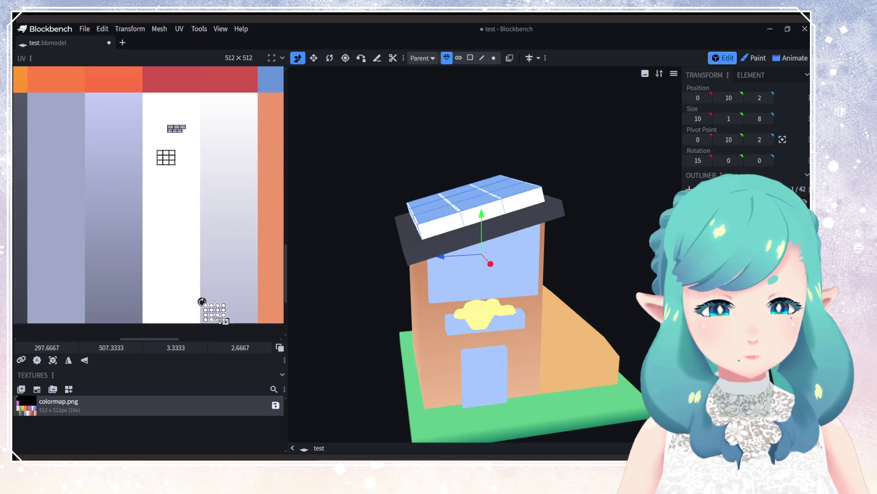
drag(450, 249, 262, 189)
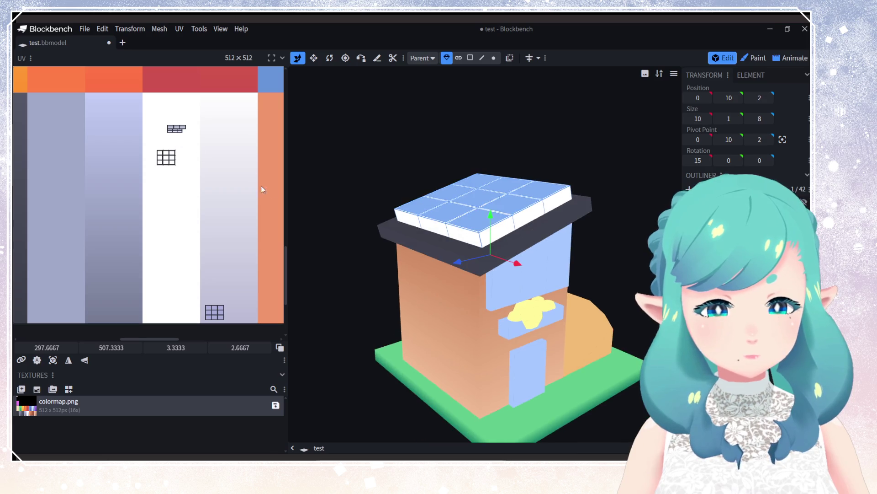
Step: Reselect the side-face strip and nudge it slightly upward, checking the panel edges
click(172, 129)
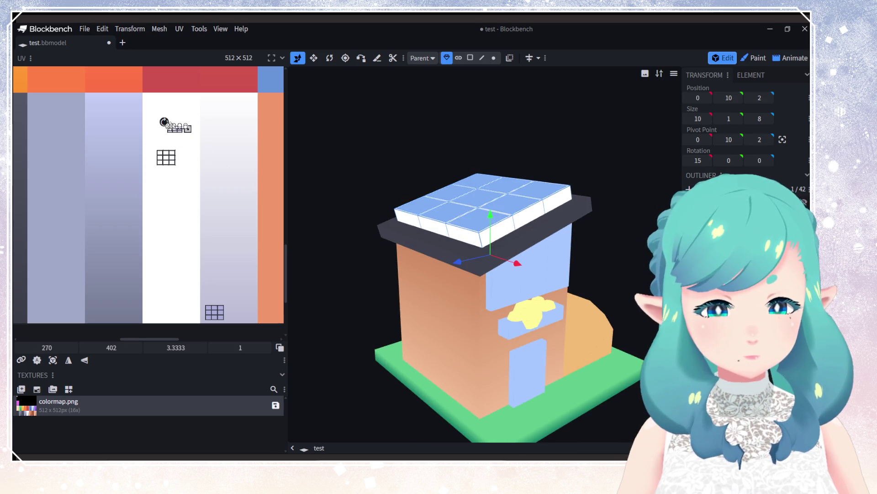
drag(506, 261, 285, 208)
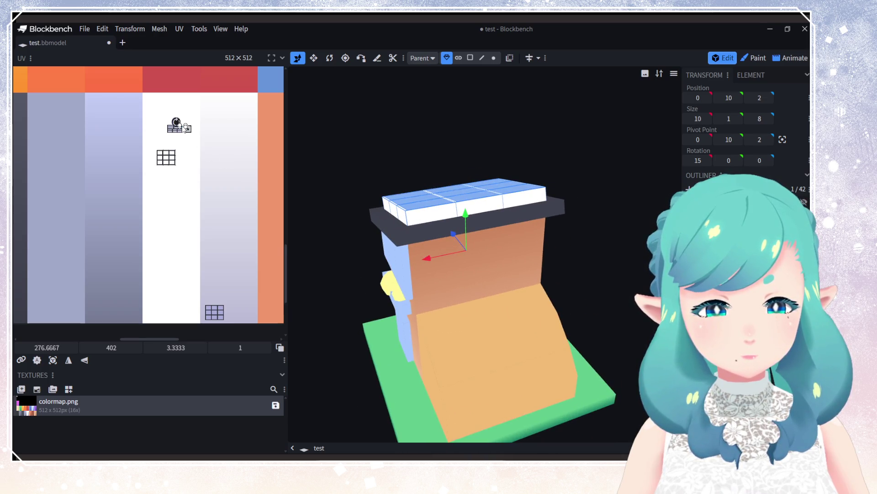
mouse_move(457, 256)
mouse_down()
mouse_move(375, 261)
mouse_move(486, 243)
mouse_move(602, 267)
mouse_move(475, 247)
mouse_up()
click(461, 223)
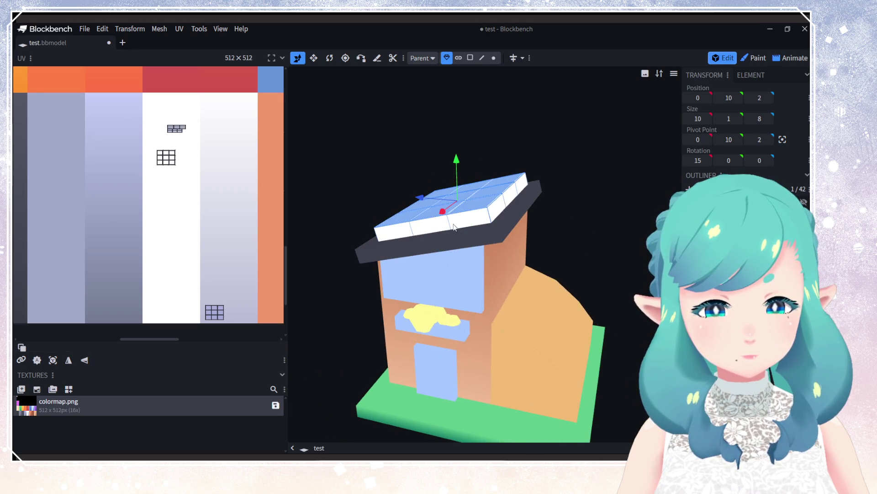
scroll(166, 127, up, 3)
scroll(173, 137, down, 3)
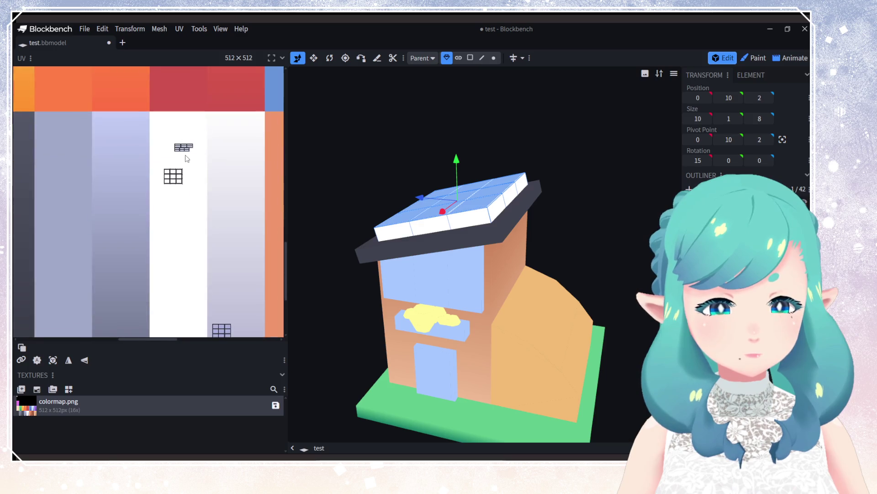
ctrl+scroll(168, 150, up, 2)
mouse_move(204, 165)
mouse_down()
mouse_move(154, 145)
mouse_move(154, 136)
mouse_move(243, 203)
mouse_up()
drag(252, 255, 252, 230)
mouse_move(434, 256)
mouse_down()
mouse_move(495, 251)
mouse_move(287, 226)
mouse_move(257, 277)
mouse_up()
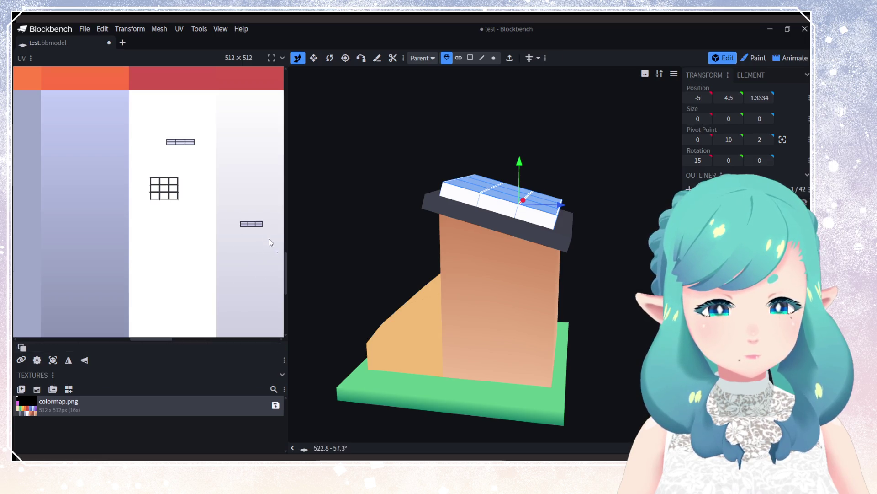
Step: Rotate the small face's mapping 90 degrees and stretch it into a thin strip down the white column
click(246, 226)
mouse_move(246, 225)
mouse_down()
mouse_move(229, 159)
mouse_move(229, 82)
mouse_up()
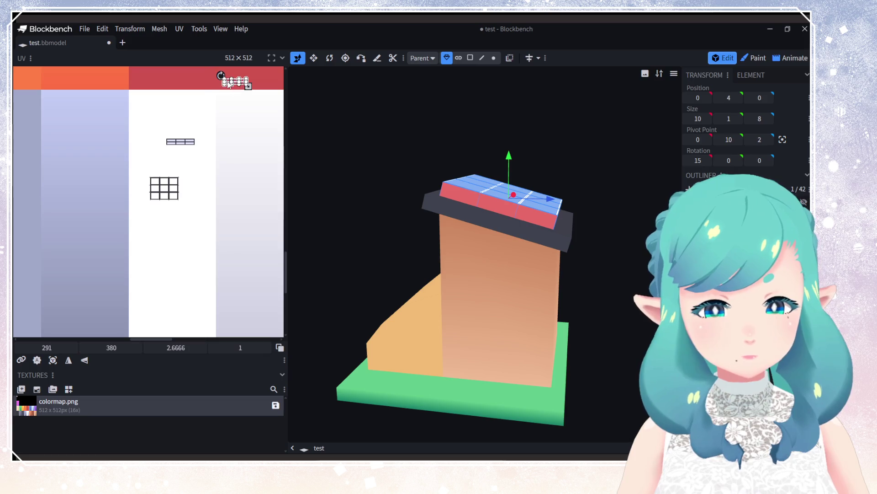
mouse_move(464, 275)
mouse_down()
mouse_move(211, 264)
mouse_move(281, 255)
mouse_up()
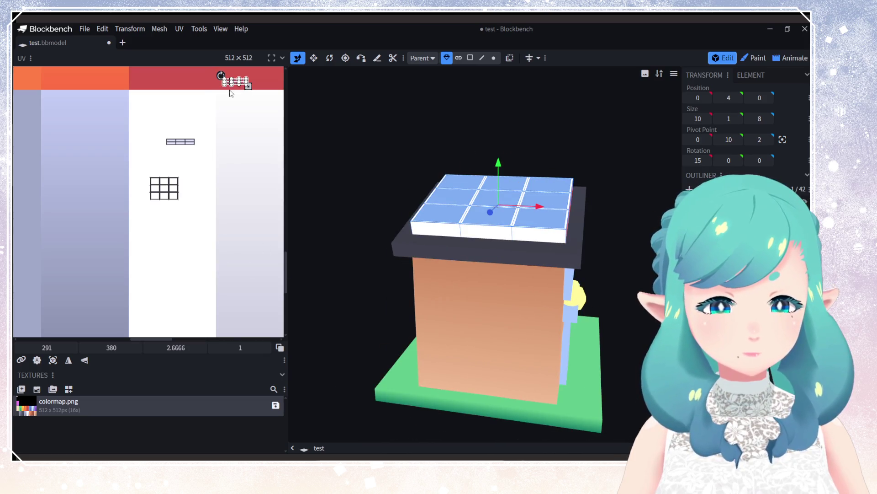
mouse_move(220, 75)
mouse_down()
mouse_move(212, 129)
mouse_move(221, 128)
mouse_up()
drag(240, 95, 267, 282)
scroll(207, 256, down, 3)
scroll(228, 206, down, 2)
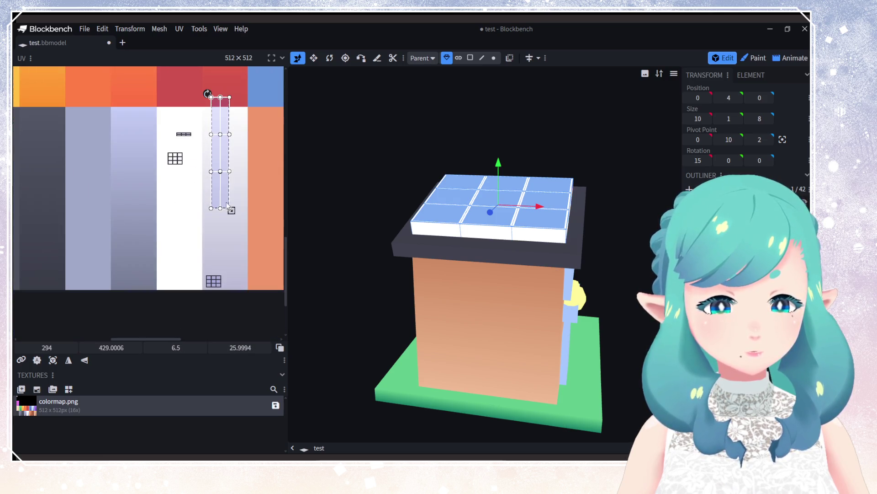
drag(231, 211, 246, 288)
mouse_move(325, 297)
mouse_down()
mouse_move(394, 297)
mouse_move(407, 281)
mouse_move(463, 305)
mouse_move(448, 274)
mouse_up()
click(172, 133)
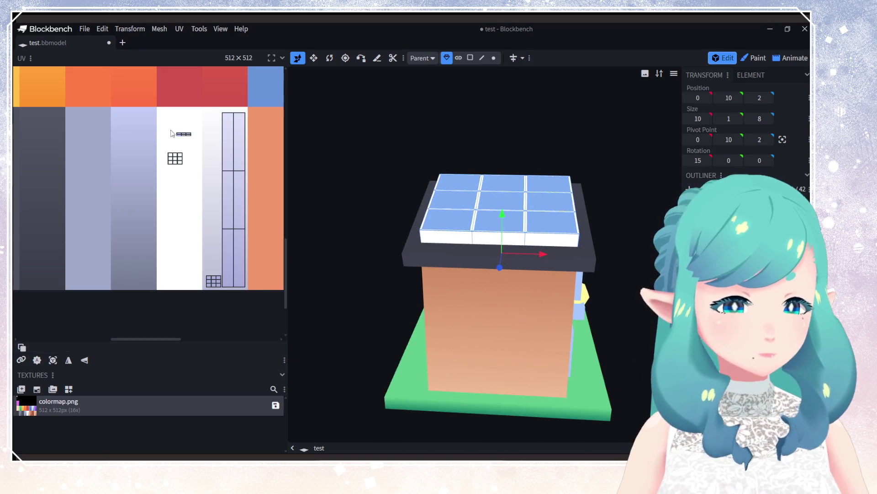
Step: Select another element's small face and move it up and right on the colour map
click(174, 133)
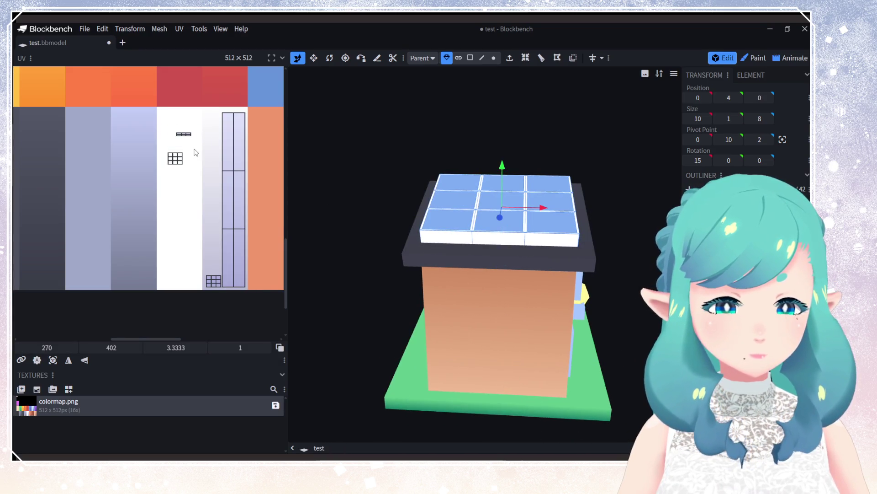
drag(187, 134, 189, 133)
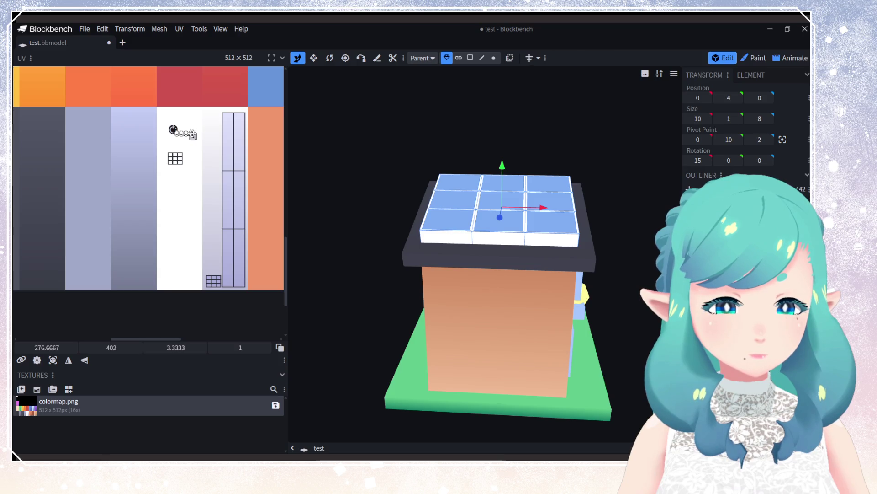
click(192, 133)
scroll(170, 186, up, 8)
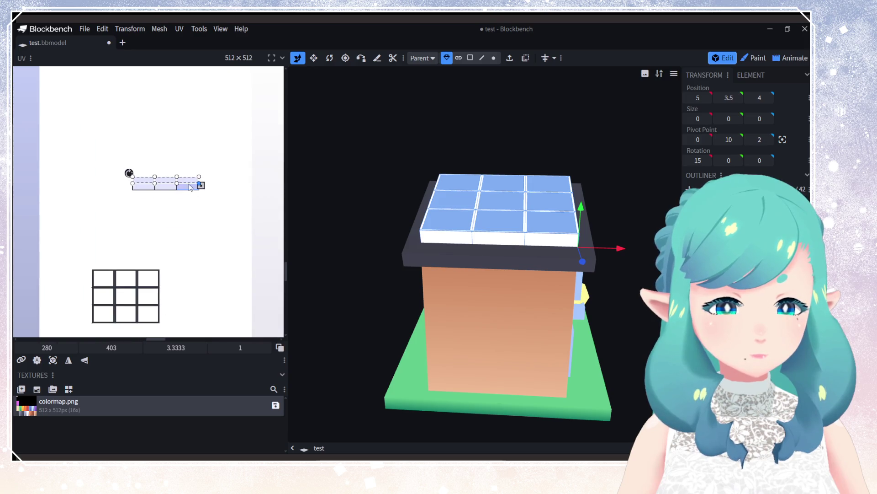
mouse_move(190, 188)
mouse_down()
mouse_move(233, 158)
mouse_move(263, 173)
mouse_up()
scroll(196, 233, down, 2)
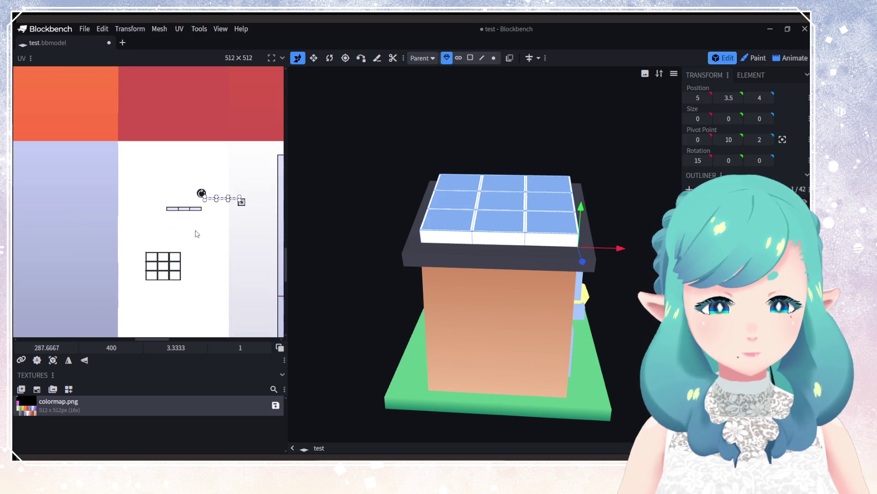
Step: Map the slab rim onto the lavender swatch instead of red, then view the roof from above
mouse_move(225, 203)
mouse_down()
mouse_move(219, 166)
mouse_move(192, 124)
mouse_up()
key(ctrl+z)
key(ctrl+z)
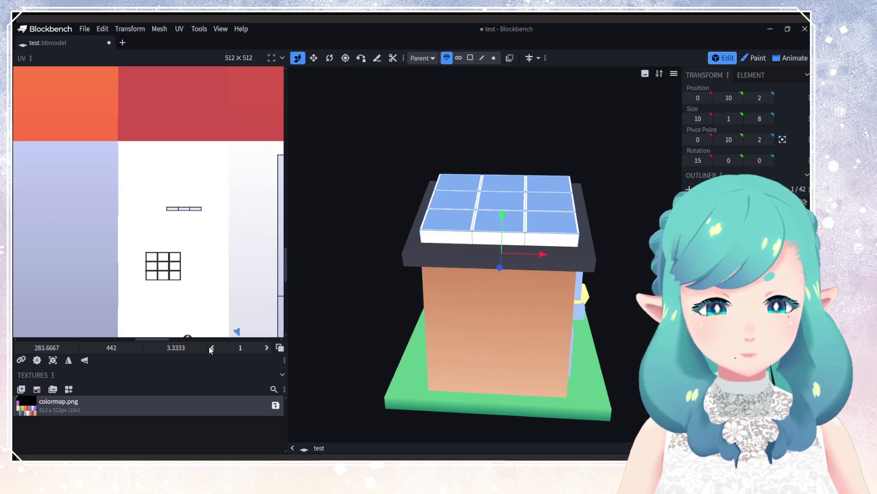
scroll(206, 215, down, 3)
scroll(182, 145, down, 2)
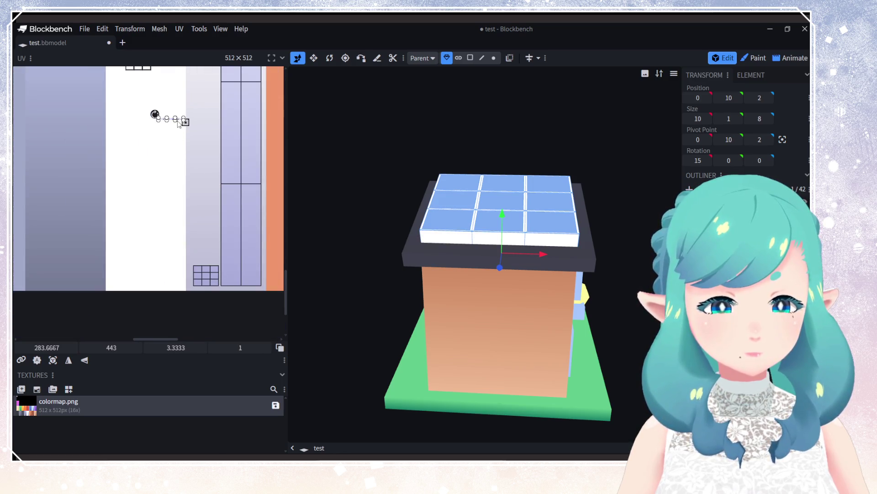
mouse_move(179, 123)
mouse_down()
mouse_move(229, 248)
mouse_move(211, 288)
mouse_up()
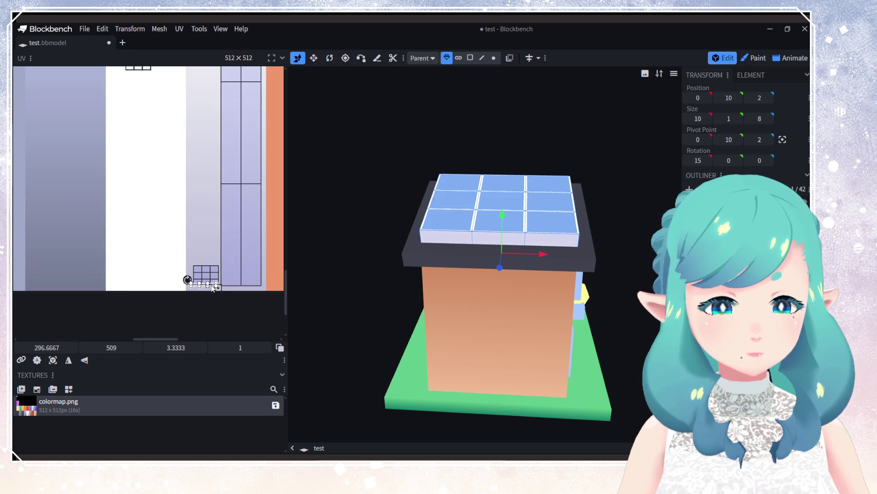
scroll(188, 200, up, 3)
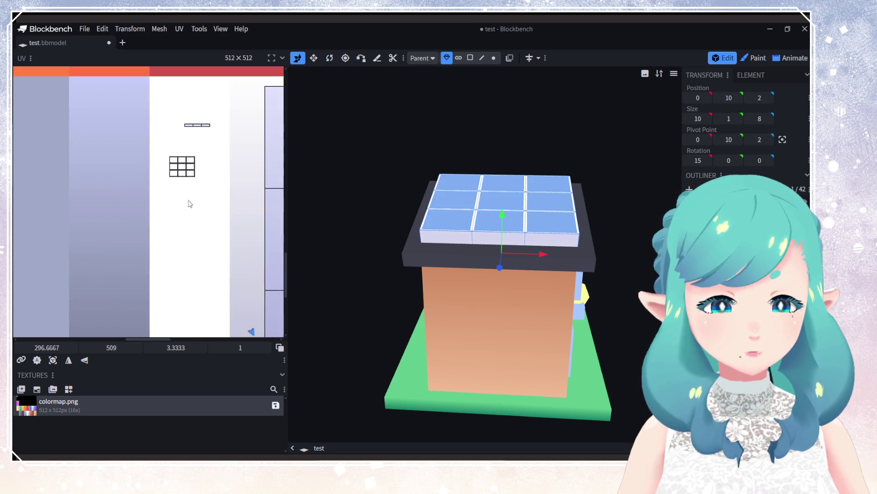
click(158, 186)
mouse_move(496, 247)
mouse_down()
mouse_move(366, 285)
mouse_move(297, 217)
mouse_up()
scroll(119, 294, up, 3)
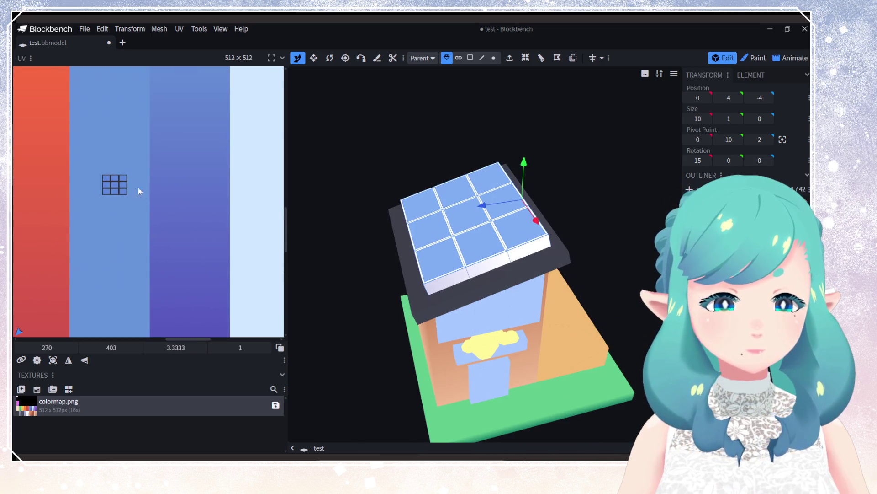
Step: Move the solar panel's top face mapping onto the blue strips
drag(101, 172, 135, 178)
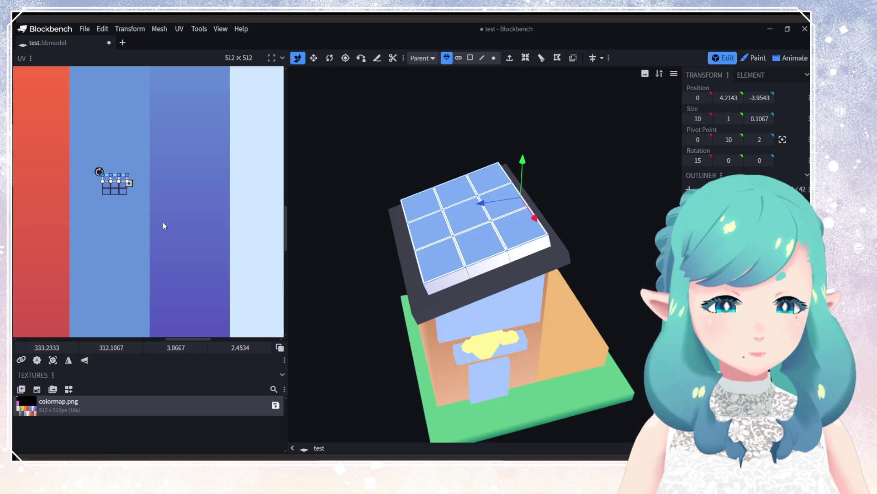
scroll(127, 201, down, 2)
mouse_move(128, 184)
mouse_down()
mouse_move(197, 119)
mouse_move(186, 76)
mouse_move(174, 289)
mouse_move(184, 325)
mouse_move(194, 326)
mouse_up()
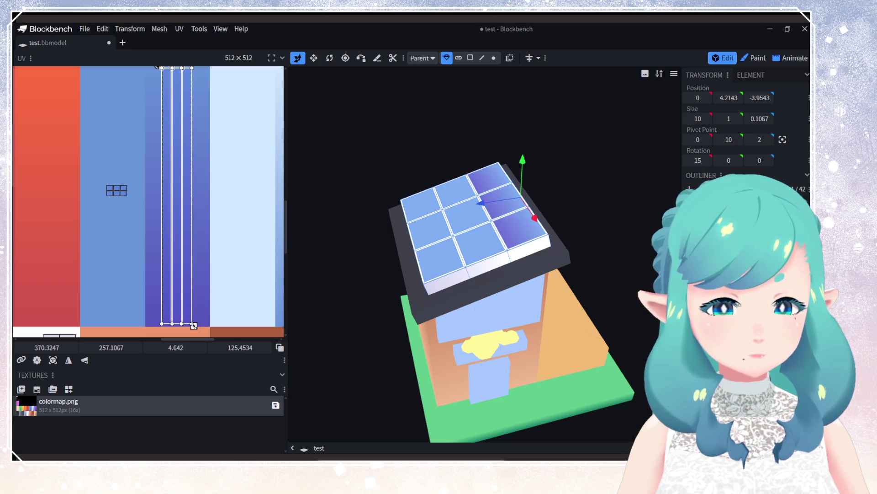
scroll(193, 283, down, 3)
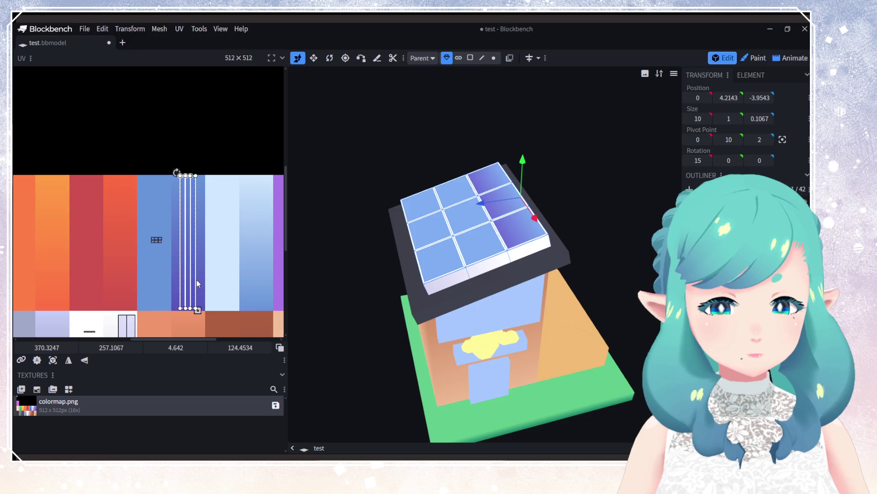
mouse_move(502, 275)
mouse_down()
mouse_move(522, 286)
mouse_move(561, 283)
mouse_up()
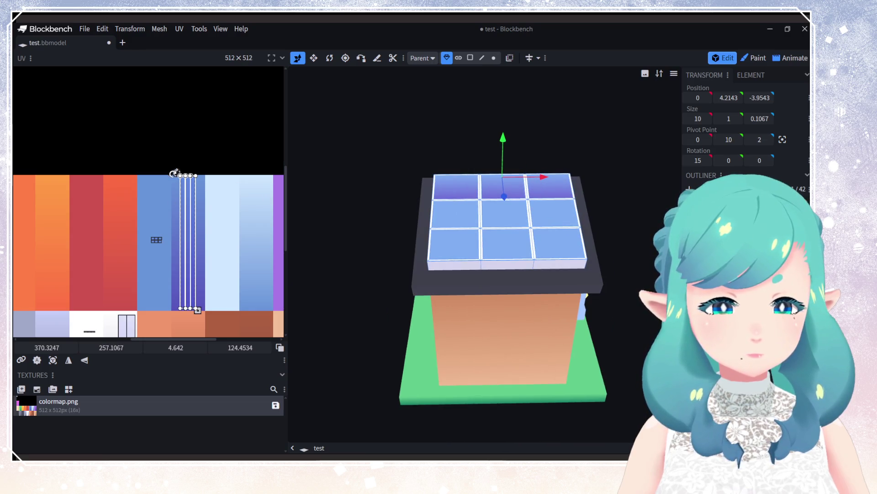
scroll(167, 260, up, 2)
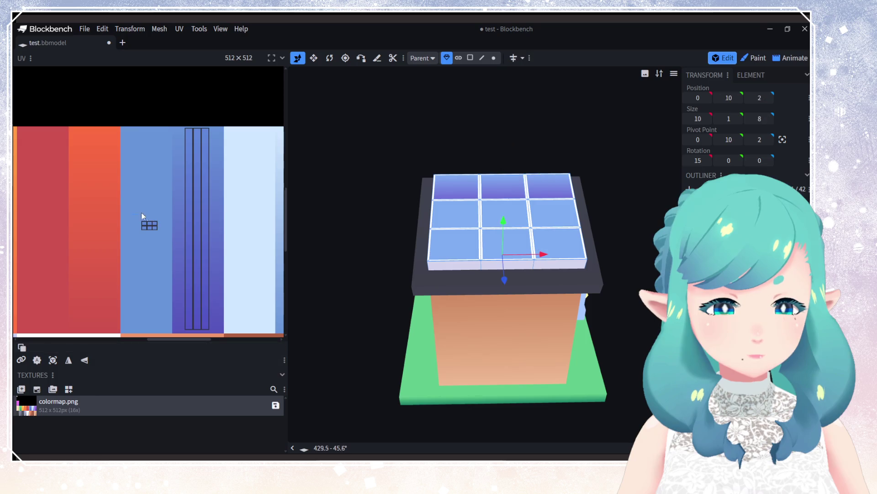
Step: Stretch the panel face's mapping down the whole blue-to-violet strip
mouse_move(135, 214)
mouse_down()
mouse_move(164, 224)
mouse_move(203, 138)
mouse_move(196, 317)
mouse_move(208, 330)
mouse_up()
click(132, 219)
click(153, 229)
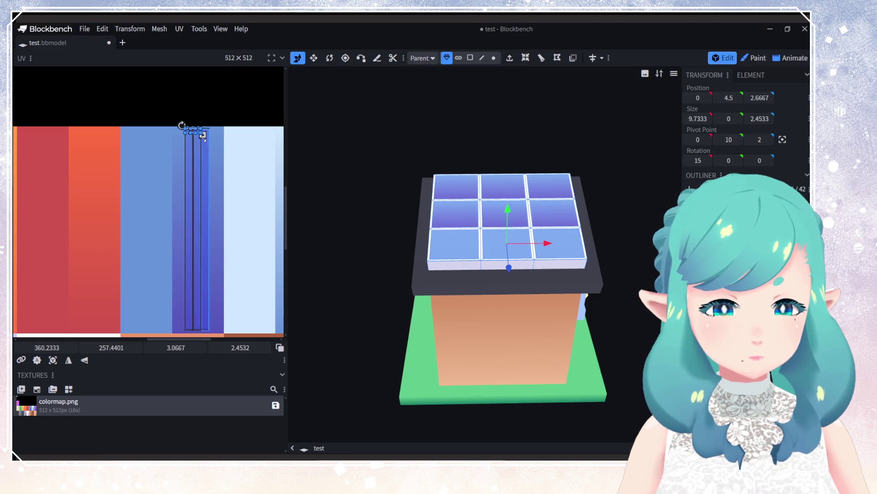
mouse_move(203, 136)
mouse_down()
mouse_move(211, 332)
mouse_move(183, 169)
mouse_move(141, 190)
mouse_move(166, 172)
mouse_move(217, 314)
mouse_move(210, 311)
mouse_move(233, 319)
mouse_move(217, 312)
mouse_up()
click(240, 316)
Step: Rotate the strip mappings so the gradient lines up across the panel cells
scroll(221, 283, down, 2)
scroll(208, 211, up, 3)
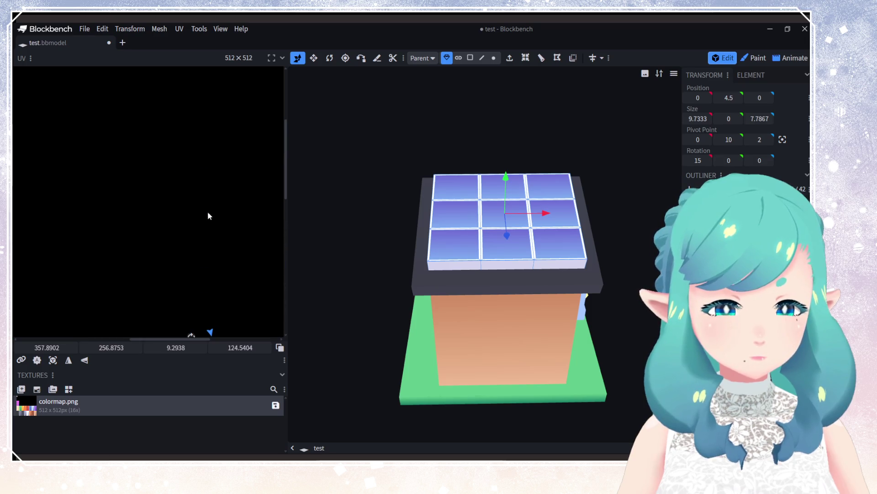
scroll(181, 193, down, 3)
scroll(204, 212, up, 3)
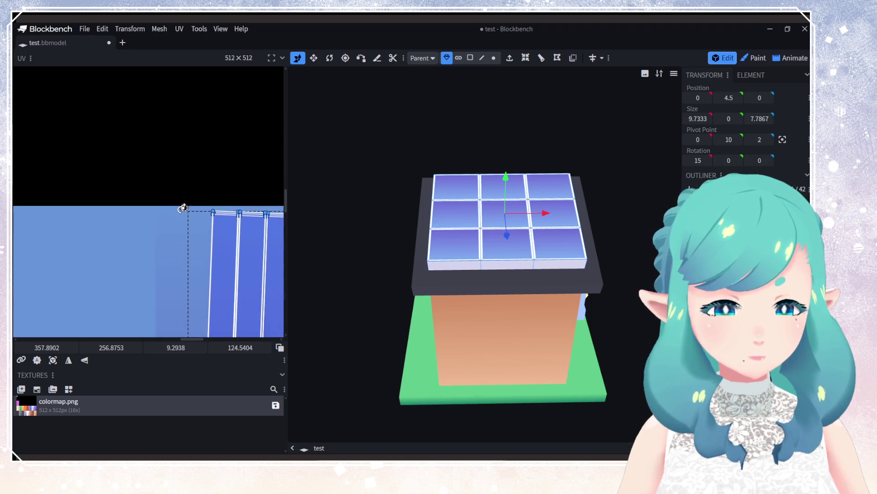
drag(182, 207, 169, 216)
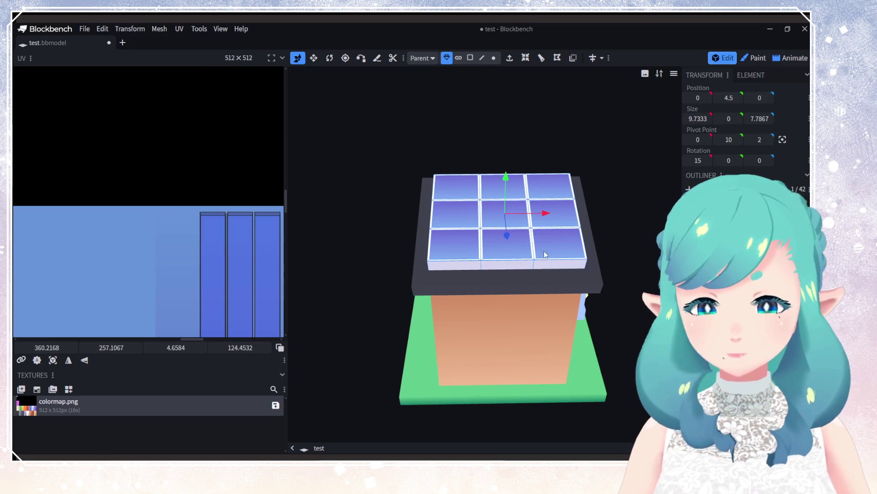
drag(539, 250, 442, 247)
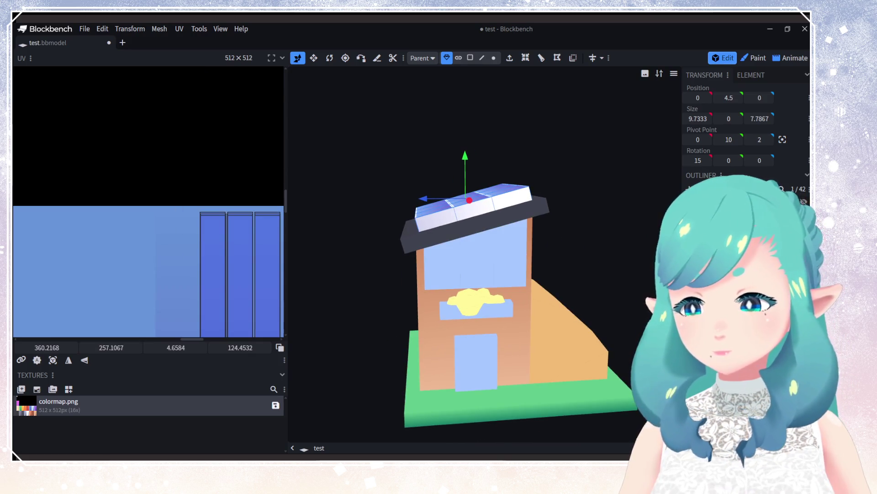
click(581, 292)
mouse_move(582, 294)
mouse_down()
mouse_move(538, 369)
mouse_move(544, 259)
mouse_move(569, 278)
mouse_move(499, 310)
mouse_move(563, 286)
mouse_move(509, 319)
mouse_move(502, 305)
mouse_move(638, 305)
mouse_up()
Step: Save the project and append the window box under the bush to the texture template
key(ctrl+s)
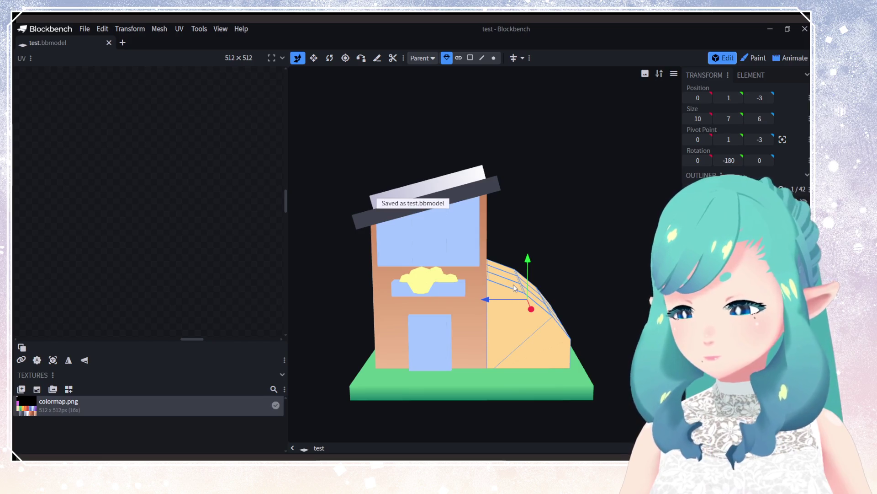
right_drag(511, 284, 470, 287)
scroll(490, 295, up, 3)
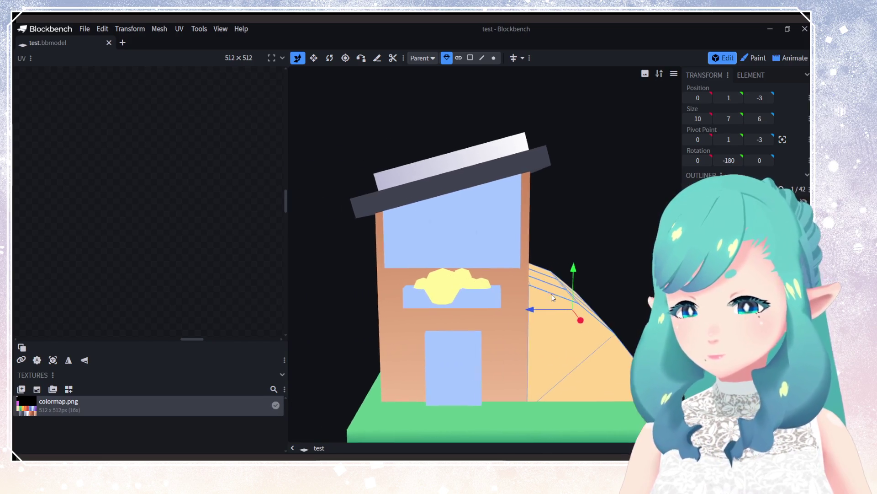
click(480, 303)
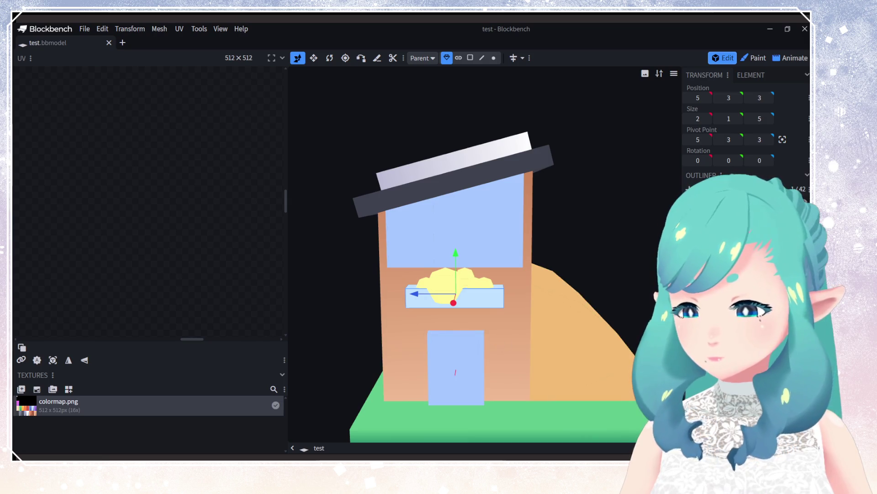
click(69, 389)
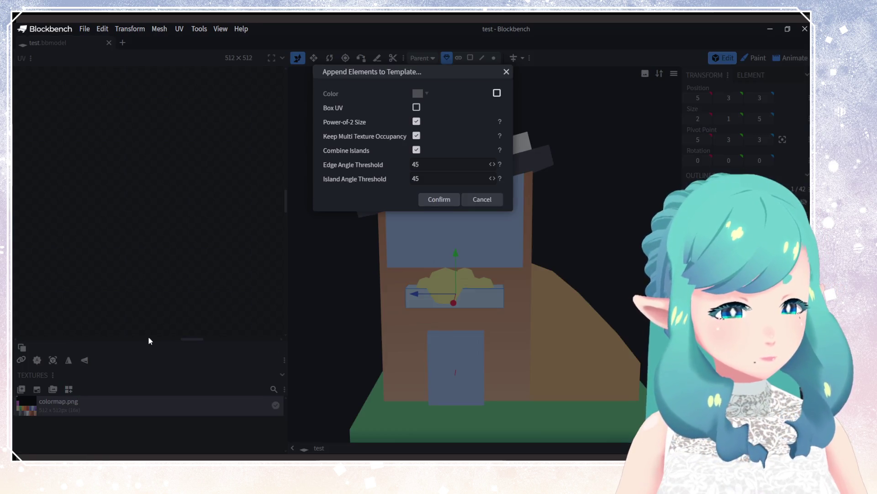
click(451, 209)
Step: Move the window box's face mapping onto a dark brown swatch
scroll(169, 204, down, 5)
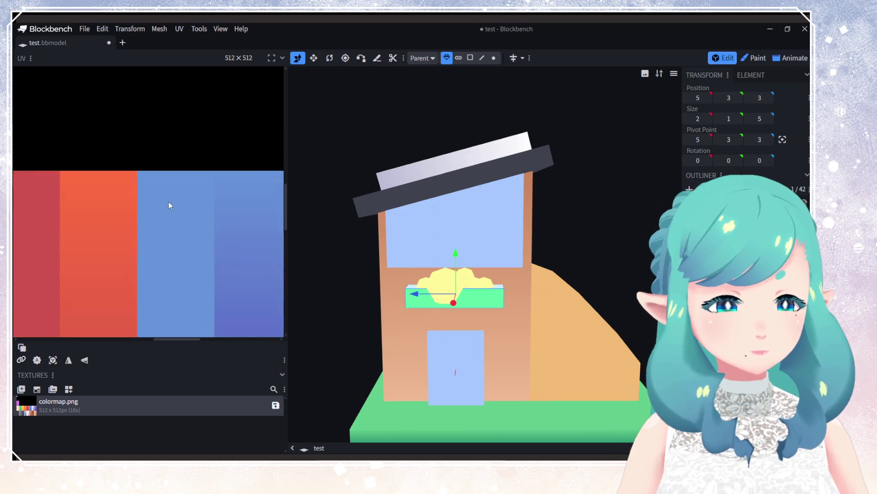
click(76, 186)
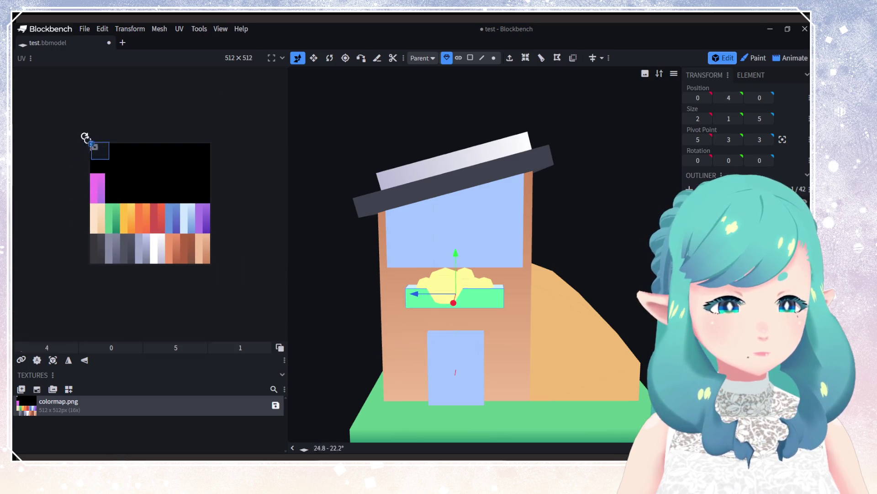
drag(92, 145, 194, 258)
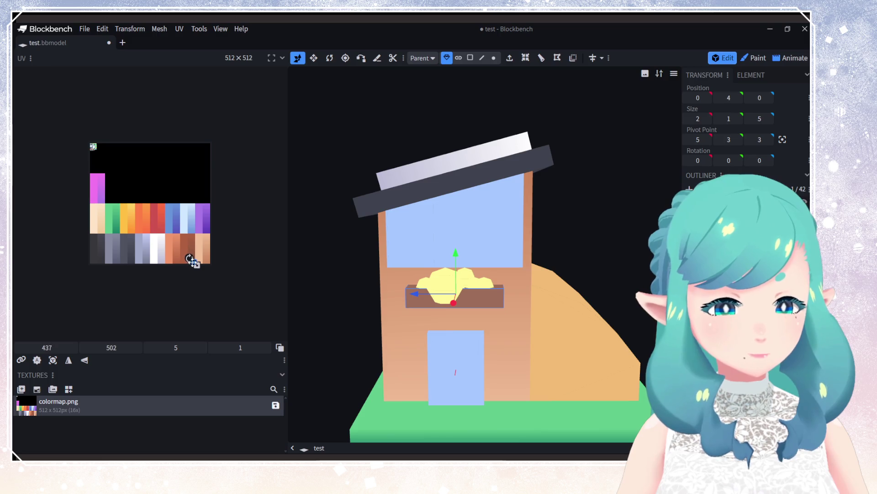
scroll(187, 260, up, 5)
middle_drag(157, 179, 191, 224)
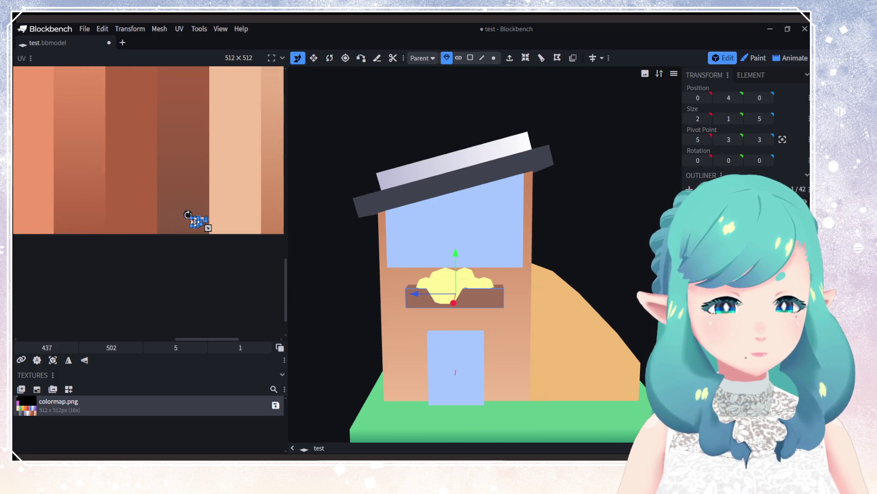
drag(190, 224, 177, 227)
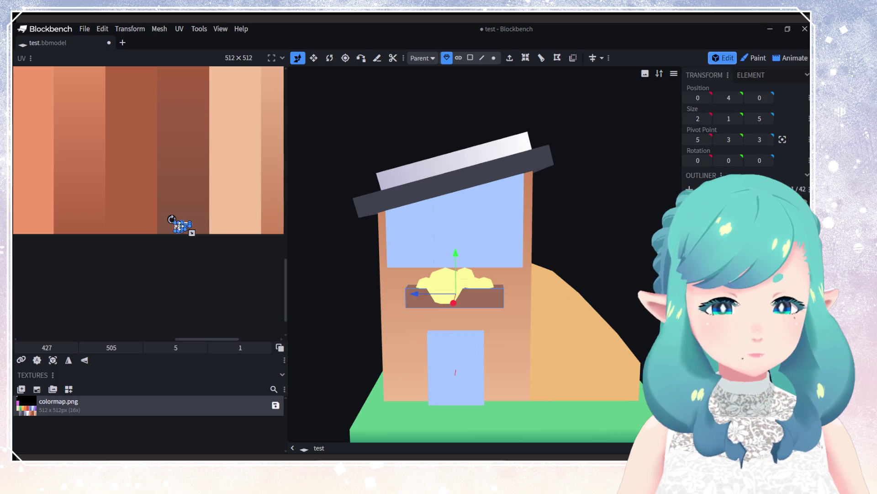
Step: Select the upper window and the yellow bush pieces
click(480, 250)
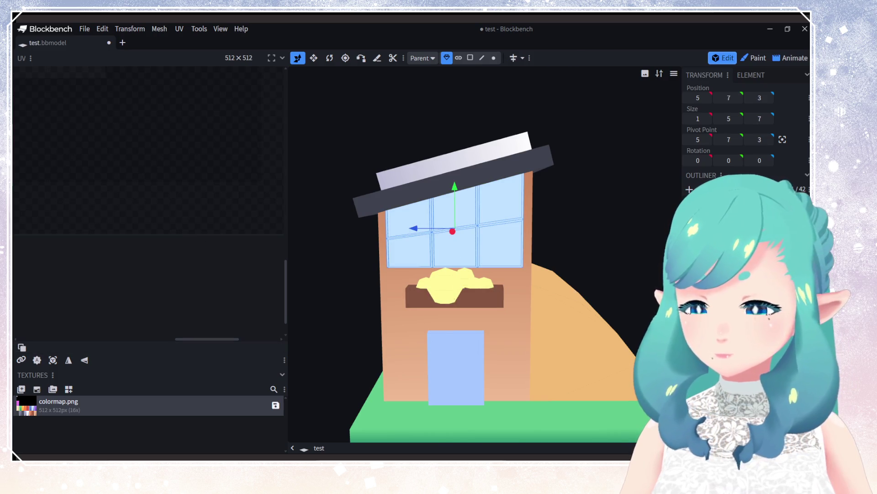
click(451, 284)
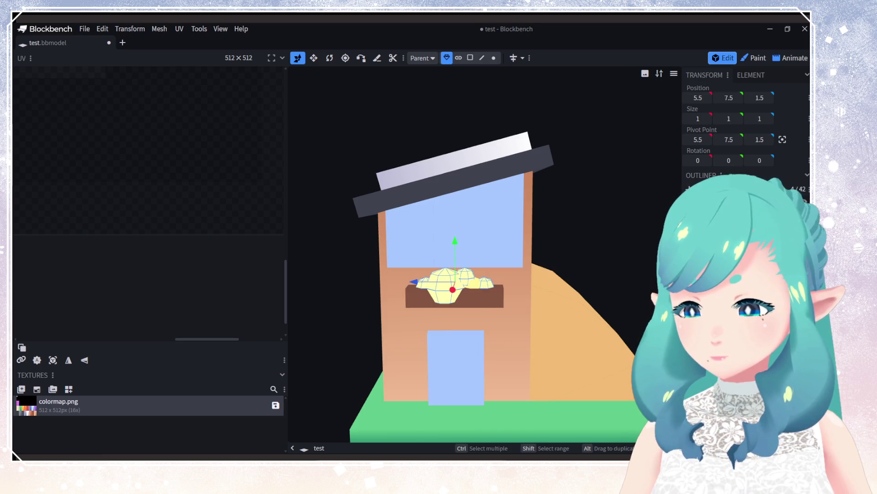
click(445, 283)
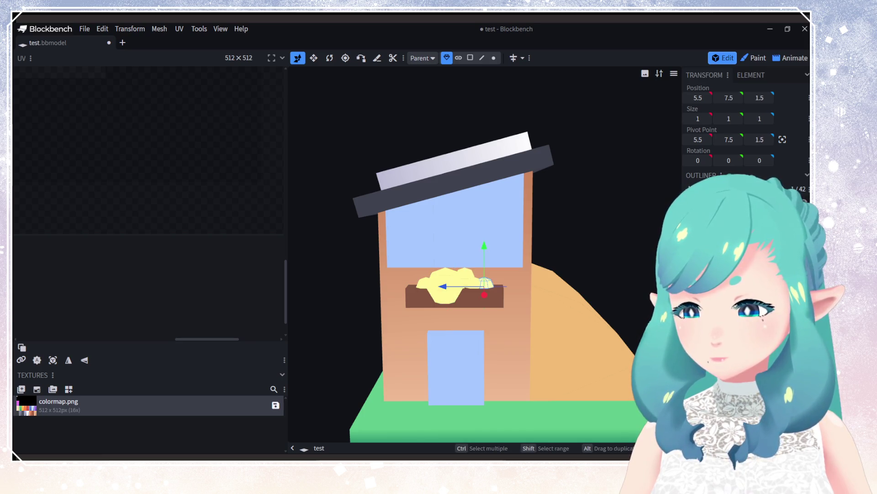
Step: Append the smaller bush piece to the colour-map texture template
click(466, 276)
click(69, 390)
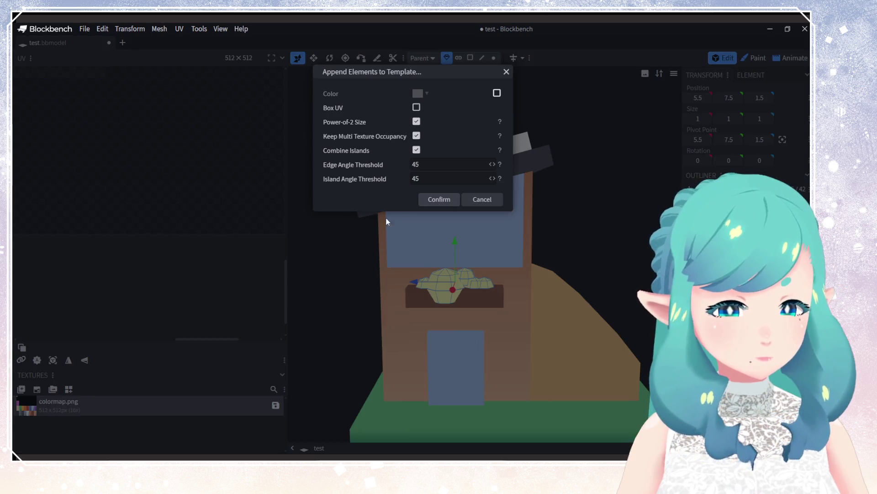
click(437, 199)
scroll(110, 158, down, 5)
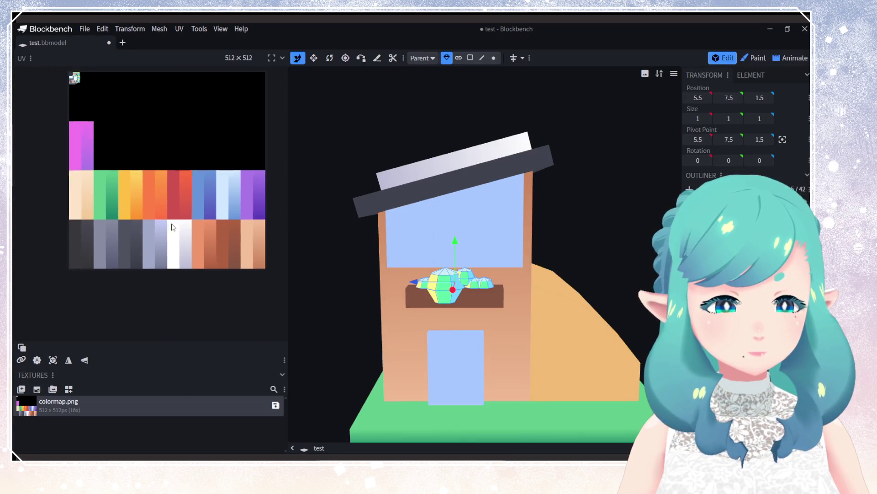
Step: Move the bush's UV box onto the green swatch and shrink it into the dark-green column
click(96, 134)
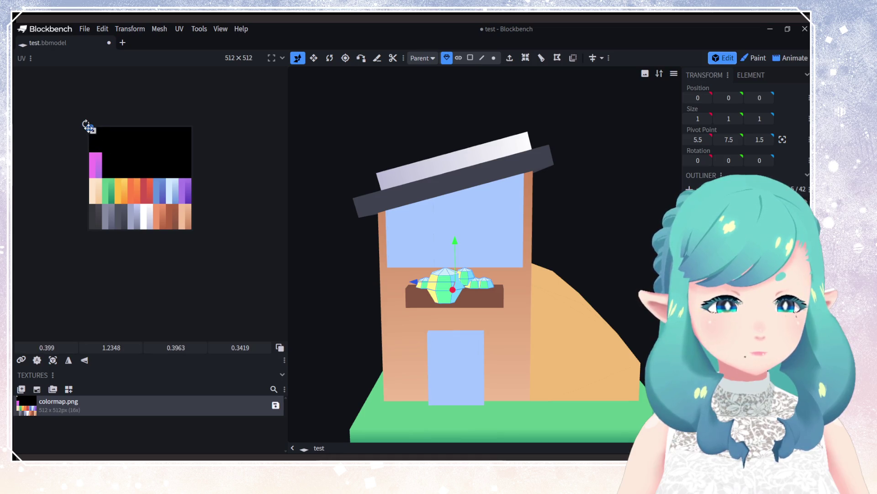
mouse_move(89, 127)
mouse_down()
mouse_move(90, 156)
mouse_move(113, 200)
mouse_up()
scroll(101, 195, up, 4)
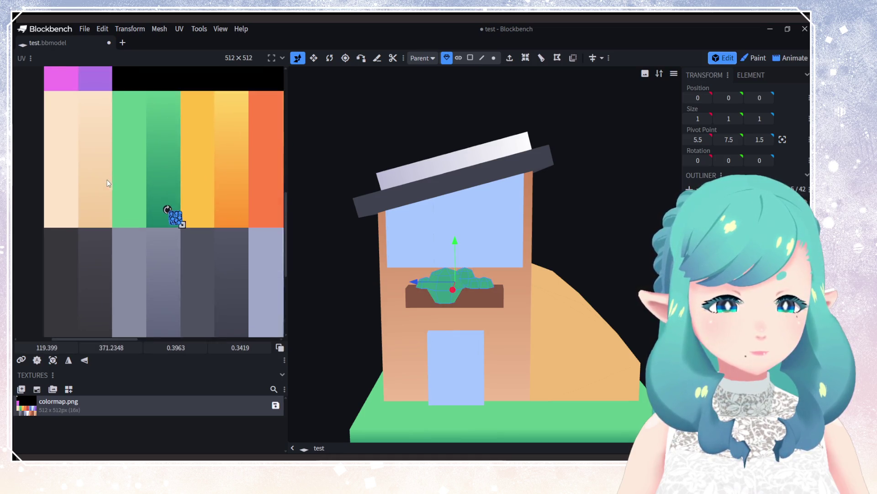
scroll(110, 184, up, 2)
mouse_move(204, 234)
mouse_down()
mouse_move(141, 224)
mouse_move(186, 224)
mouse_move(170, 224)
mouse_move(182, 88)
mouse_move(213, 169)
mouse_move(202, 202)
mouse_move(206, 246)
mouse_up()
scroll(227, 208, up, 2)
drag(195, 121, 179, 78)
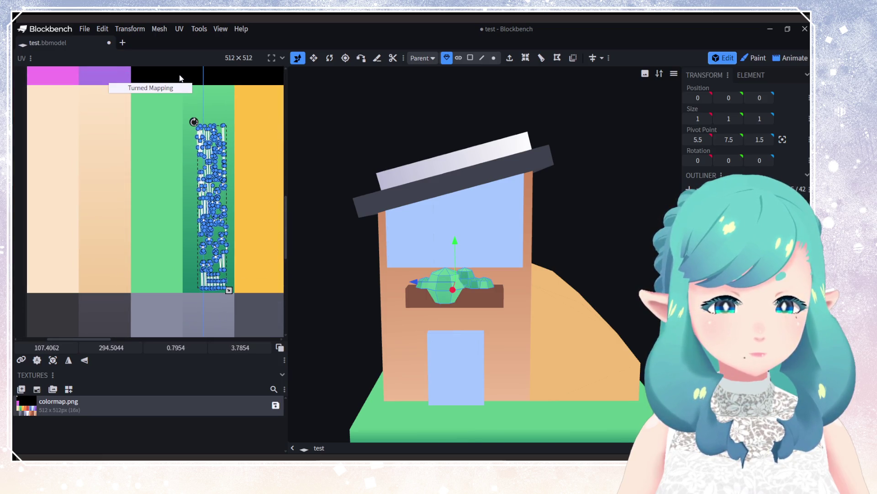
mouse_move(228, 290)
mouse_down()
mouse_move(235, 216)
mouse_move(219, 155)
mouse_move(243, 234)
mouse_move(243, 289)
mouse_move(233, 292)
mouse_up()
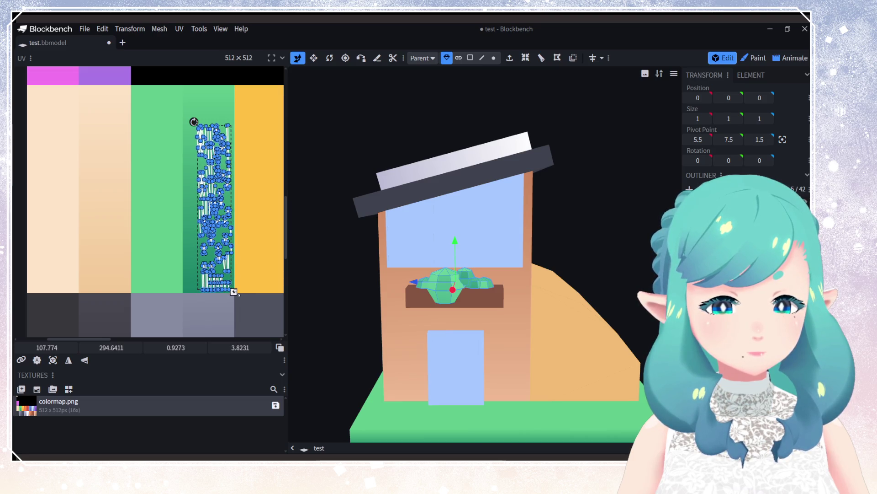
click(455, 296)
drag(571, 357, 502, 380)
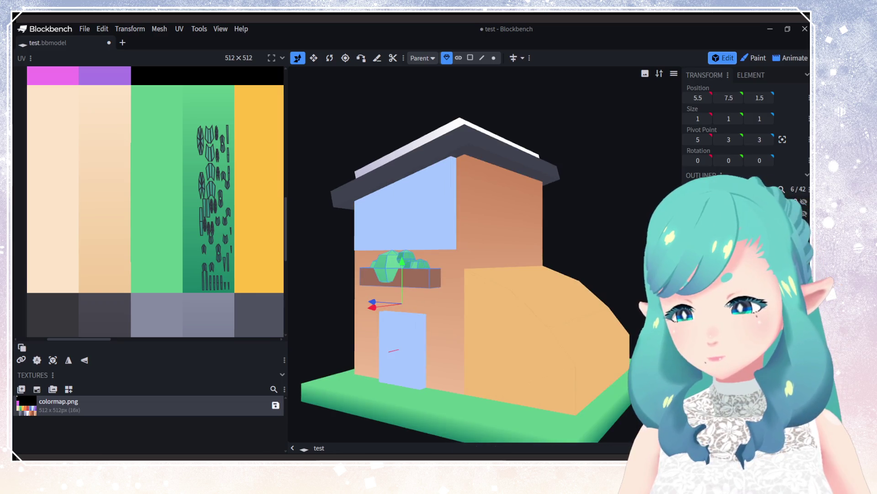
Step: Shift one small plant piece's UV faces onto a darker green swatch
click(526, 163)
mouse_move(607, 289)
mouse_down()
mouse_move(563, 304)
mouse_move(542, 293)
mouse_up()
click(473, 281)
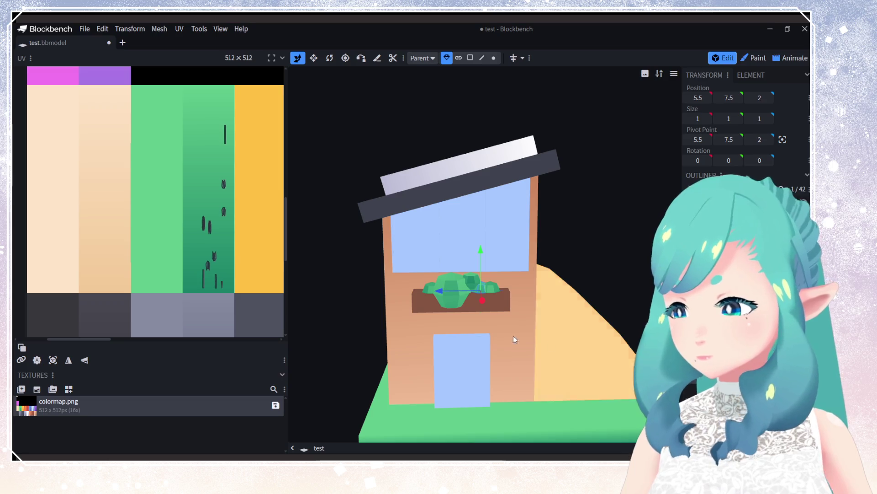
drag(181, 114, 227, 150)
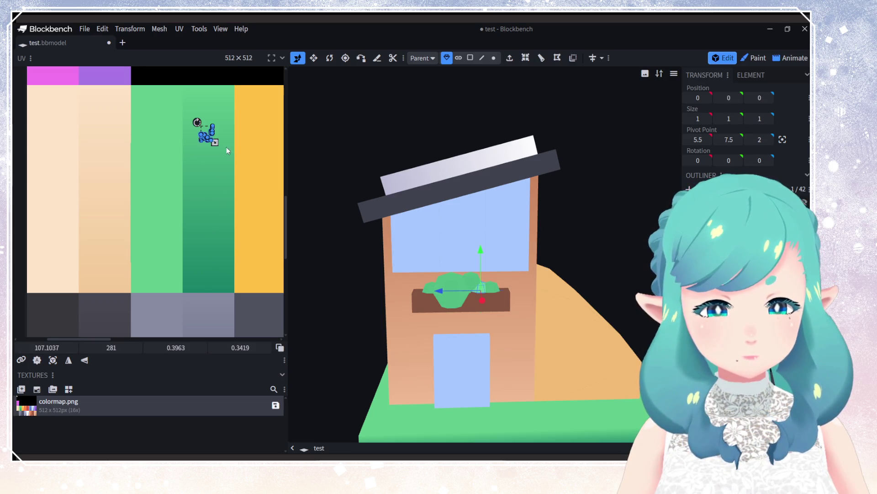
click(452, 285)
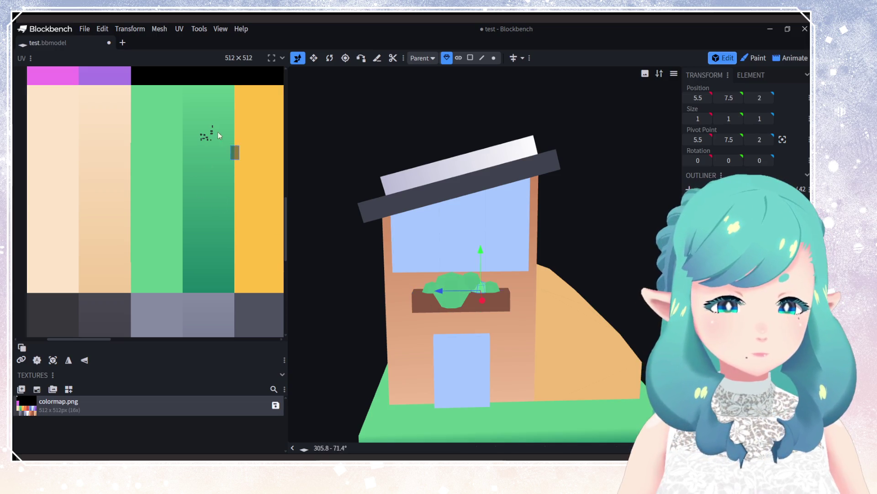
click(193, 133)
mouse_move(202, 136)
mouse_down()
mouse_move(204, 260)
mouse_move(213, 284)
mouse_up()
Step: Move another plant piece up to a lighter green and pick the large middle plant's face
click(471, 279)
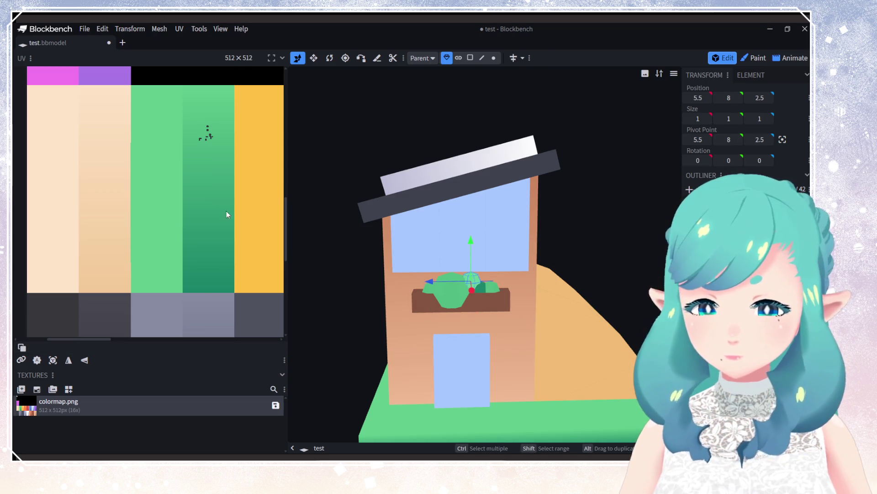
click(206, 137)
drag(205, 137, 192, 103)
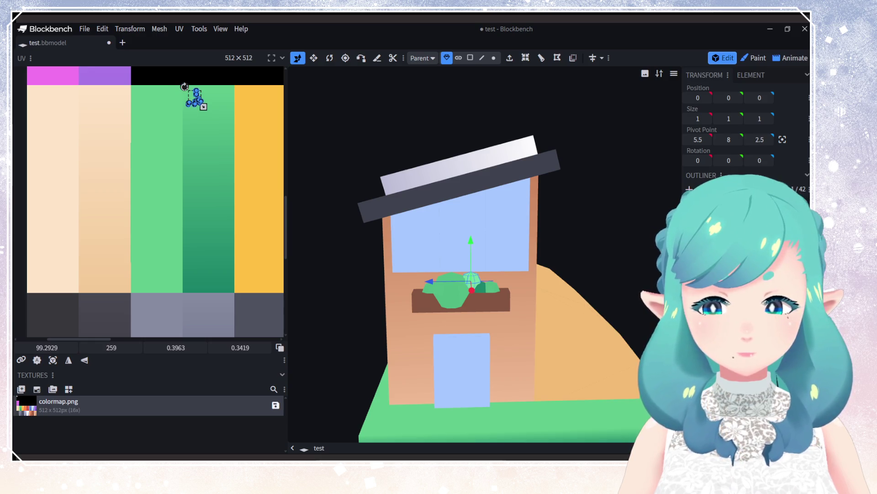
click(450, 290)
mouse_move(188, 116)
mouse_down()
mouse_move(229, 155)
mouse_move(197, 128)
mouse_move(183, 157)
mouse_move(150, 185)
mouse_move(199, 196)
mouse_move(153, 189)
mouse_move(166, 192)
mouse_move(154, 197)
mouse_up()
Step: Map the small cube beside the bush onto an orange-red swatch
click(429, 287)
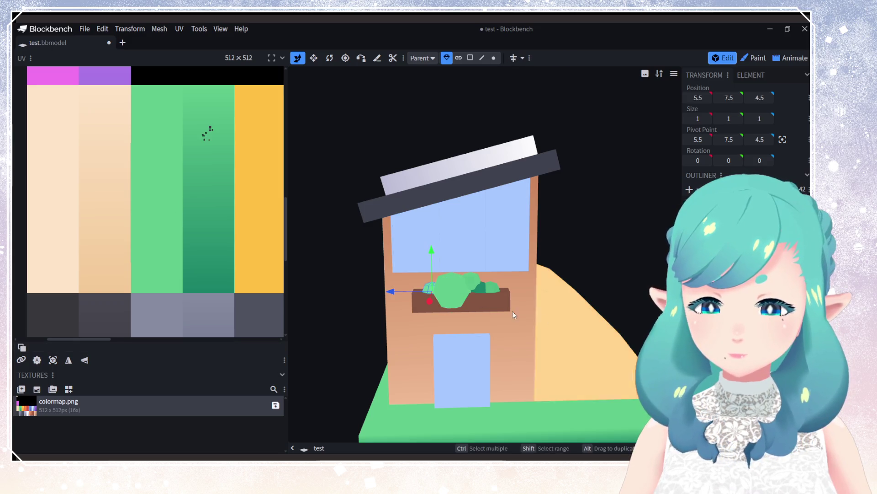
mouse_move(207, 133)
mouse_down()
mouse_move(255, 98)
mouse_move(255, 107)
mouse_up()
scroll(190, 188, down, 5)
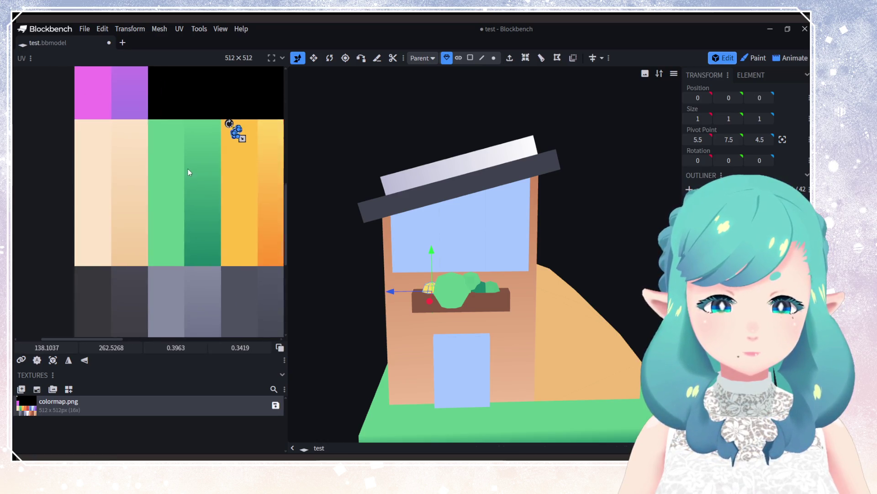
drag(155, 160, 231, 162)
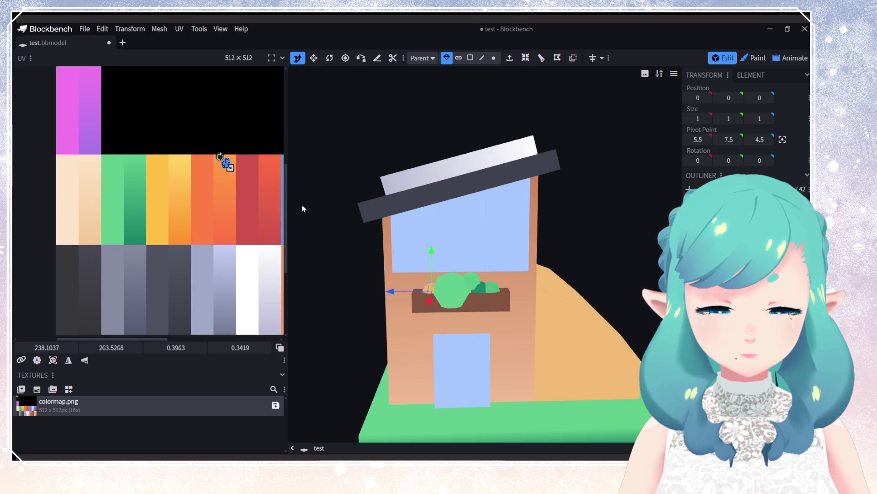
click(489, 289)
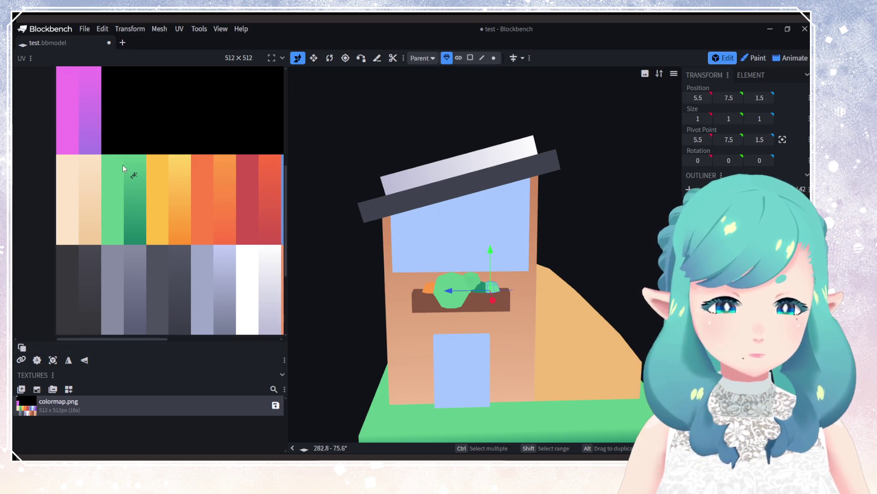
Step: Try purple on a flower piece, then settle its UV face on green
mouse_move(123, 164)
mouse_down()
mouse_move(254, 210)
mouse_move(251, 180)
mouse_move(276, 179)
mouse_up()
scroll(253, 205, right, 3)
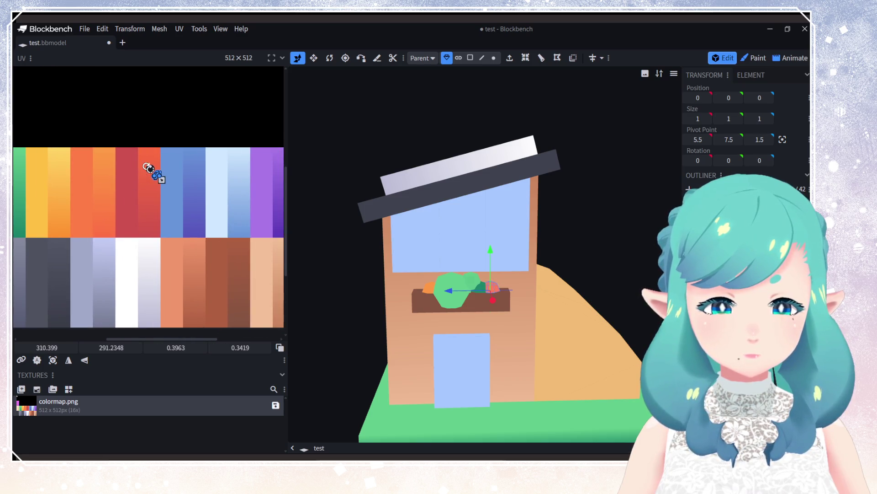
mouse_move(155, 173)
mouse_down()
mouse_move(266, 165)
mouse_move(37, 216)
mouse_up()
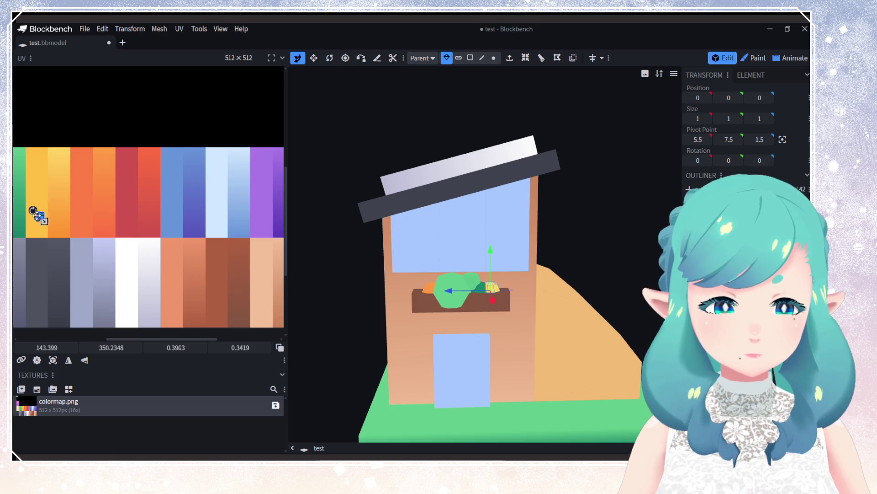
scroll(40, 221, up, 2)
mouse_move(40, 221)
middle_down()
mouse_move(194, 233)
mouse_move(171, 229)
middle_up()
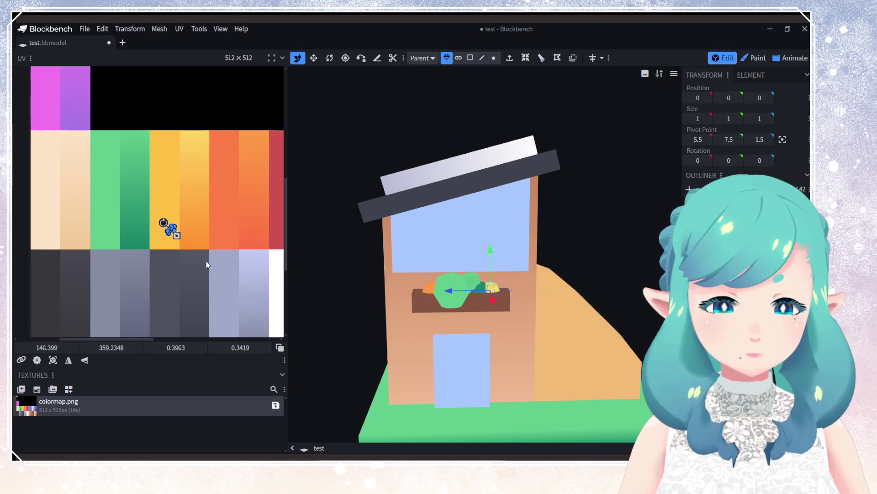
mouse_move(172, 228)
mouse_down()
mouse_move(133, 226)
mouse_move(133, 234)
mouse_move(138, 215)
mouse_up()
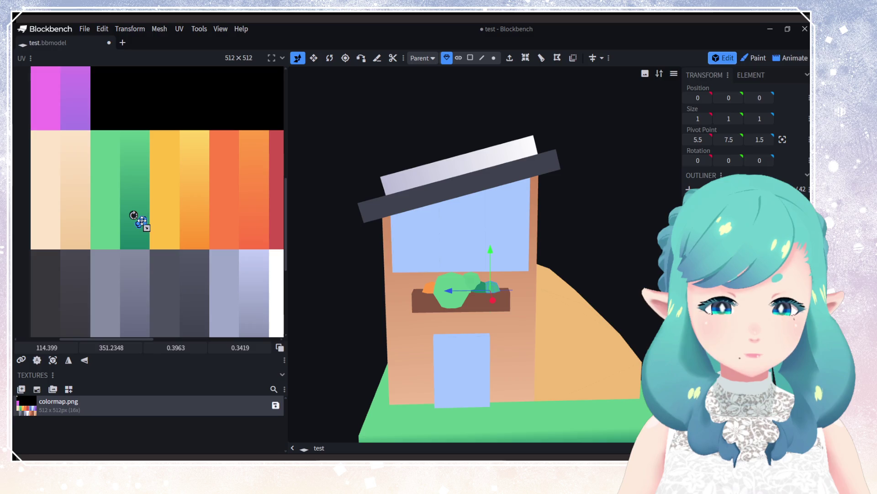
Step: Move a small flower cube's UV face down to a darker green
click(254, 138)
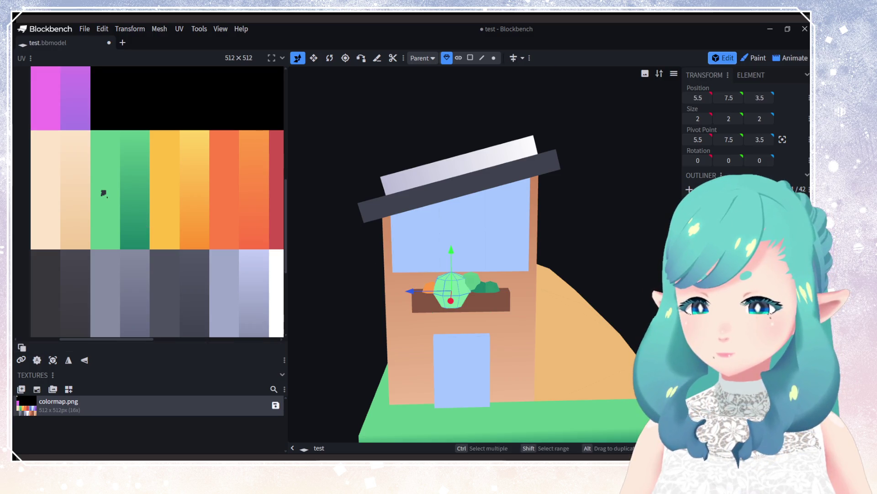
click(488, 287)
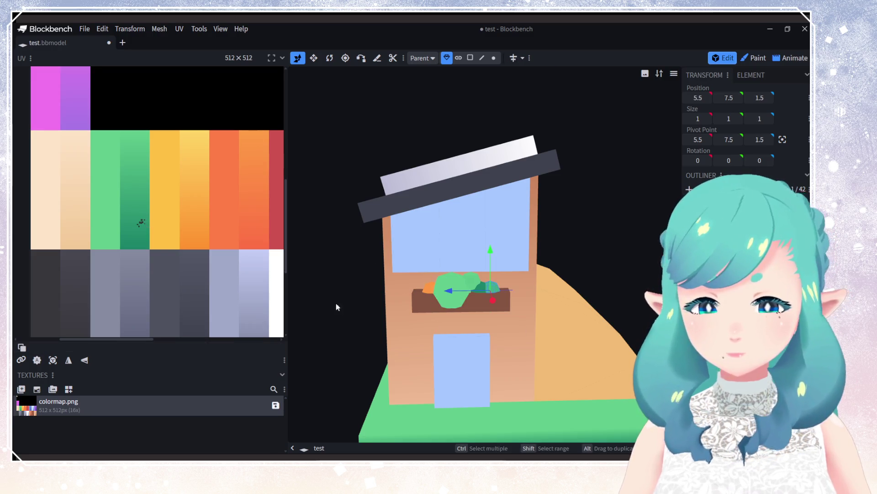
click(137, 218)
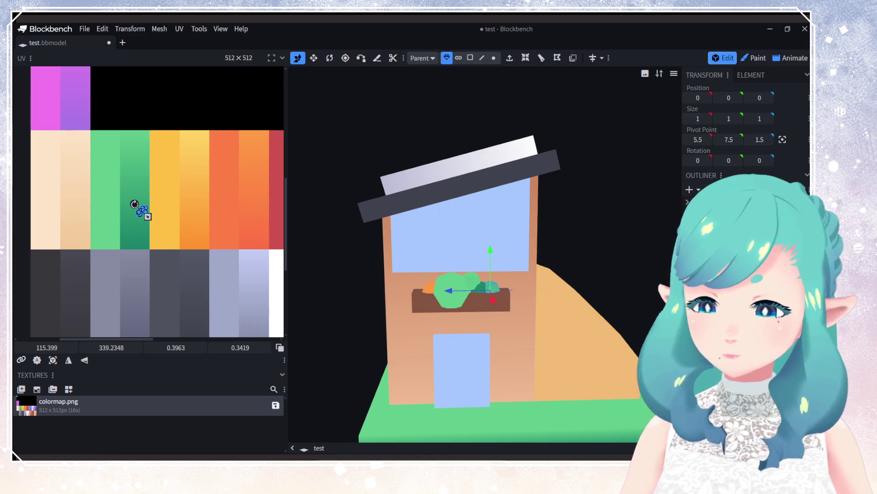
click(104, 193)
click(127, 137)
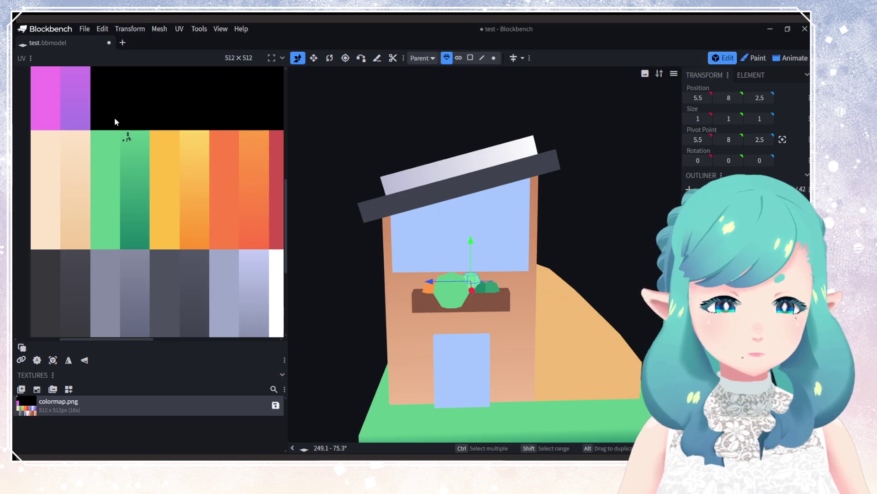
click(129, 138)
drag(127, 139, 132, 211)
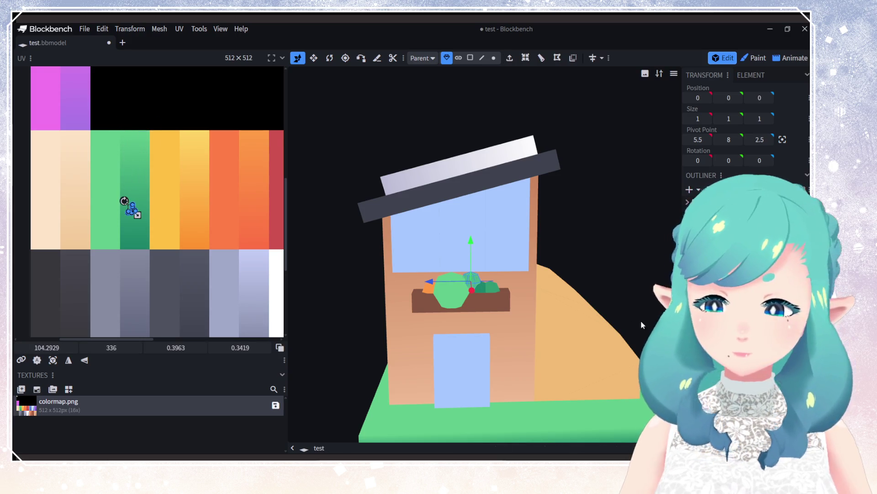
Step: Slide a larger cube's face up the green column and remap the orange cube to green
click(450, 293)
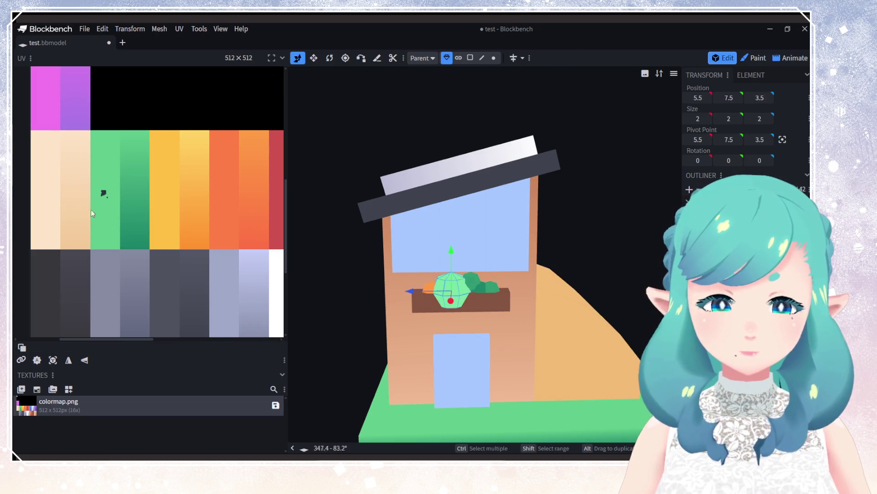
drag(78, 177, 135, 227)
mouse_move(102, 191)
mouse_down()
mouse_move(106, 167)
mouse_move(103, 188)
mouse_move(135, 184)
mouse_move(139, 193)
mouse_up()
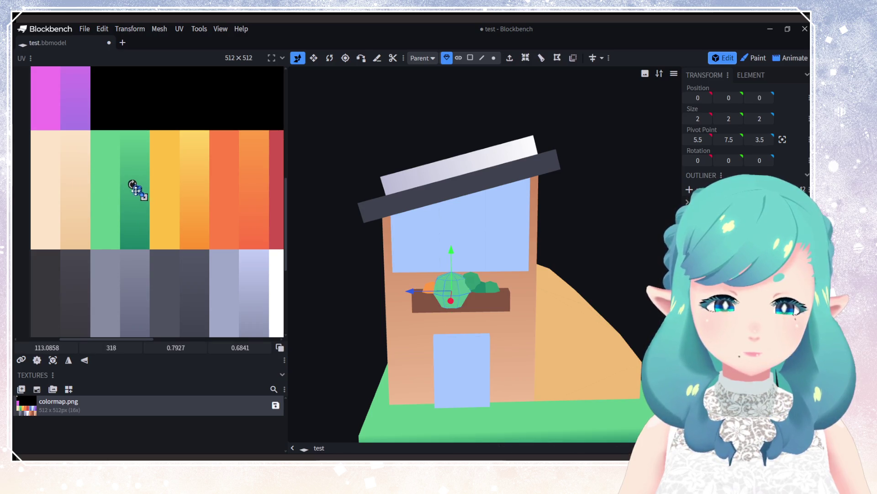
click(255, 140)
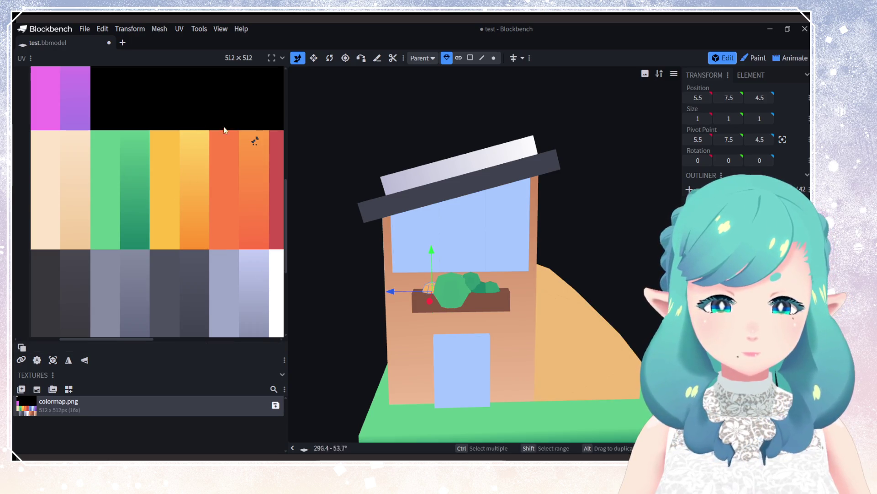
click(255, 141)
mouse_move(255, 141)
mouse_down()
mouse_move(188, 173)
mouse_move(121, 231)
mouse_move(128, 245)
mouse_up()
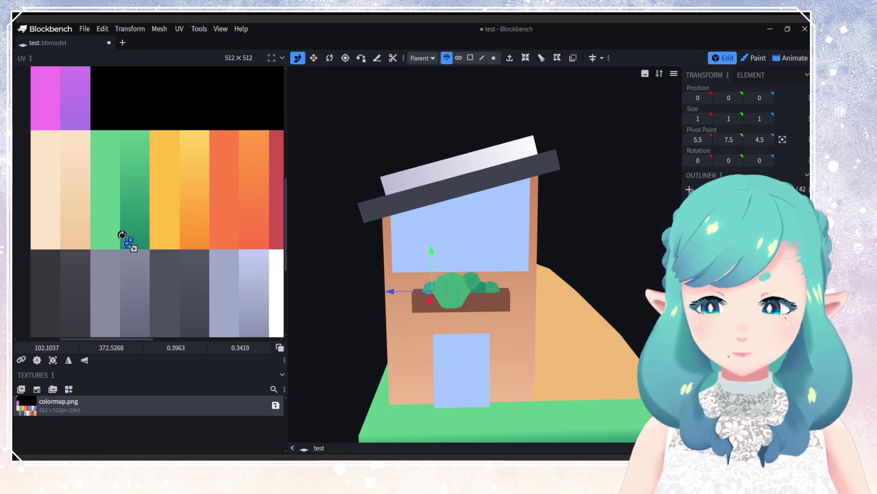
drag(546, 377, 525, 370)
click(731, 197)
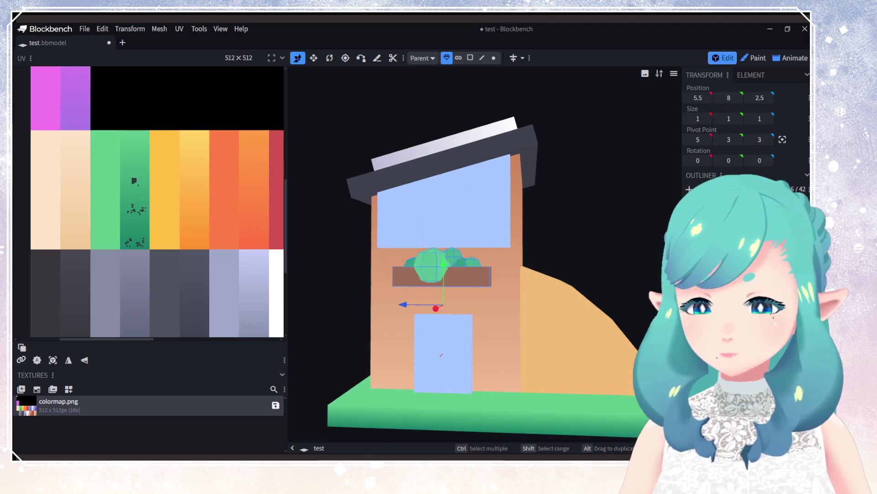
click(562, 336)
mouse_move(565, 336)
mouse_down()
mouse_move(537, 296)
mouse_move(448, 301)
mouse_move(486, 295)
mouse_move(501, 312)
mouse_up()
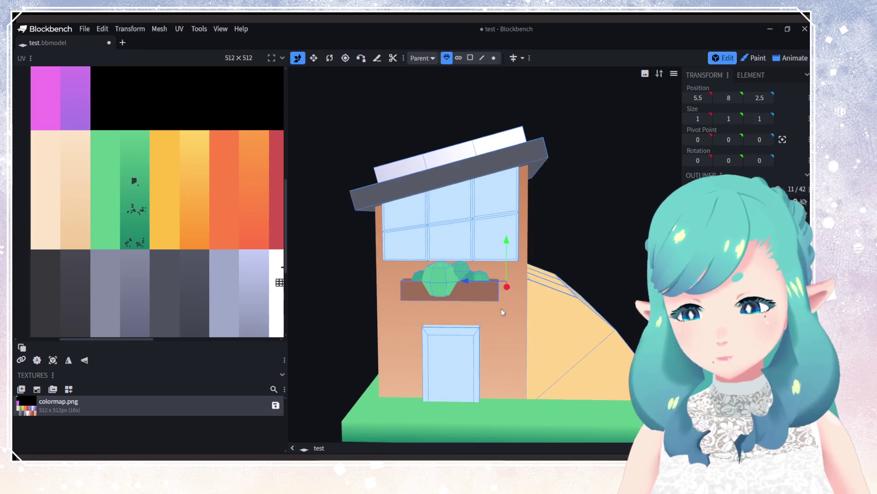
scroll(441, 364, up, 5)
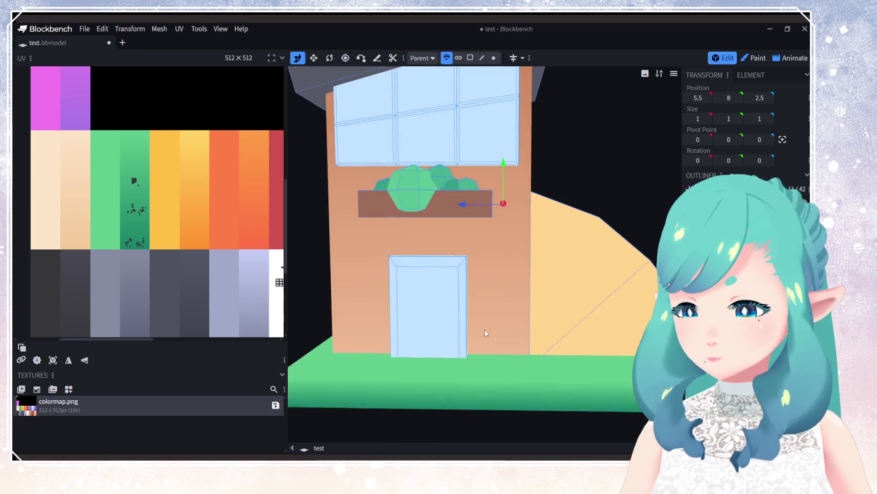
scroll(484, 333, down, 2)
click(439, 174)
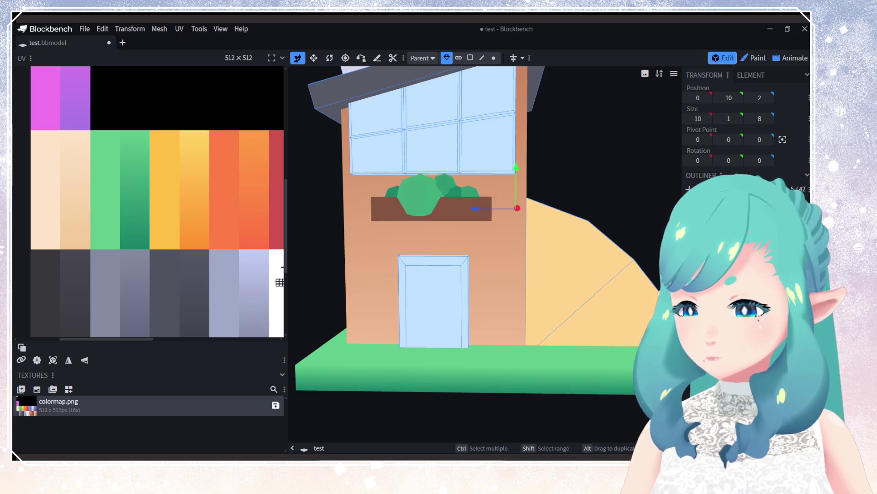
click(587, 256)
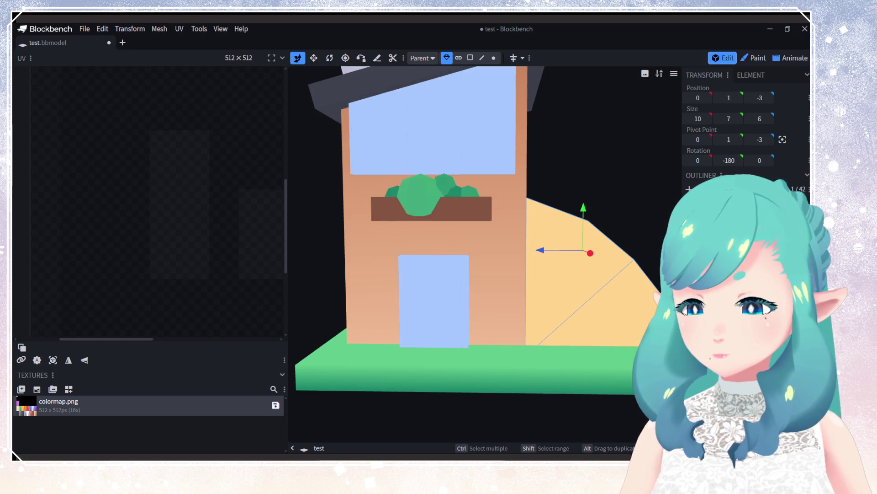
click(434, 311)
click(535, 92)
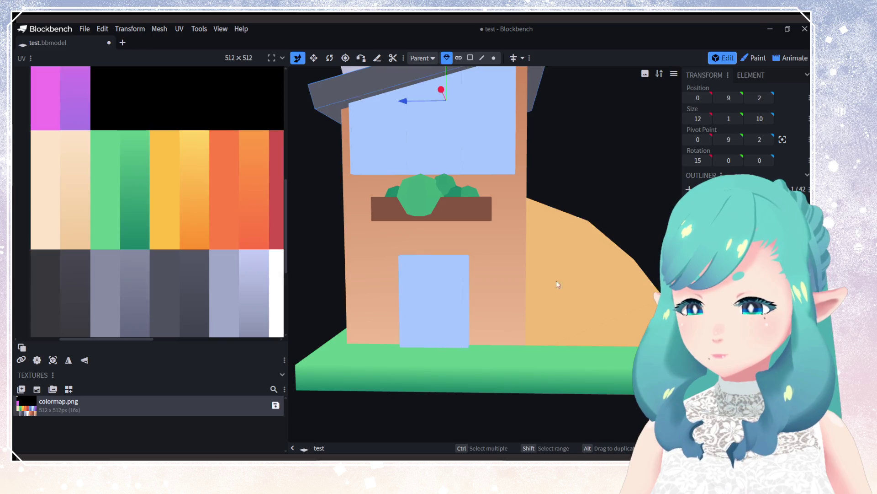
mouse_move(556, 281)
mouse_down()
mouse_move(523, 329)
mouse_move(531, 327)
mouse_up()
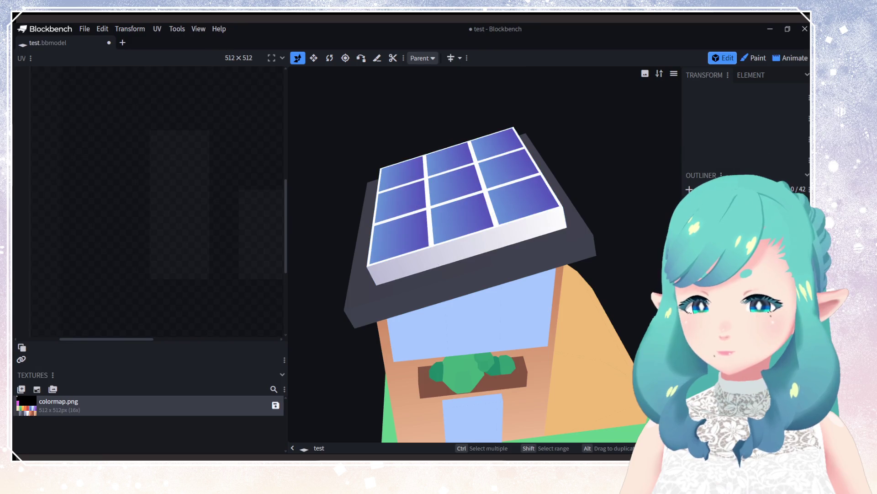
mouse_move(516, 324)
mouse_down()
mouse_move(495, 264)
mouse_move(521, 291)
mouse_move(476, 316)
mouse_move(473, 327)
mouse_up()
Step: Append the door to the colour-map texture template
click(473, 328)
scroll(501, 356, down, 5)
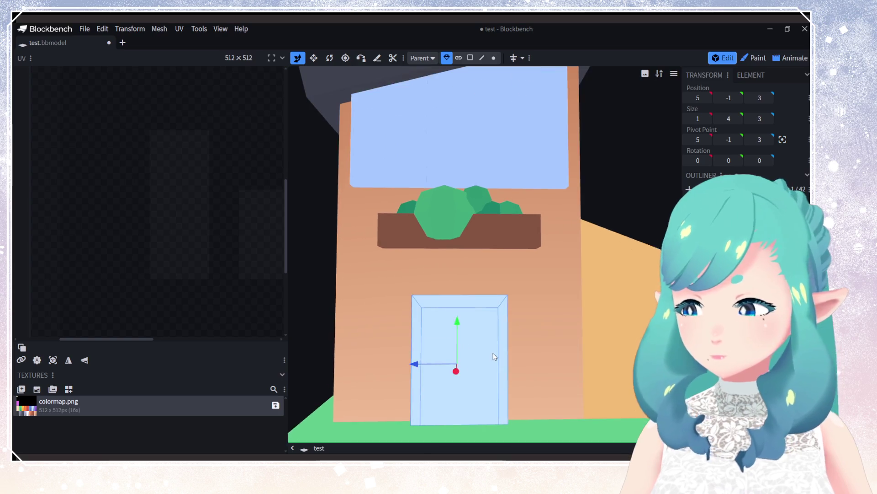
scroll(457, 344, up, 2)
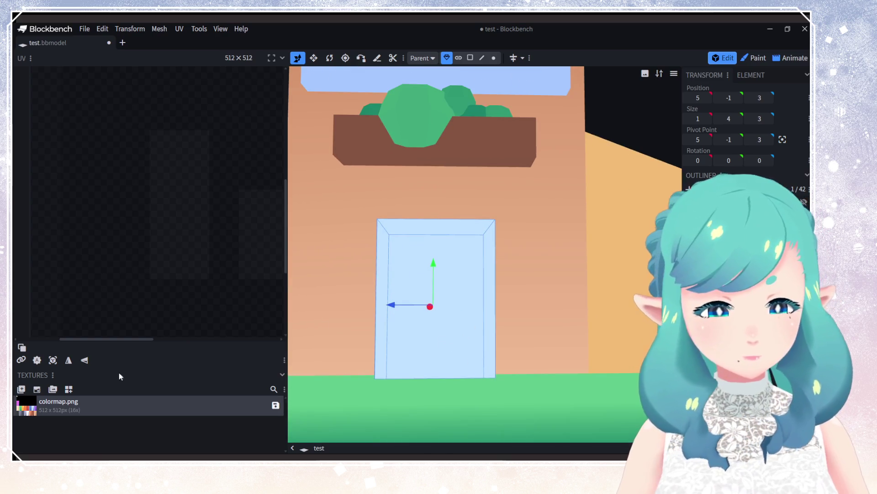
click(69, 388)
click(444, 200)
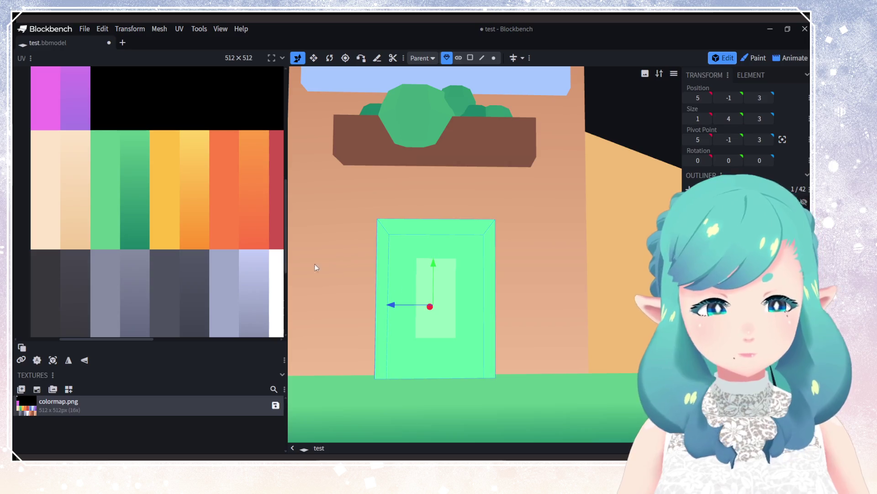
scroll(246, 273, down, 3)
Step: Try brown on the door's UV faces, then settle them on dark grey
click(180, 154)
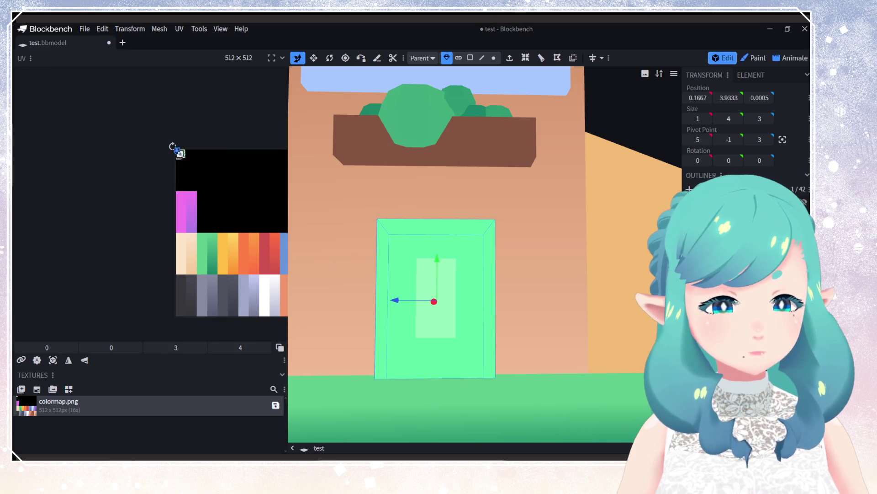
mouse_move(176, 151)
mouse_down()
mouse_move(245, 221)
mouse_move(270, 293)
mouse_move(176, 261)
mouse_up()
scroll(201, 276, up, 5)
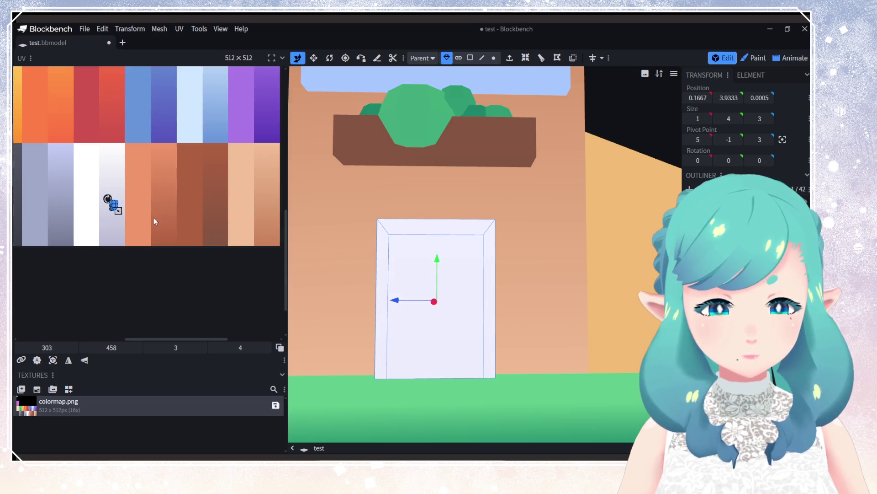
mouse_move(120, 243)
mouse_down()
mouse_move(233, 252)
mouse_move(253, 277)
mouse_up()
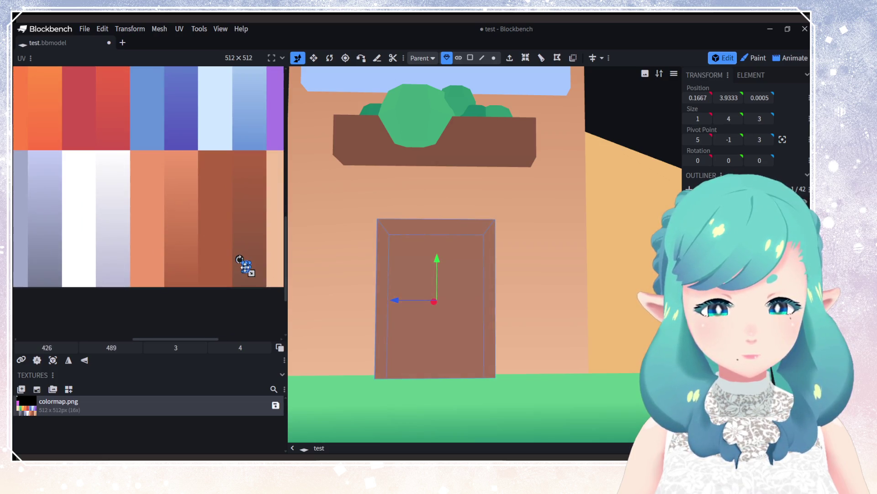
scroll(252, 274, down, 2)
right_drag(436, 249, 462, 287)
scroll(515, 283, down, 5)
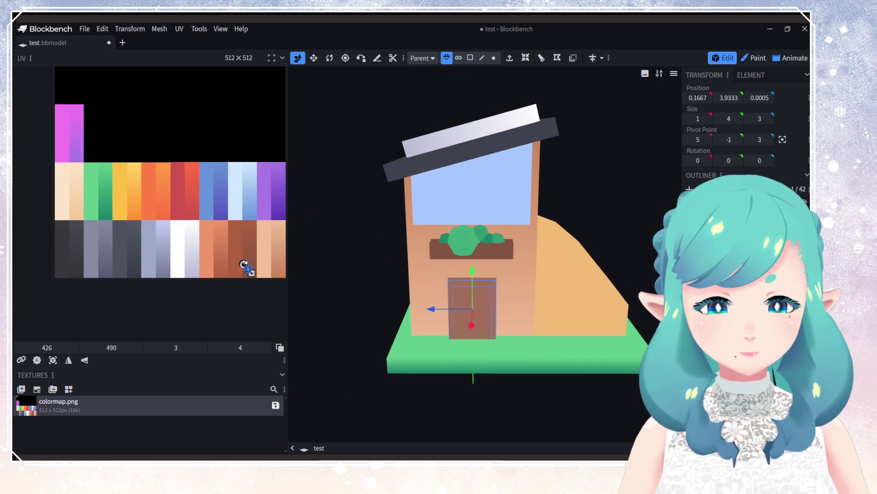
drag(248, 268, 133, 271)
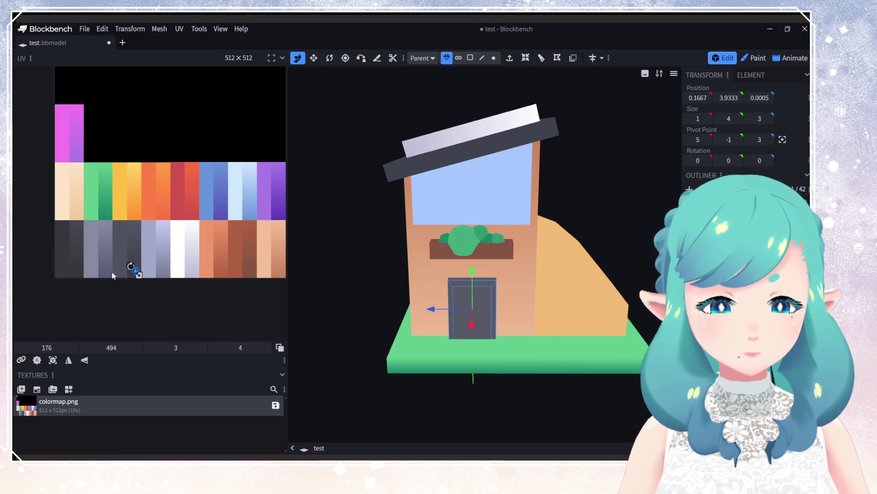
scroll(132, 272, up, 6)
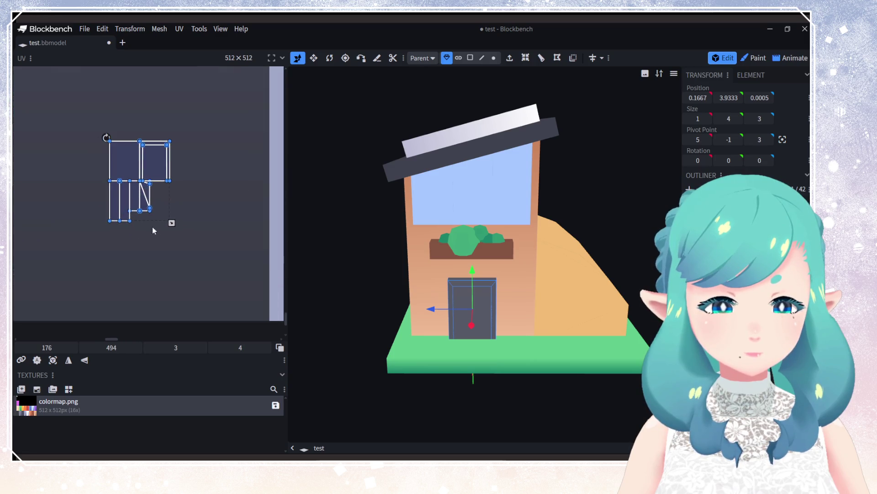
Step: Move the door's front panel face onto a pale grey-blue swatch
click(130, 153)
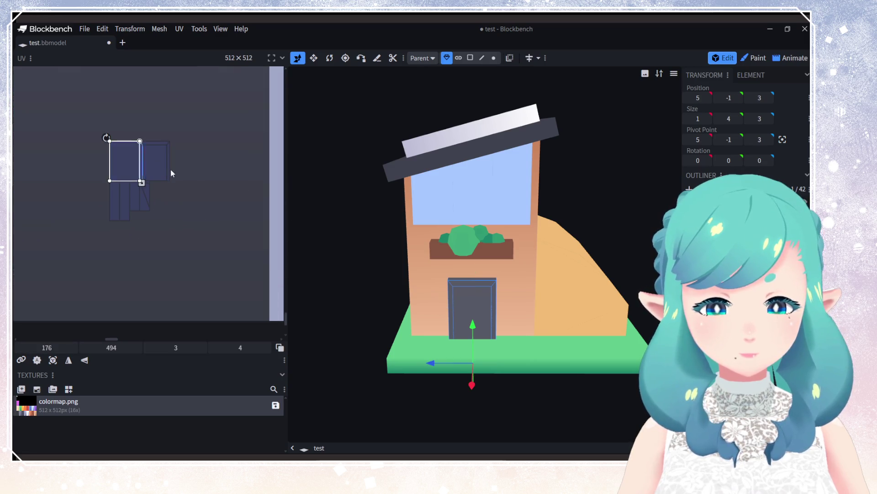
click(476, 311)
click(131, 162)
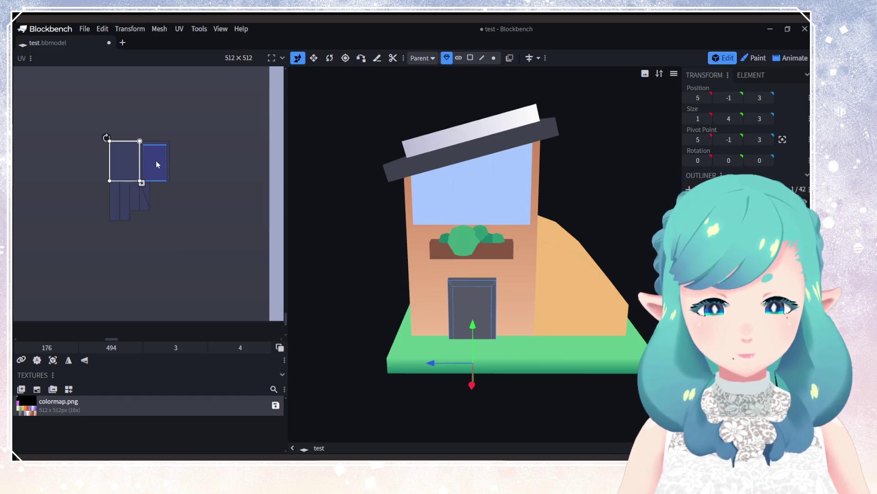
click(157, 164)
click(152, 143)
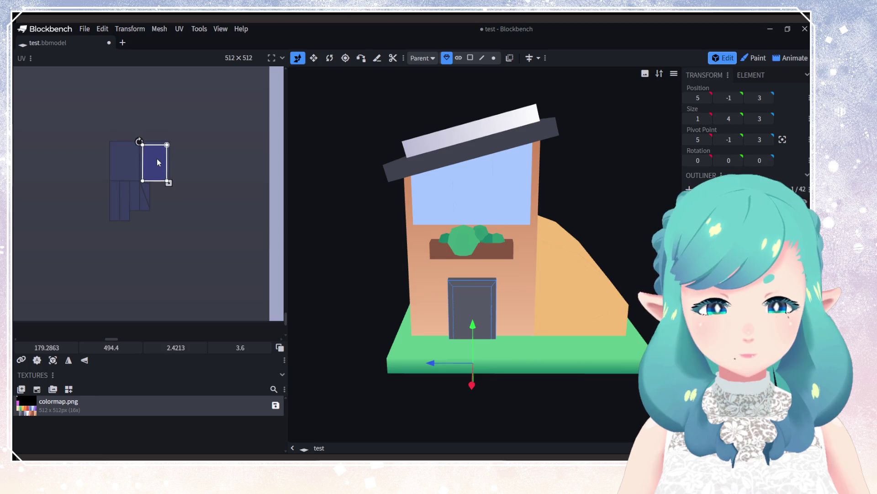
mouse_move(155, 160)
mouse_down()
mouse_move(214, 168)
mouse_move(215, 192)
mouse_move(274, 181)
mouse_up()
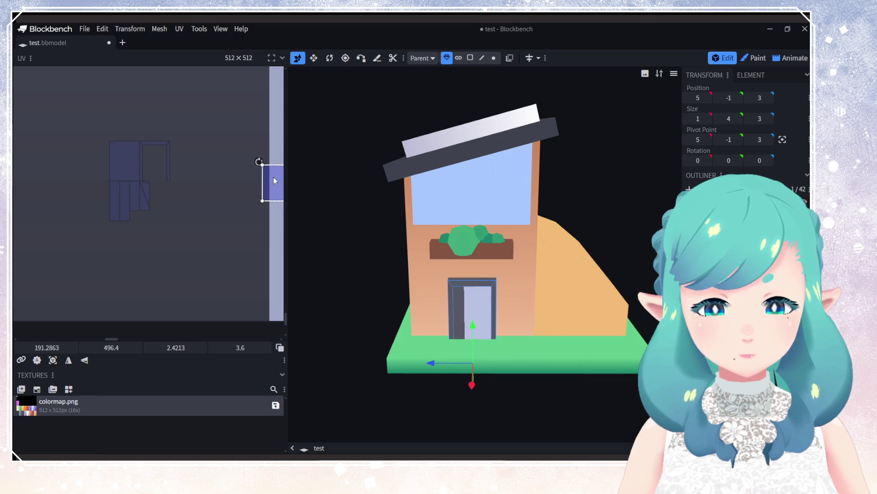
scroll(204, 211, down, 5)
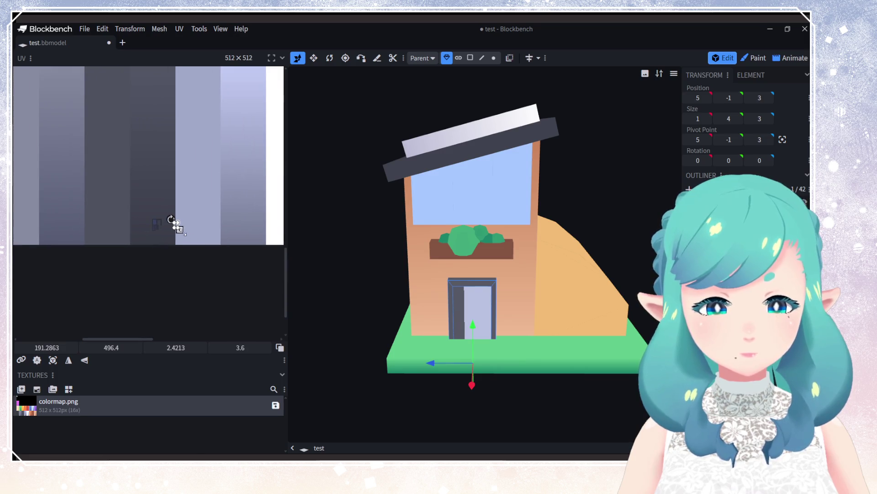
mouse_move(176, 226)
mouse_down()
mouse_move(206, 225)
mouse_move(221, 207)
mouse_move(199, 235)
mouse_move(186, 233)
mouse_move(220, 211)
mouse_up()
scroll(202, 208, down, 3)
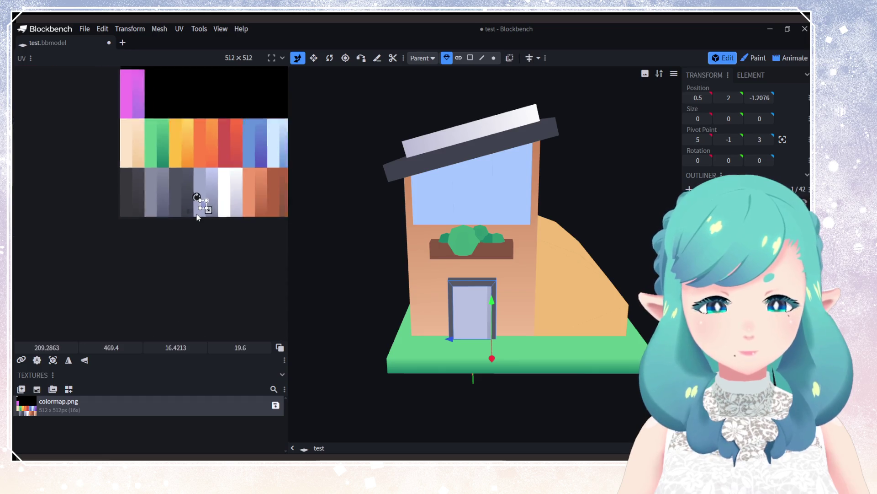
Step: Remap the door panel through purple (undone) and red, ending on the orange gradient strip
scroll(199, 241, up, 1)
mouse_move(152, 227)
mouse_down()
mouse_move(222, 170)
mouse_move(160, 156)
mouse_move(259, 149)
mouse_move(162, 168)
mouse_move(188, 177)
mouse_move(137, 183)
mouse_move(122, 173)
mouse_move(109, 180)
mouse_move(114, 149)
mouse_move(78, 121)
mouse_move(81, 71)
mouse_move(82, 78)
mouse_up()
key(ctrl+z)
key(ctrl+z)
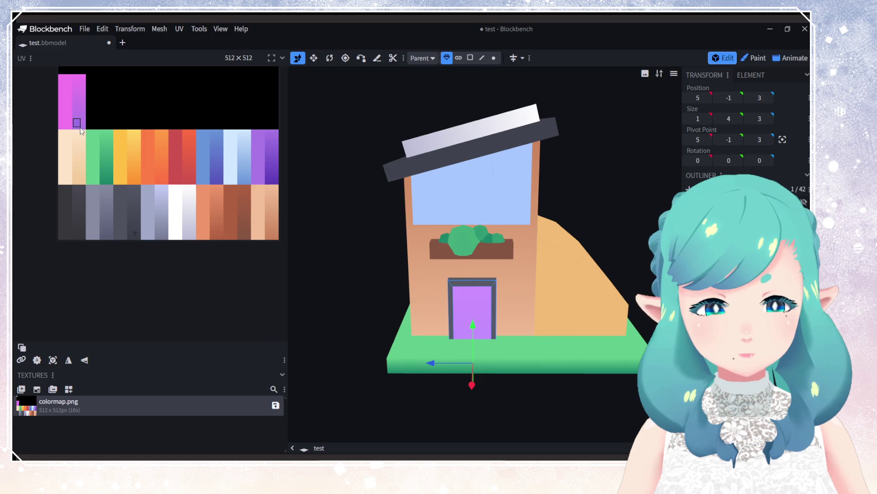
mouse_move(81, 130)
mouse_down()
mouse_move(78, 186)
mouse_move(73, 74)
mouse_move(80, 139)
mouse_move(93, 130)
mouse_move(219, 180)
mouse_move(276, 177)
mouse_move(190, 179)
mouse_up()
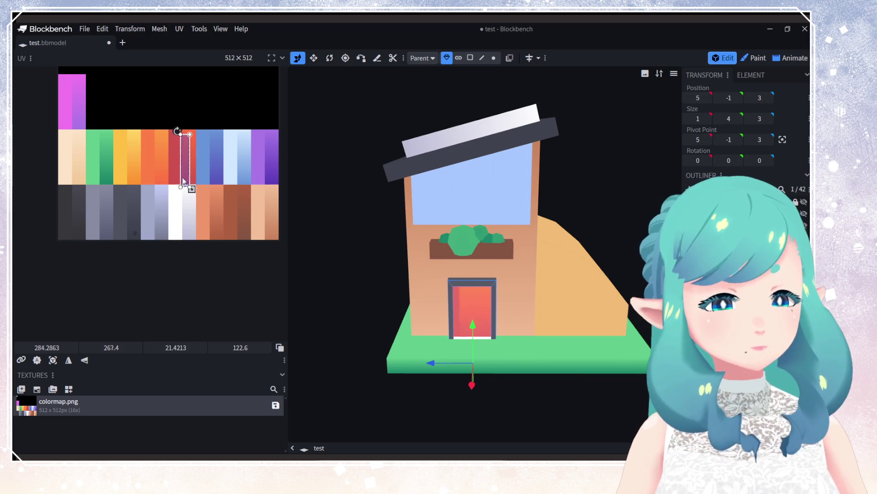
mouse_move(183, 178)
mouse_down()
mouse_move(141, 226)
mouse_move(106, 233)
mouse_move(284, 230)
mouse_move(192, 215)
mouse_move(192, 174)
mouse_move(153, 172)
mouse_up()
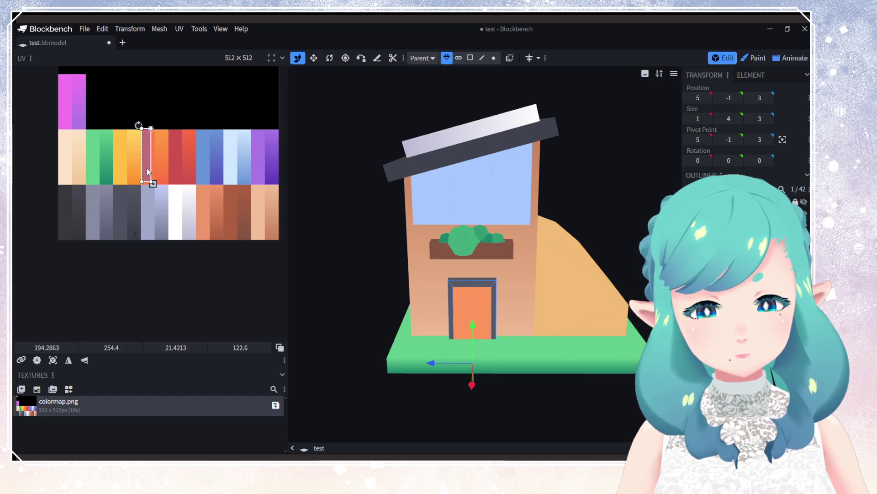
drag(148, 172, 149, 174)
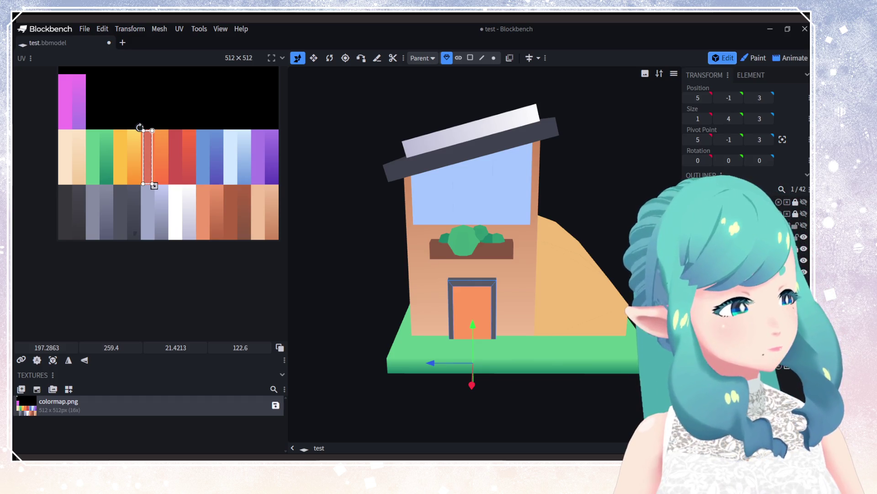
mouse_move(138, 243)
middle_down()
mouse_move(191, 255)
mouse_move(171, 259)
middle_up()
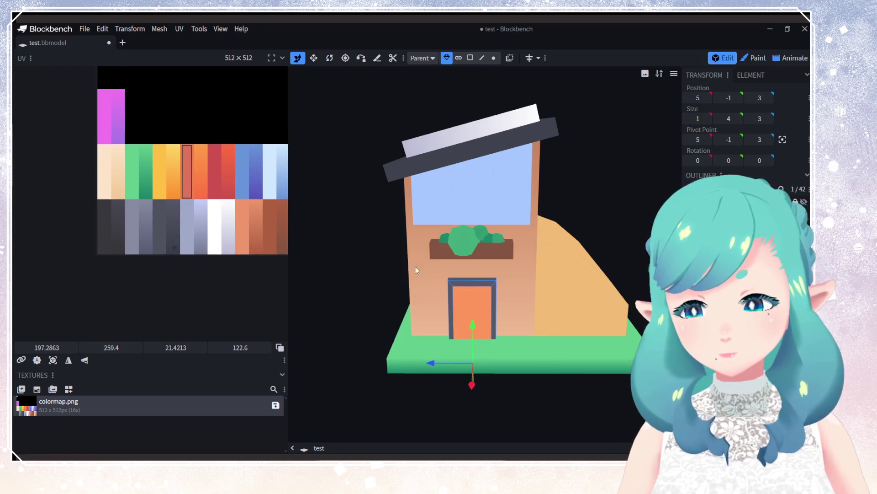
click(580, 284)
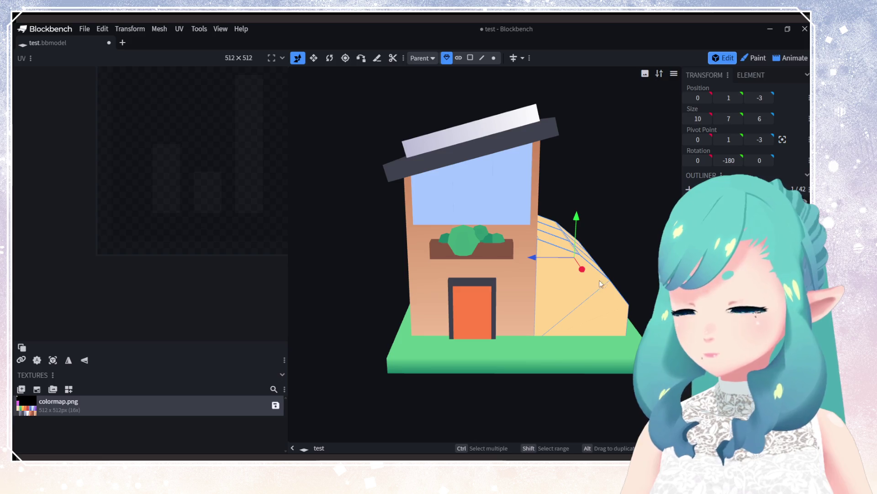
click(480, 182)
scroll(555, 269, up, 3)
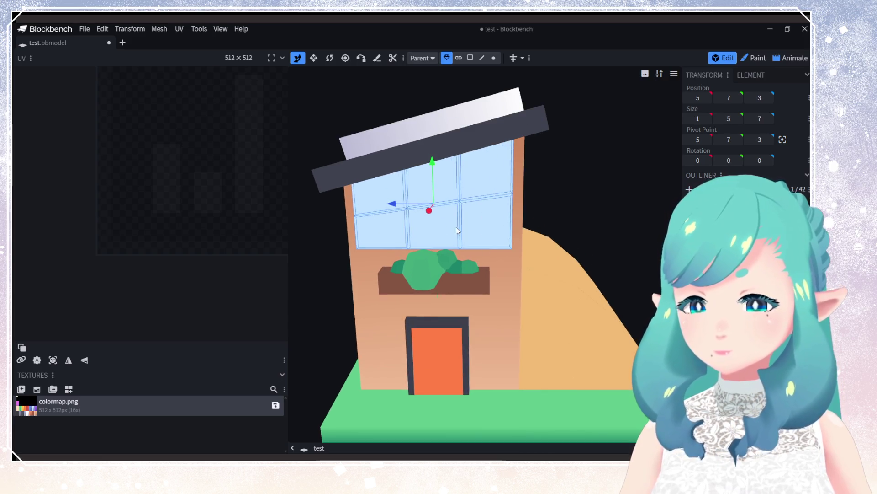
click(68, 389)
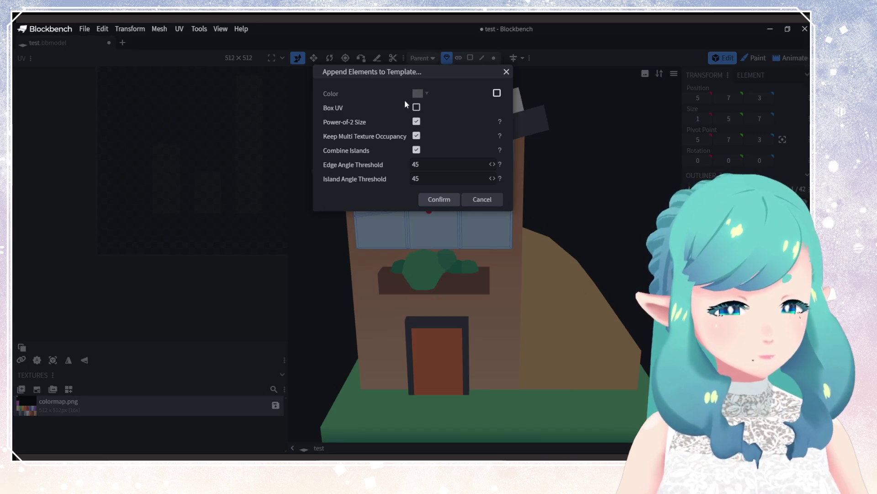
click(454, 198)
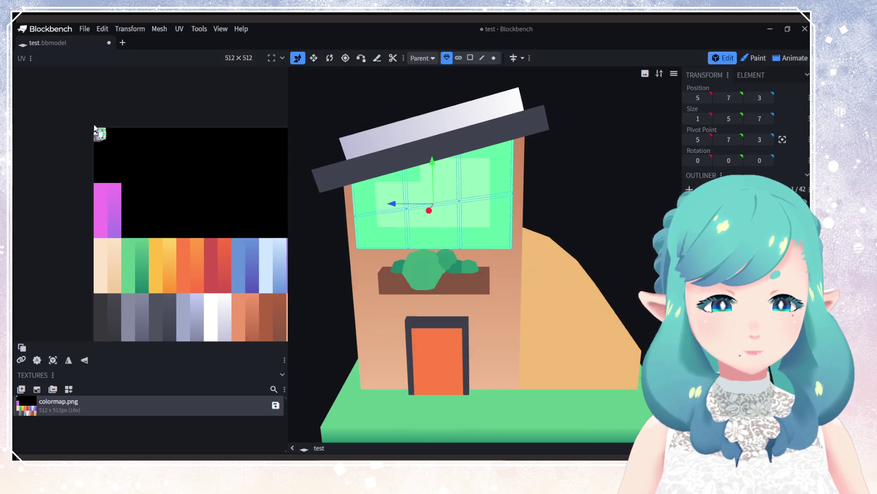
scroll(95, 133, up, 4)
scroll(94, 132, up, 4)
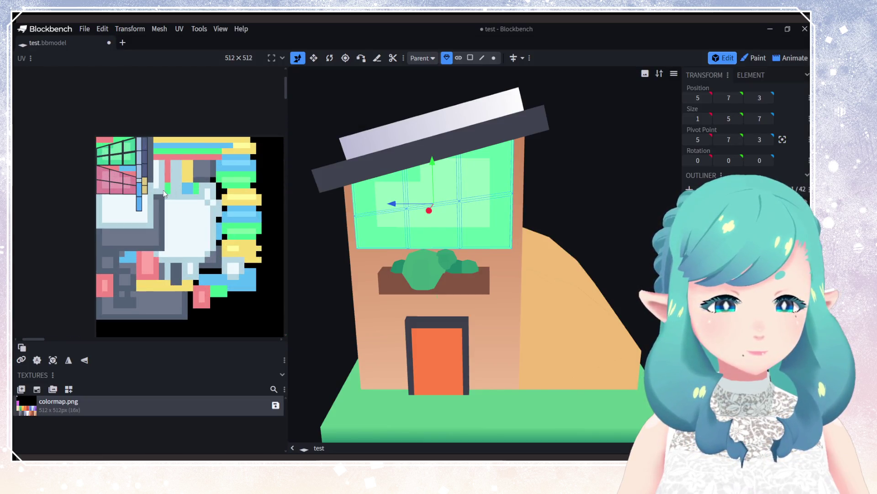
mouse_move(175, 224)
mouse_down()
mouse_move(143, 122)
mouse_move(133, 130)
mouse_up()
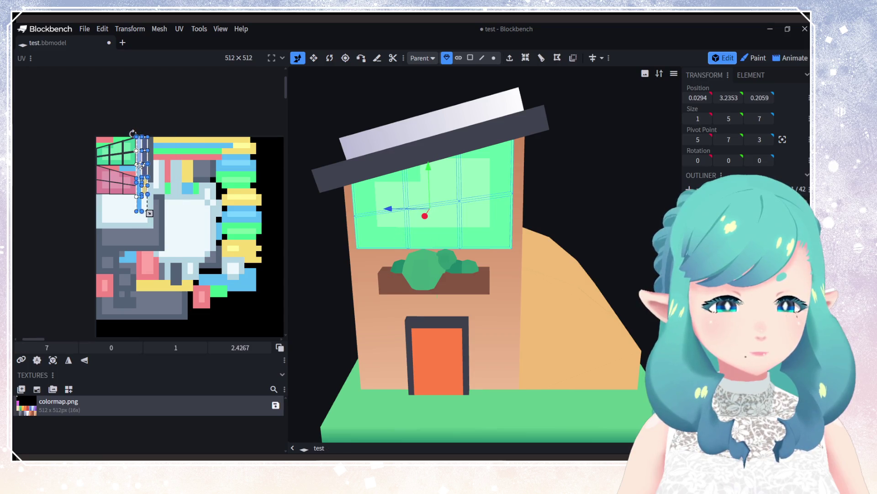
drag(142, 164, 179, 212)
scroll(174, 214, down, 5)
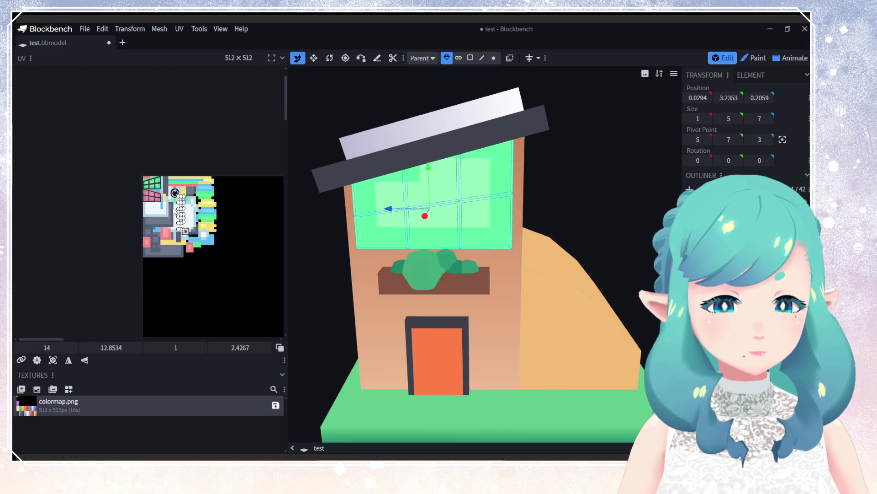
scroll(191, 164, down, 2)
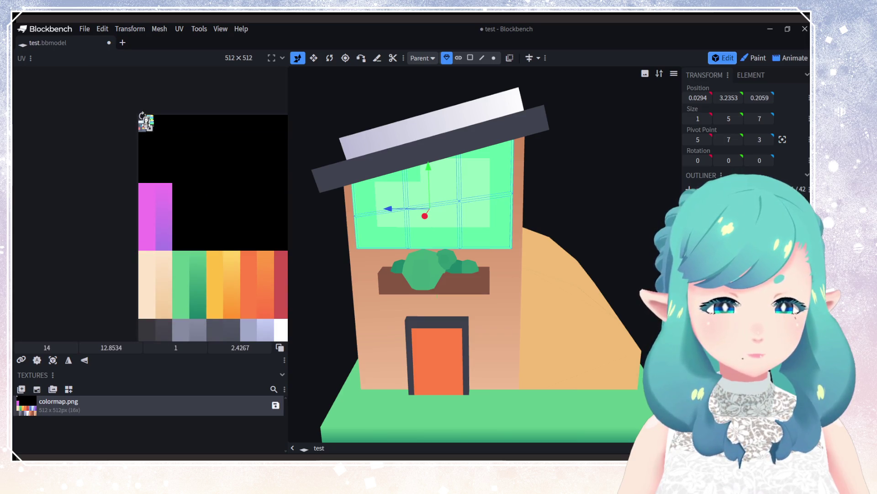
mouse_move(146, 122)
mouse_down()
mouse_move(227, 260)
mouse_move(153, 145)
mouse_up()
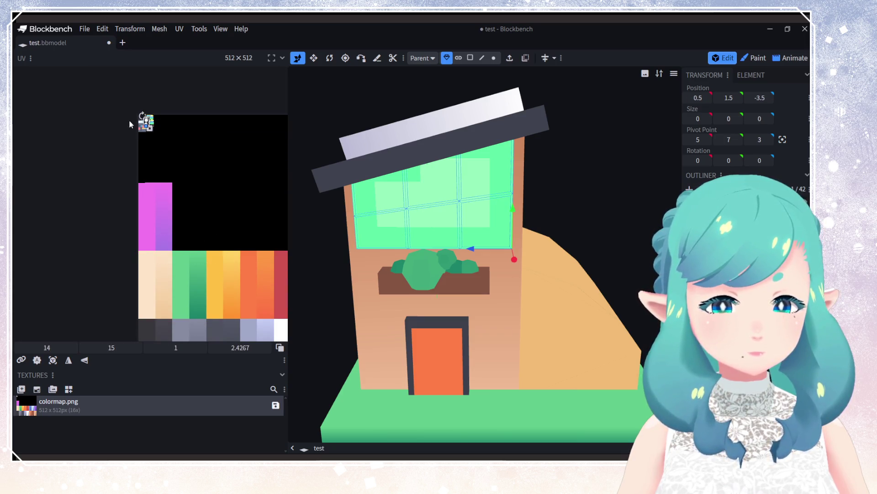
scroll(166, 157, up, 4)
click(177, 163)
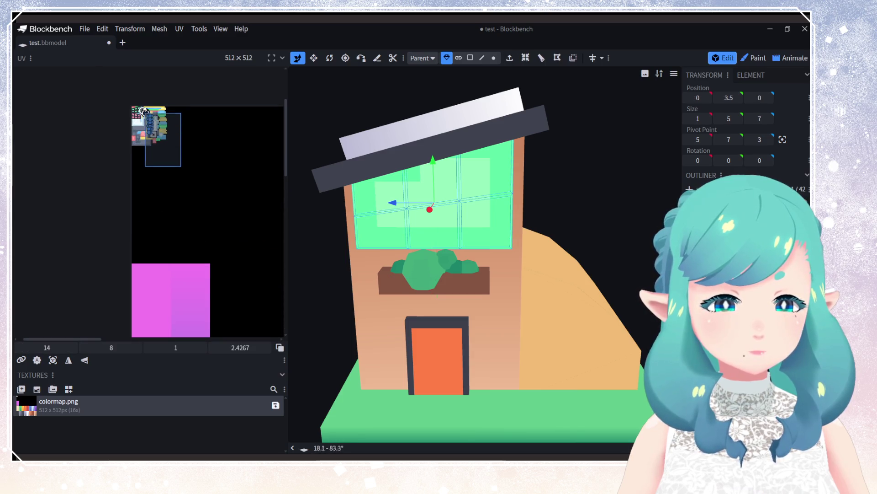
click(150, 119)
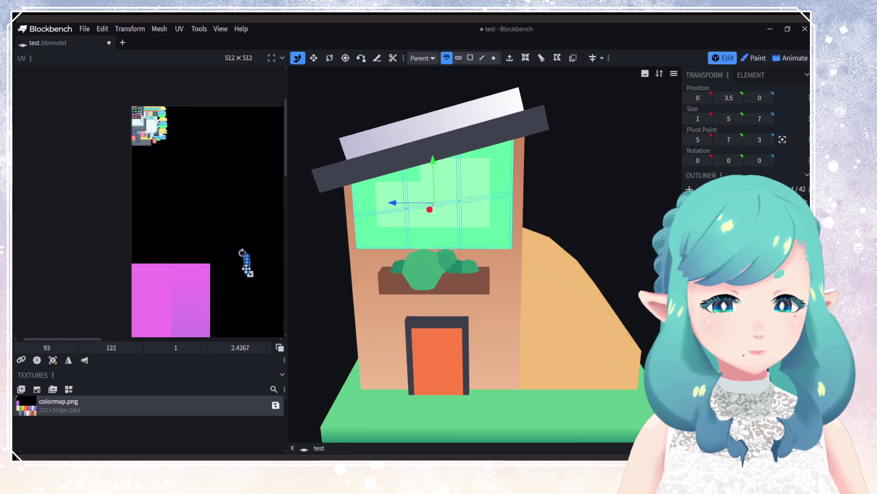
mouse_move(247, 269)
middle_down()
mouse_move(212, 247)
mouse_move(156, 125)
middle_up()
scroll(218, 222, down, 5)
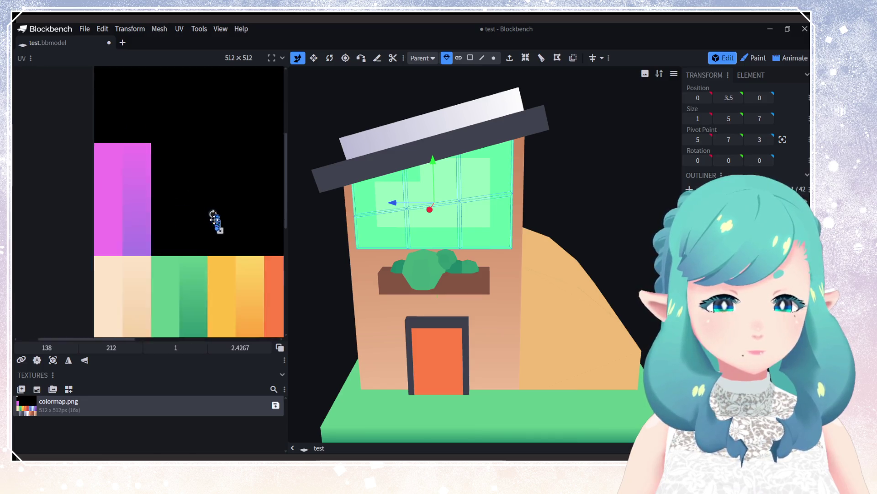
scroll(253, 230, up, 3)
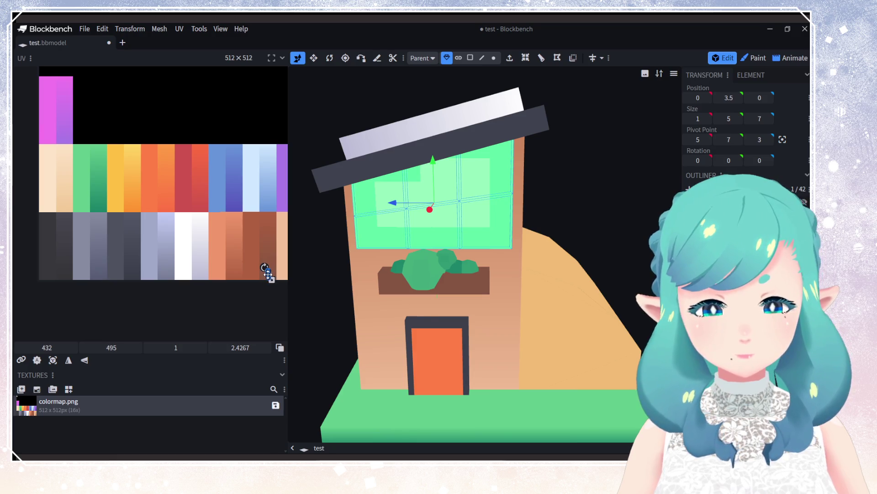
scroll(248, 304, up, 3)
scroll(144, 155, down, 3)
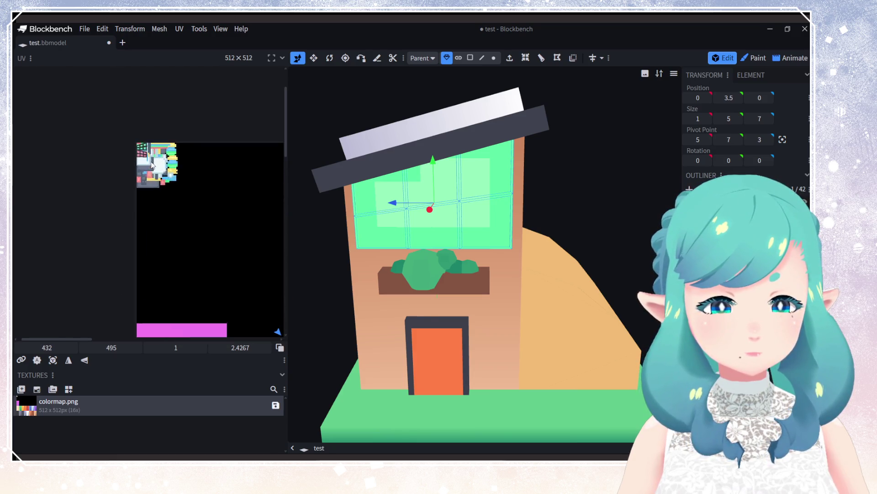
scroll(145, 155, up, 2)
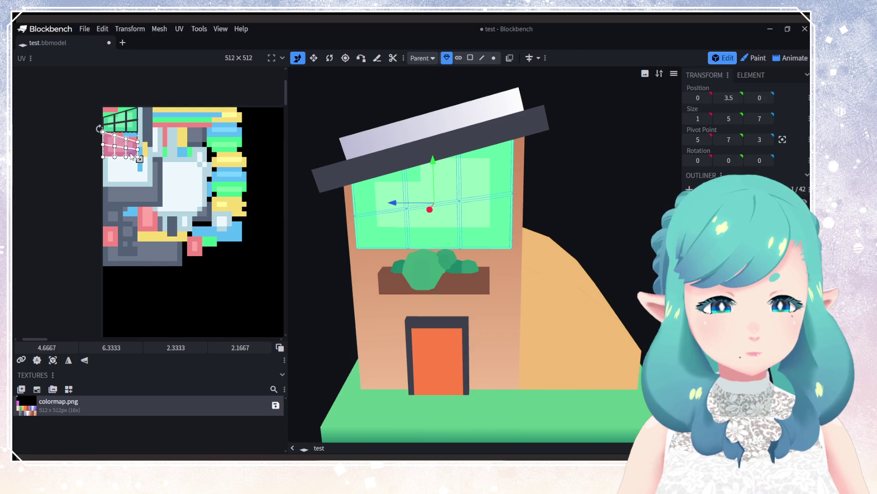
Step: Select the window pieces and undo a first attempt at moving their UVs
click(132, 155)
scroll(200, 221, up, 6)
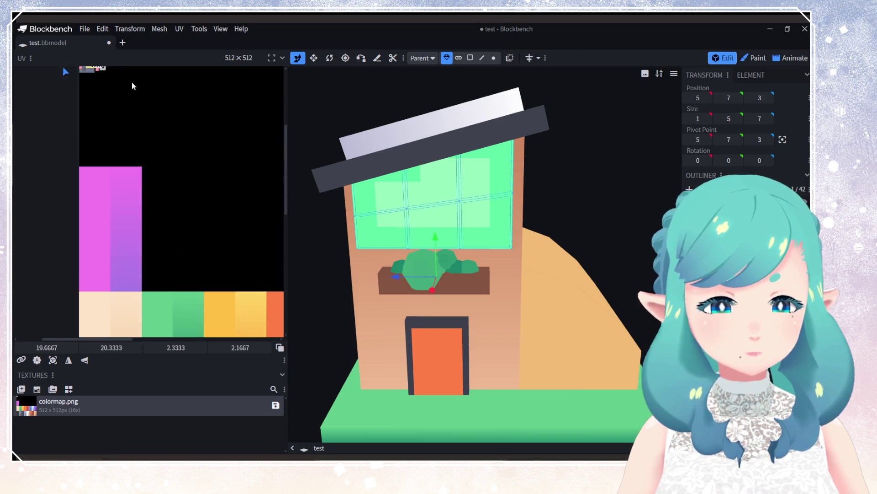
scroll(132, 105, down, 3)
scroll(160, 160, up, 3)
mouse_move(118, 111)
mouse_down()
mouse_move(199, 239)
mouse_move(138, 141)
mouse_up()
click(124, 114)
click(122, 114)
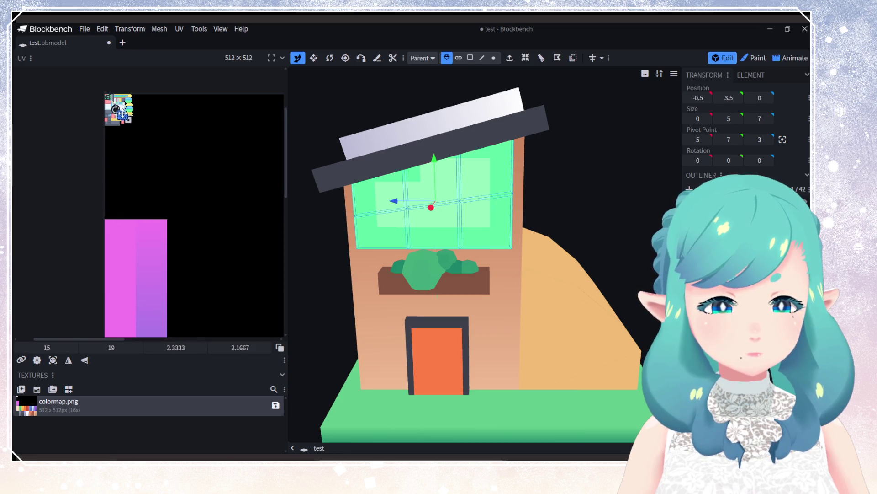
mouse_move(220, 243)
middle_down()
mouse_move(135, 182)
mouse_move(119, 96)
middle_up()
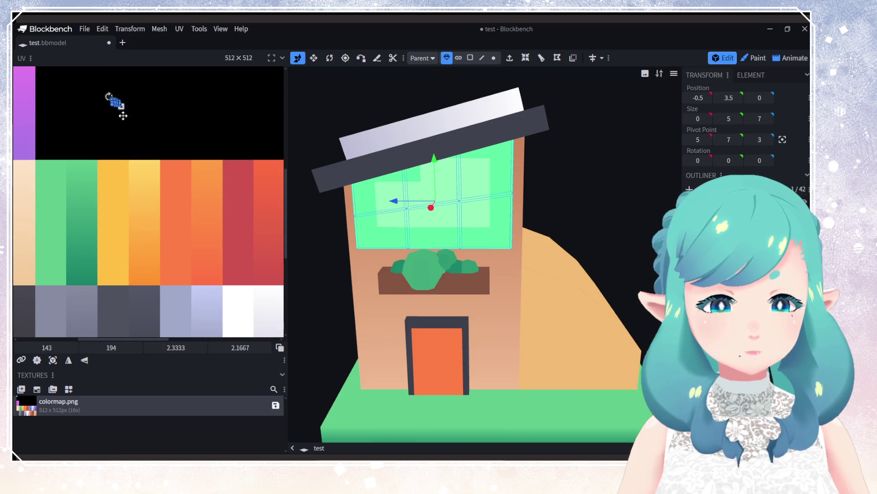
middle_drag(216, 280, 122, 114)
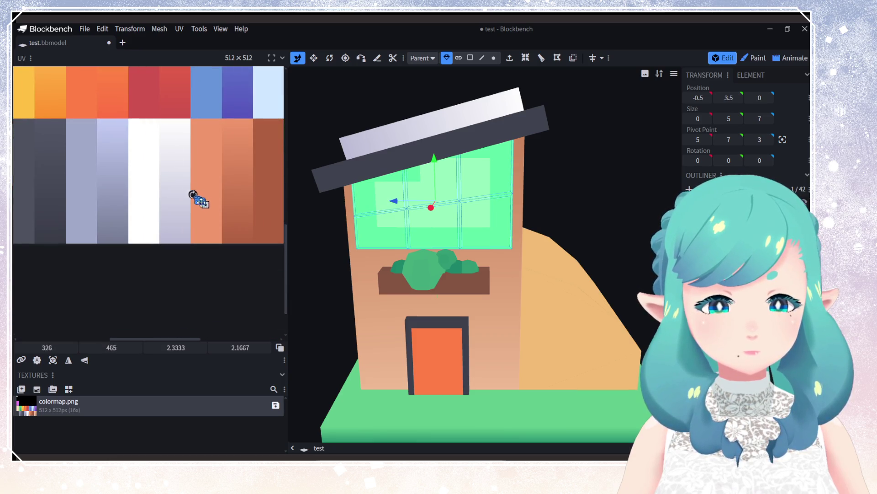
scroll(265, 234, down, 6)
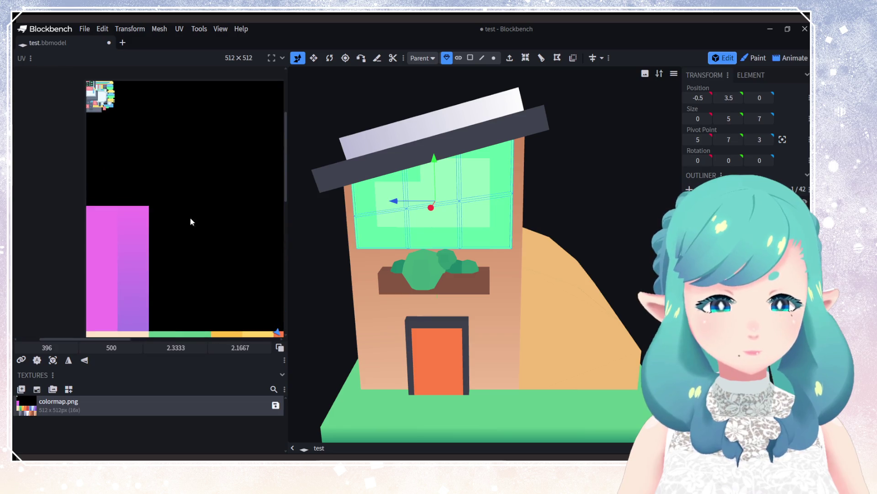
scroll(122, 149, up, 2)
scroll(144, 167, up, 4)
key(ctrl+z)
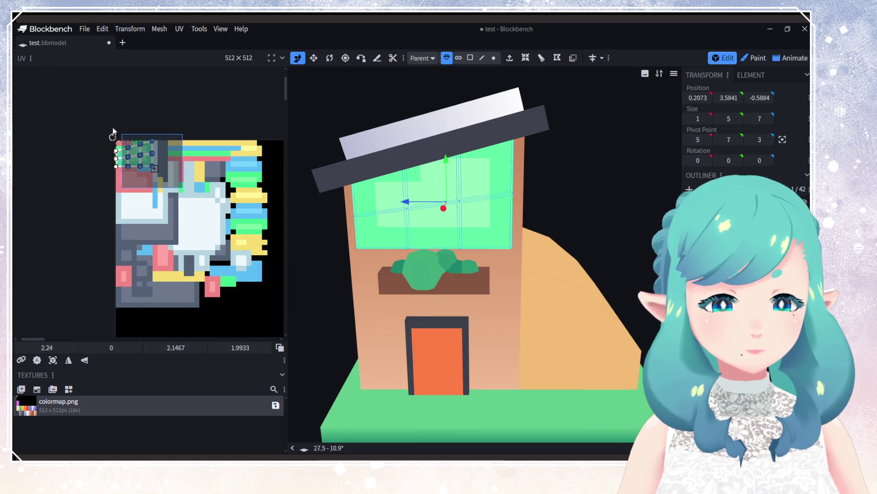
Step: Enlarge the window's UV area and move it off the pink swatch onto the dark navy region
drag(155, 169, 268, 283)
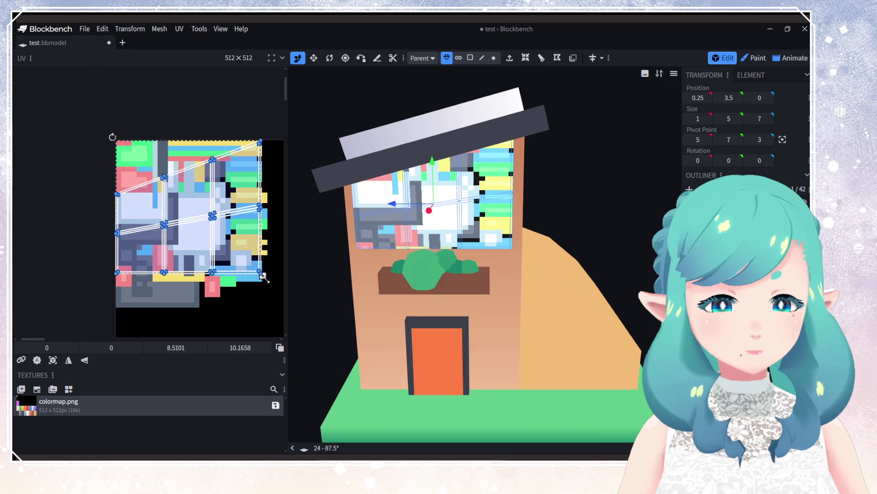
scroll(220, 243, down, 4)
scroll(156, 138, up, 6)
scroll(156, 140, down, 3)
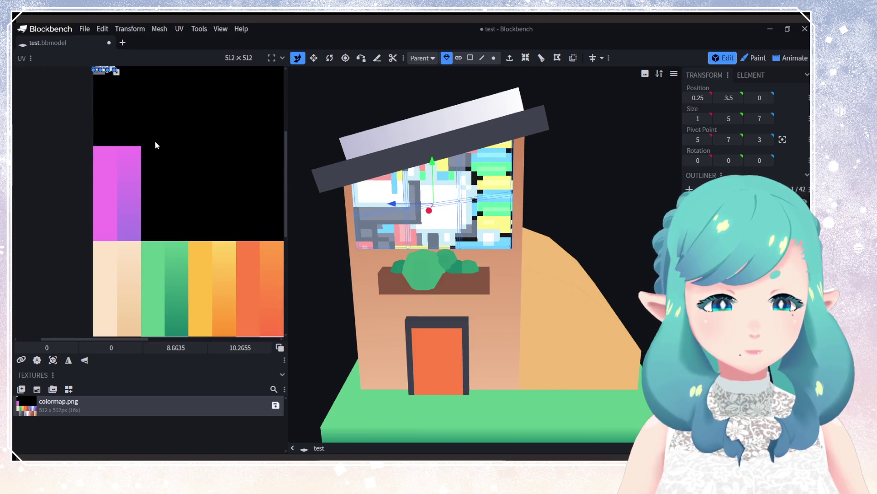
drag(123, 115, 200, 204)
drag(150, 151, 233, 231)
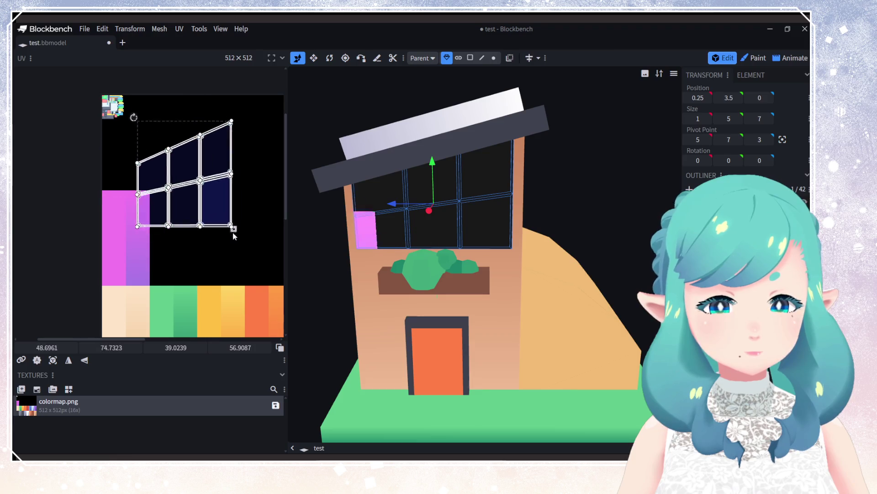
scroll(137, 137, up, 2)
scroll(128, 146, down, 2)
drag(128, 128, 220, 128)
scroll(189, 143, up, 3)
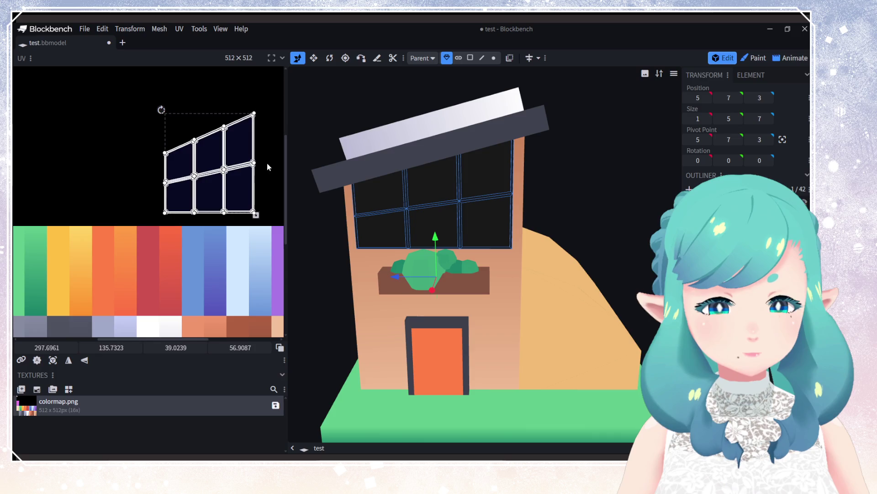
scroll(183, 155, down, 2)
scroll(176, 162, up, 2)
Step: Place the pane faces on the dark area and shrink the frame's UV faces into a small grid
click(270, 151)
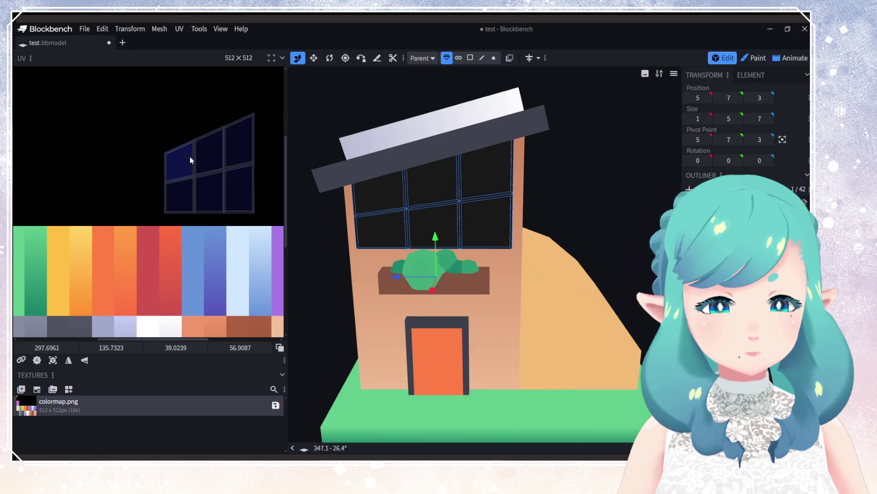
shift+drag(237, 183, 94, 180)
click(156, 127)
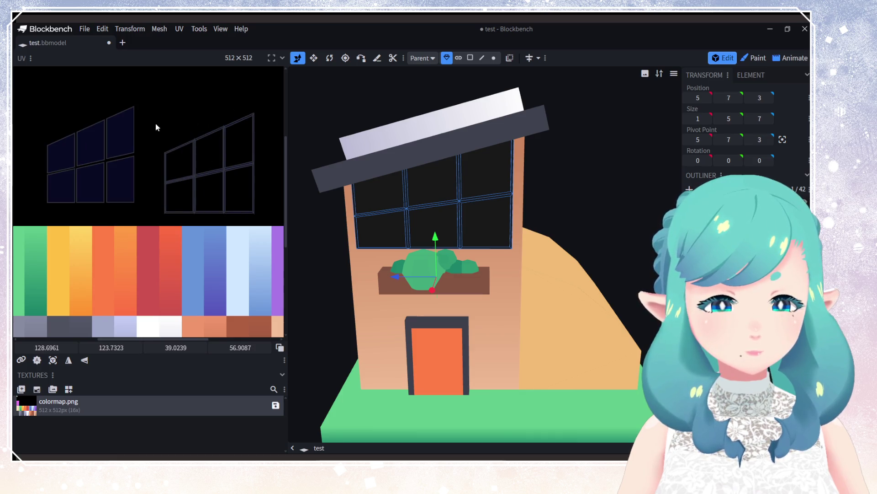
click(215, 145)
scroll(208, 118, down, 3)
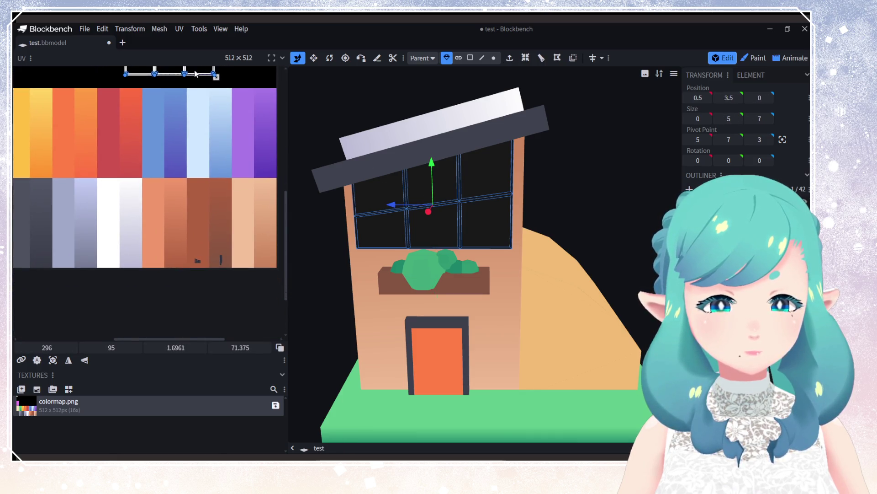
click(196, 73)
scroll(202, 182, up, 3)
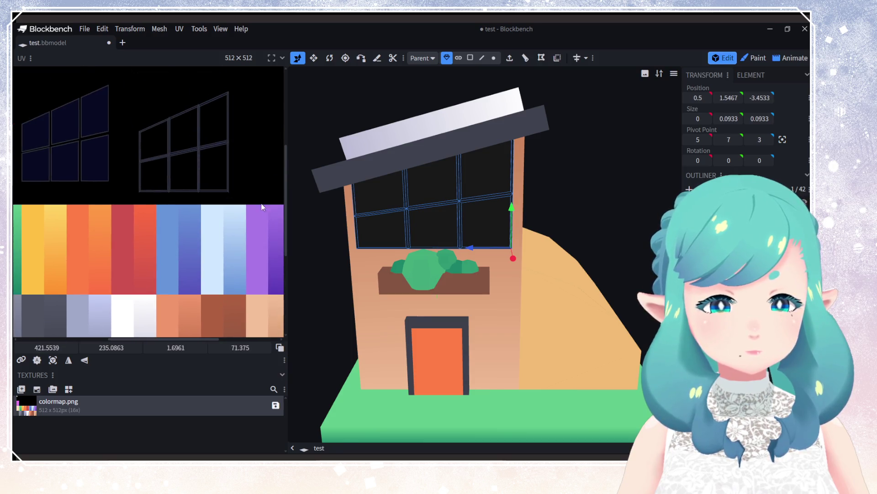
drag(262, 207, 133, 82)
mouse_move(230, 195)
mouse_down()
mouse_move(171, 136)
mouse_move(164, 115)
mouse_move(228, 270)
mouse_up()
Step: Move the small frame grid onto the brown palette strip and orbit to check the window
drag(132, 93, 191, 147)
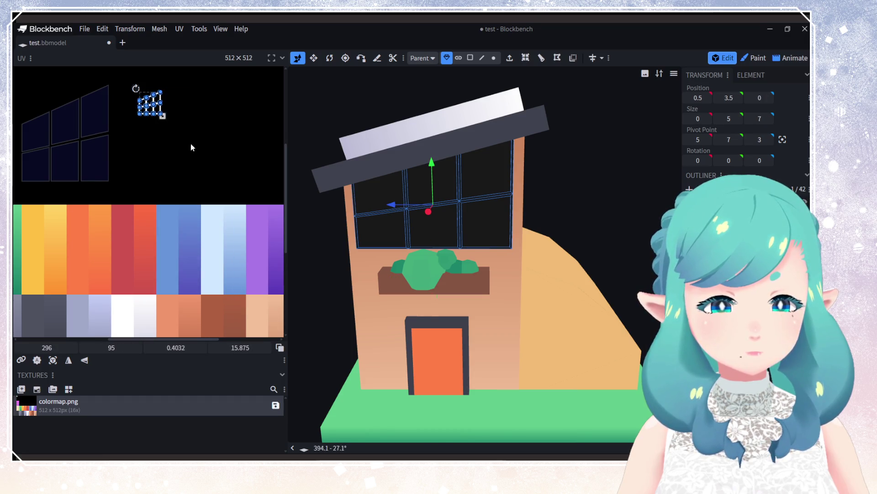
drag(157, 111, 234, 320)
scroll(205, 274, down, 4)
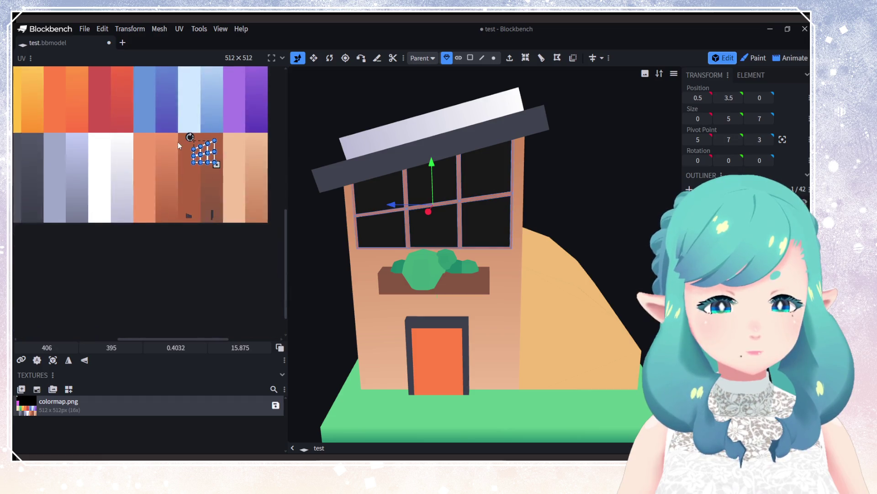
scroll(201, 159, up, 4)
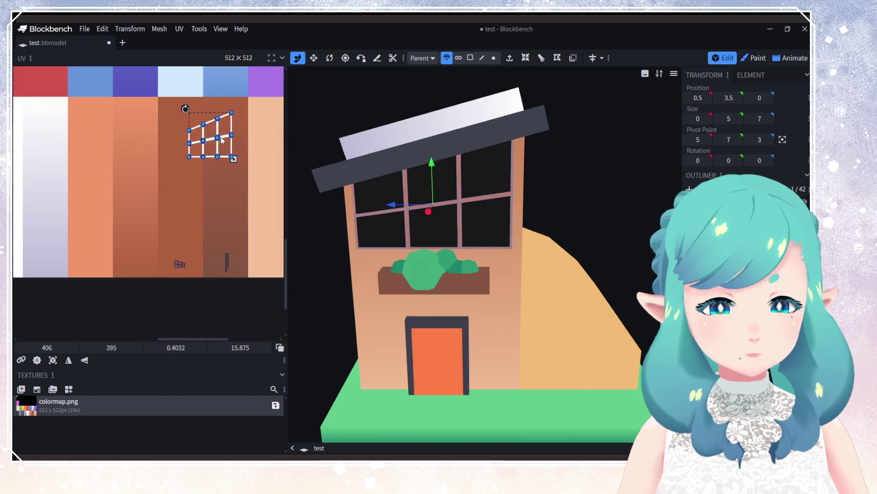
mouse_move(221, 140)
mouse_down()
mouse_move(187, 230)
mouse_move(202, 251)
mouse_move(190, 233)
mouse_move(241, 227)
mouse_up()
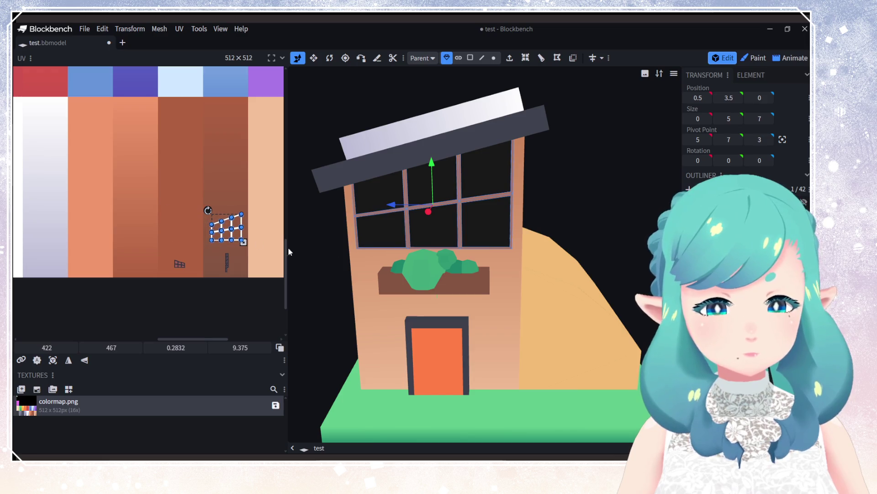
drag(345, 256, 519, 234)
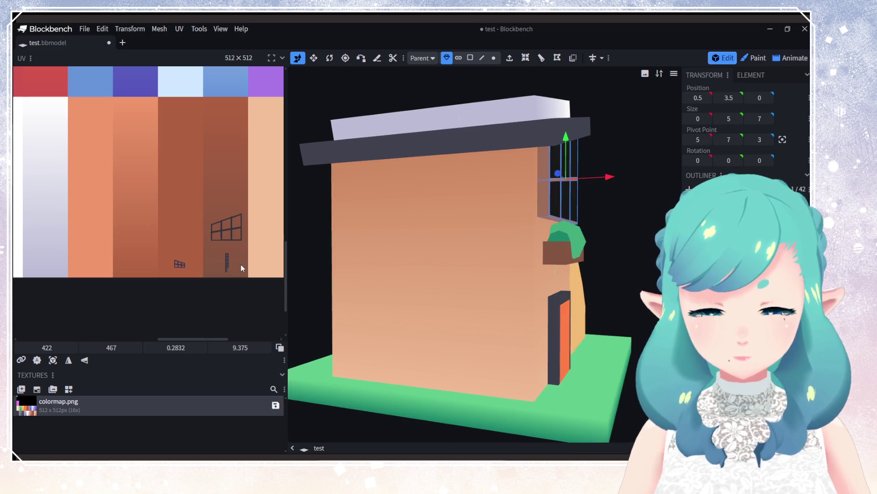
mouse_move(503, 268)
mouse_down()
mouse_move(524, 284)
mouse_move(508, 240)
mouse_move(552, 234)
mouse_move(464, 217)
mouse_move(451, 247)
mouse_move(558, 266)
mouse_up()
Step: Select the window frame and move its three upper pane UV faces onto the blue palette colours
click(558, 266)
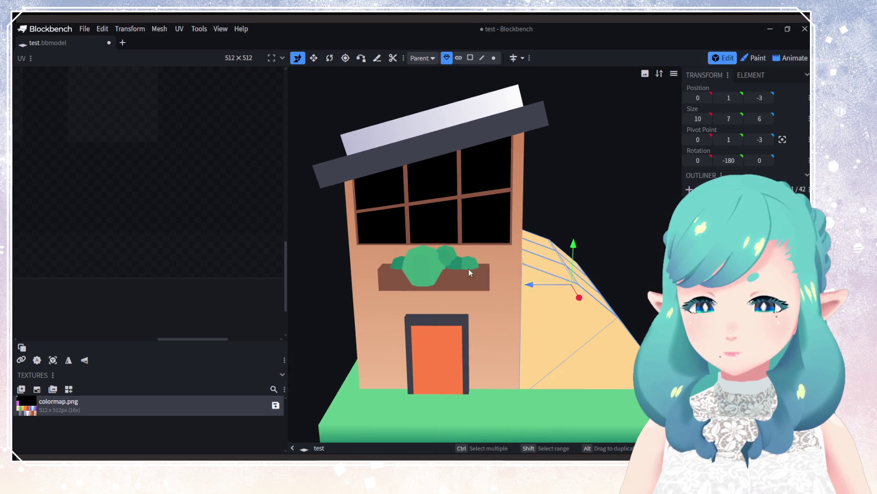
click(432, 199)
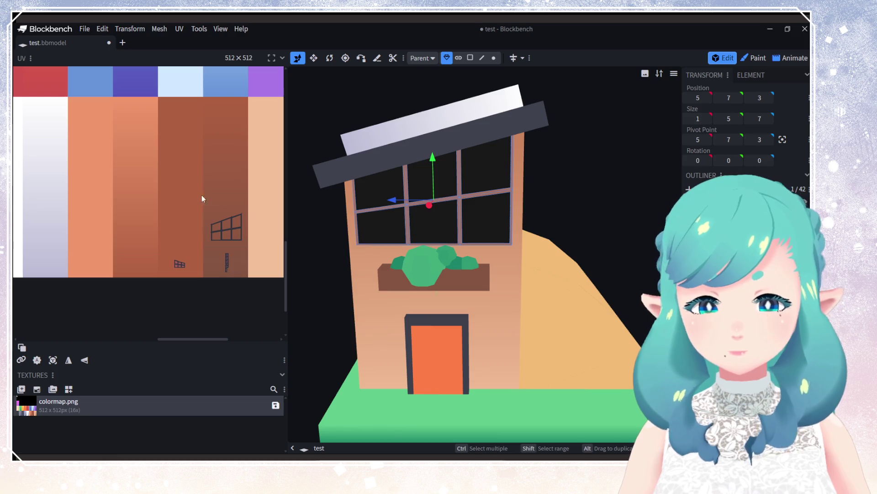
scroll(220, 201, up, 3)
scroll(175, 211, down, 5)
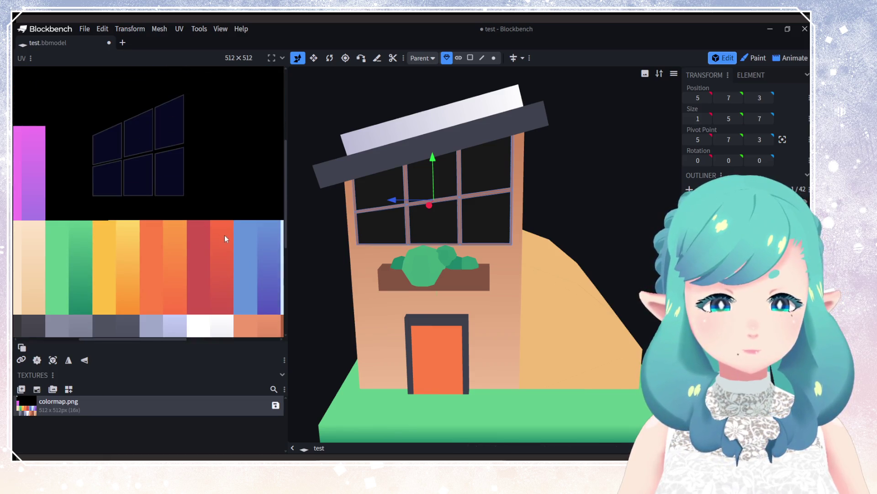
scroll(163, 204, up, 2)
click(97, 142)
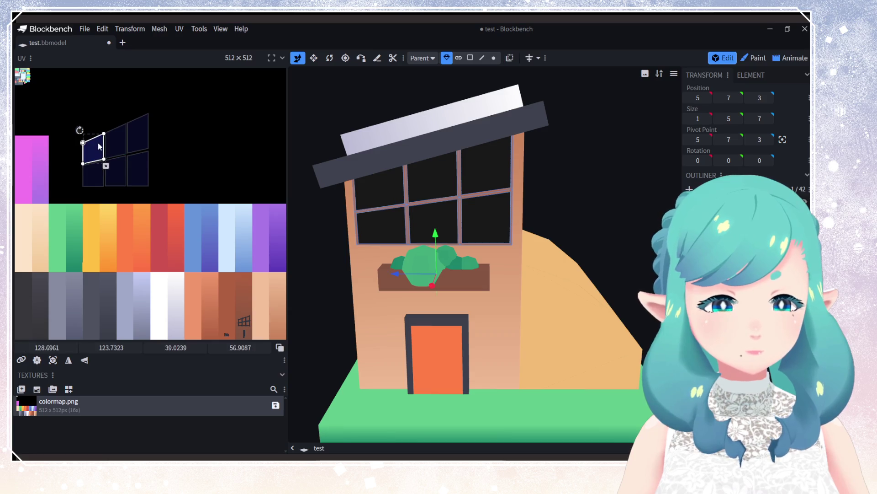
shift+click(116, 137)
shift+click(139, 134)
mouse_move(137, 136)
mouse_down()
mouse_move(199, 137)
mouse_move(227, 225)
mouse_move(247, 232)
mouse_up()
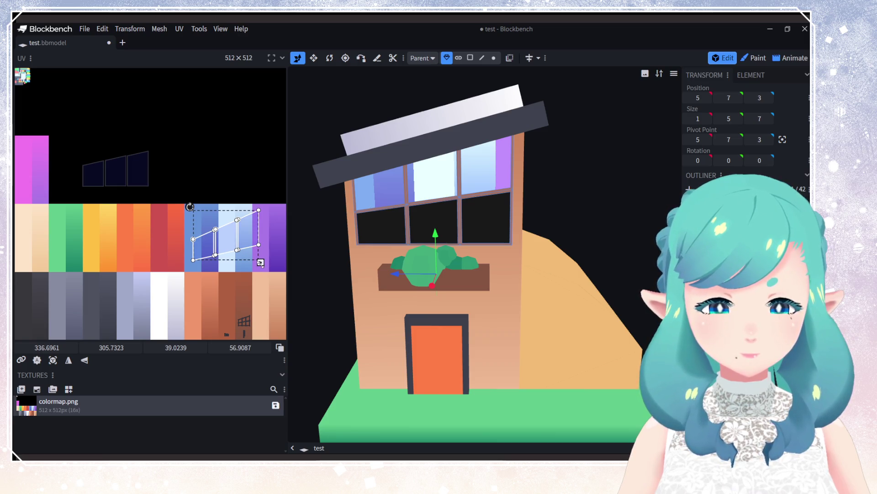
Step: Reposition and stretch the upper pane faces to cover the lighter blue column
mouse_move(260, 264)
mouse_down()
mouse_move(231, 249)
mouse_move(231, 270)
mouse_move(223, 264)
mouse_up()
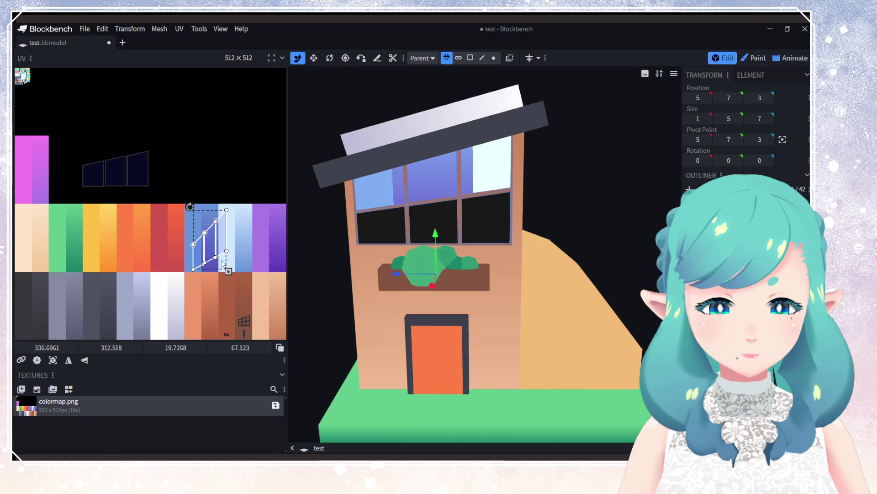
ctrl+scroll(223, 264, up, 4)
middle_drag(245, 255, 212, 248)
click(212, 248)
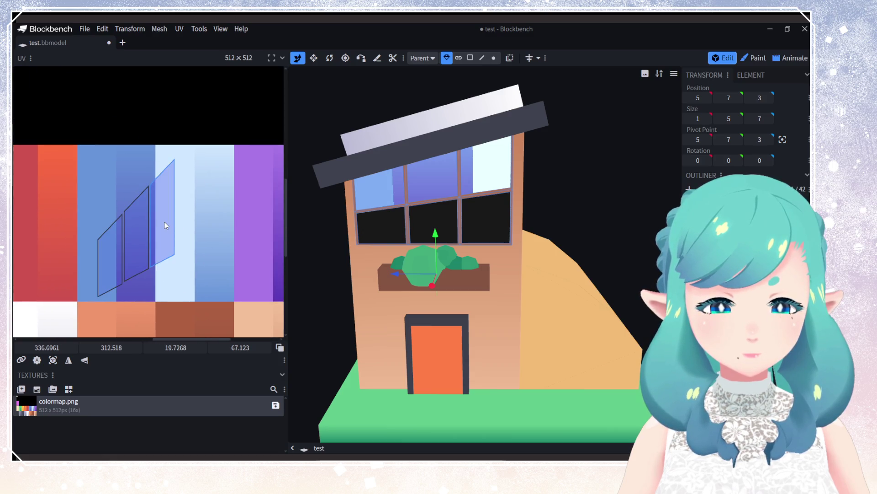
mouse_move(165, 222)
mouse_down()
mouse_move(220, 222)
mouse_move(174, 229)
mouse_move(217, 230)
mouse_up()
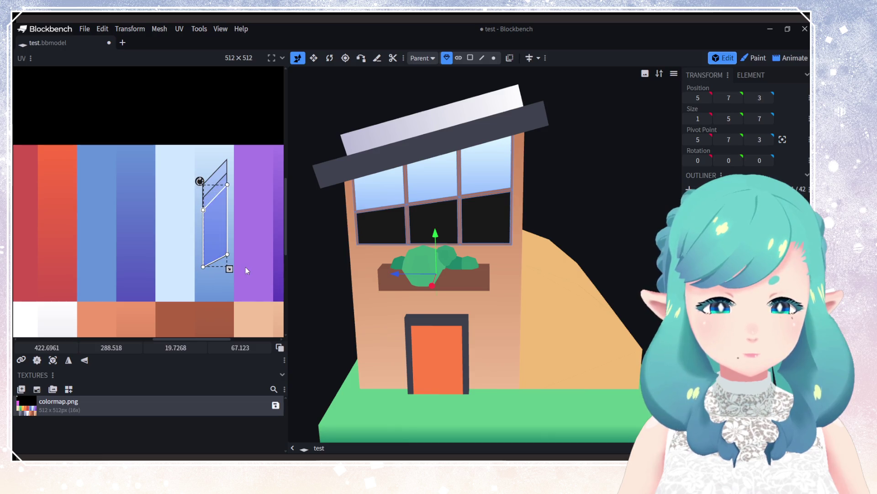
drag(256, 292, 181, 148)
drag(231, 276, 231, 301)
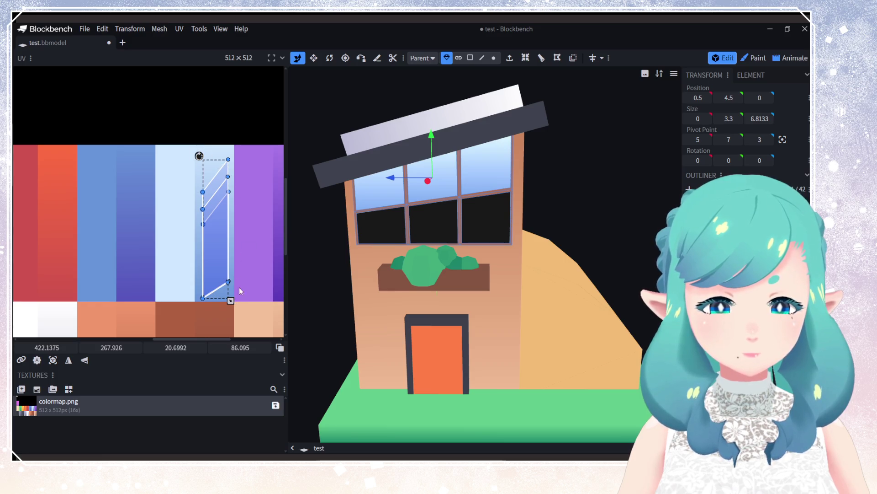
drag(217, 243, 212, 243)
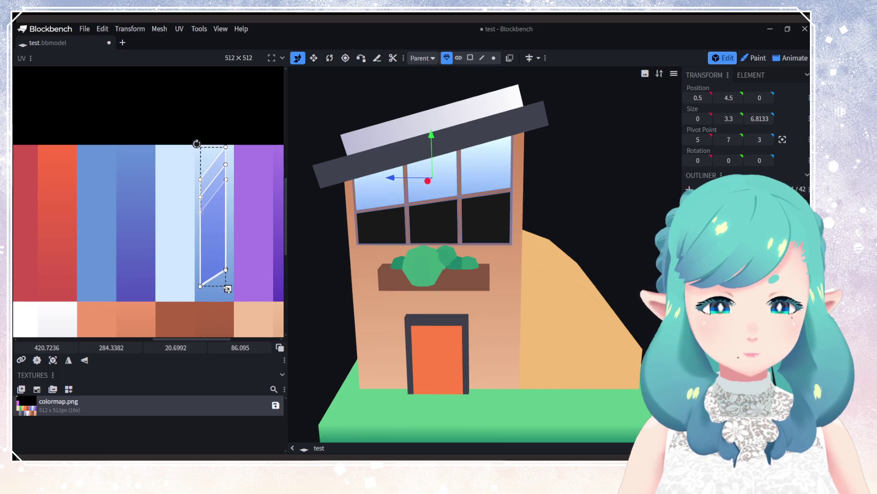
drag(228, 289, 232, 300)
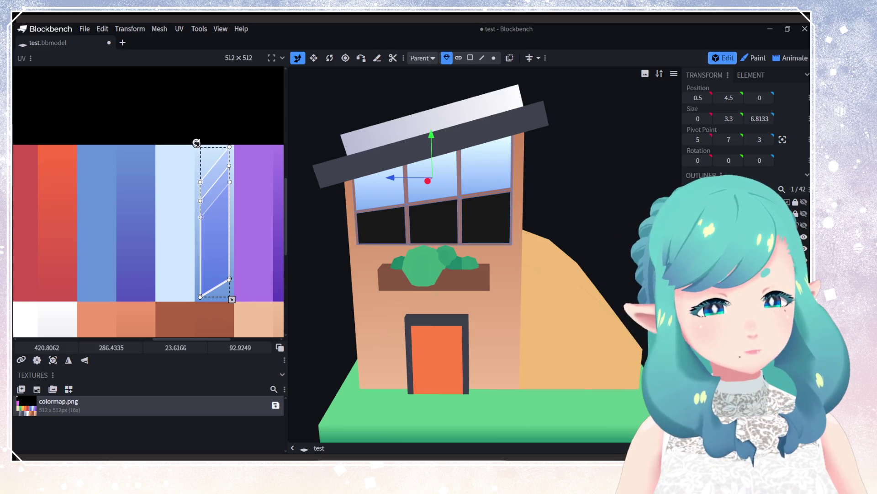
Step: Move the first lower window pane's UV face onto the blue texture colours
click(163, 211)
right_click(109, 213)
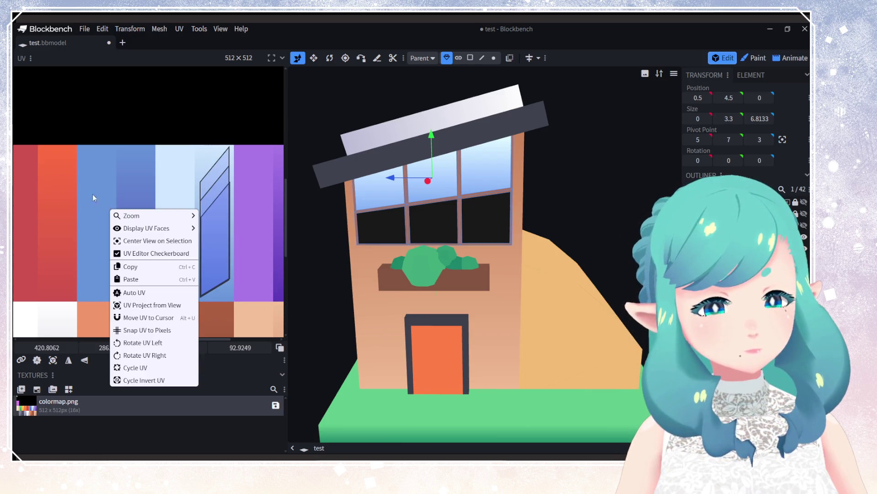
click(88, 149)
scroll(105, 183, up, 3)
shift+scroll(125, 201, left, 3)
scroll(122, 229, down, 4)
scroll(123, 240, down, 3)
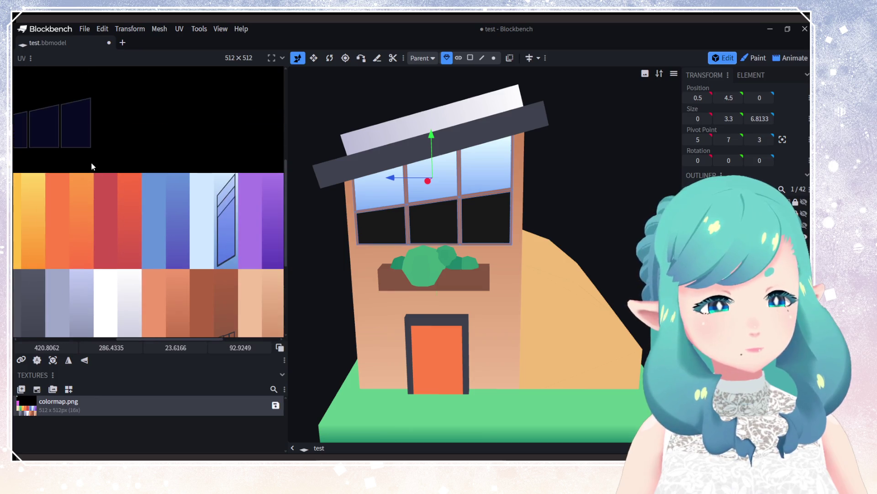
mouse_move(132, 162)
mouse_down()
mouse_move(230, 246)
mouse_move(186, 235)
mouse_move(192, 249)
mouse_up()
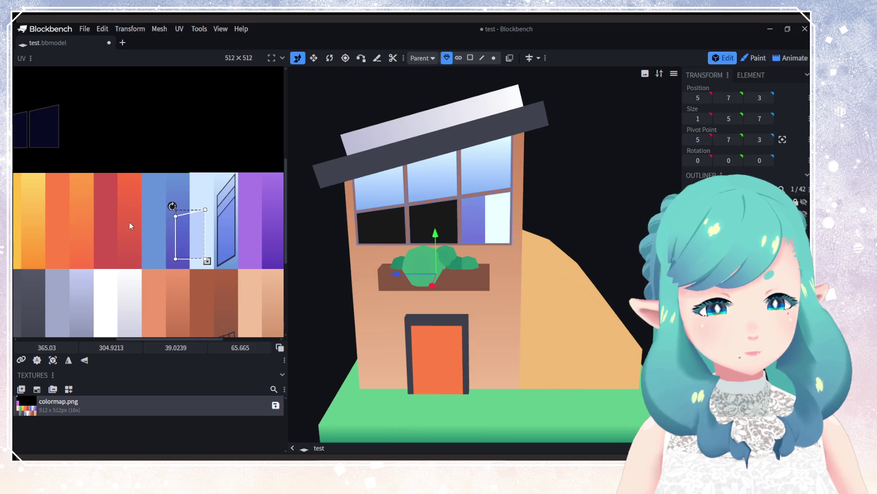
Step: Place the remaining black lower pane faces onto the light blue column
middle_drag(130, 222, 149, 226)
mouse_move(213, 251)
mouse_down()
mouse_move(255, 259)
mouse_move(199, 243)
mouse_up()
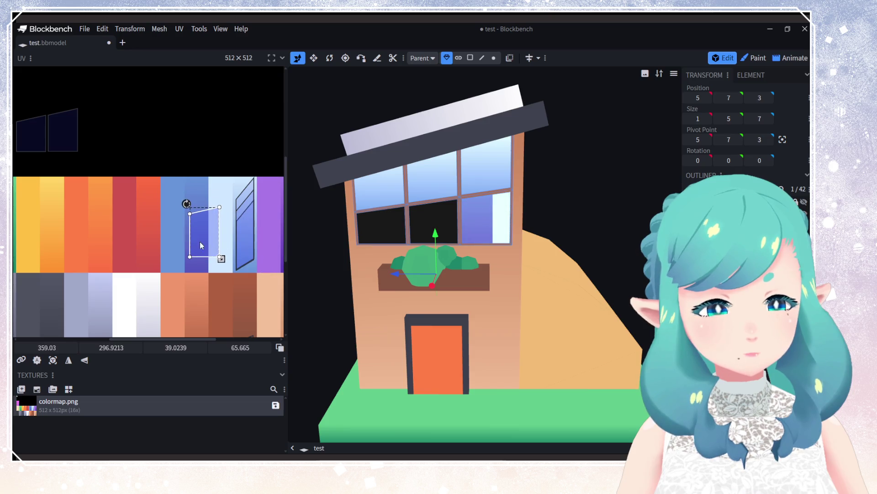
click(64, 137)
drag(64, 137, 204, 242)
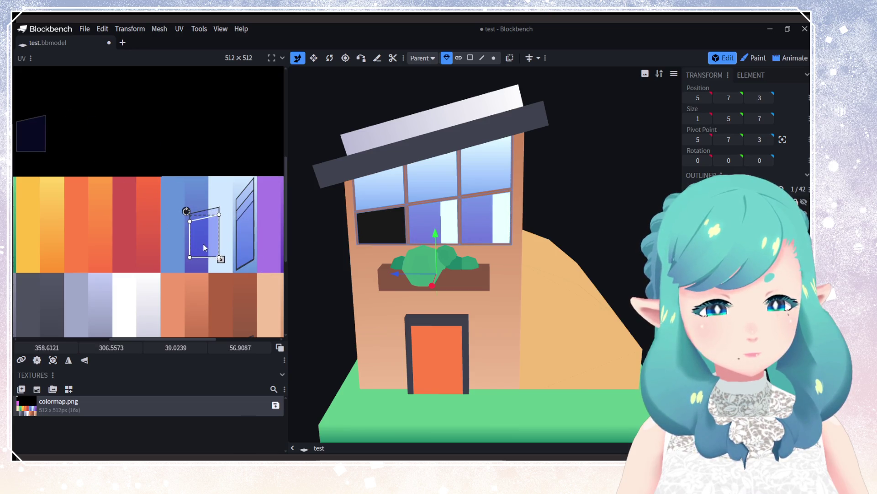
click(32, 134)
mouse_move(32, 135)
mouse_down()
mouse_move(193, 229)
mouse_move(219, 255)
mouse_move(265, 271)
mouse_move(247, 267)
mouse_move(243, 221)
mouse_move(256, 273)
mouse_up()
click(229, 281)
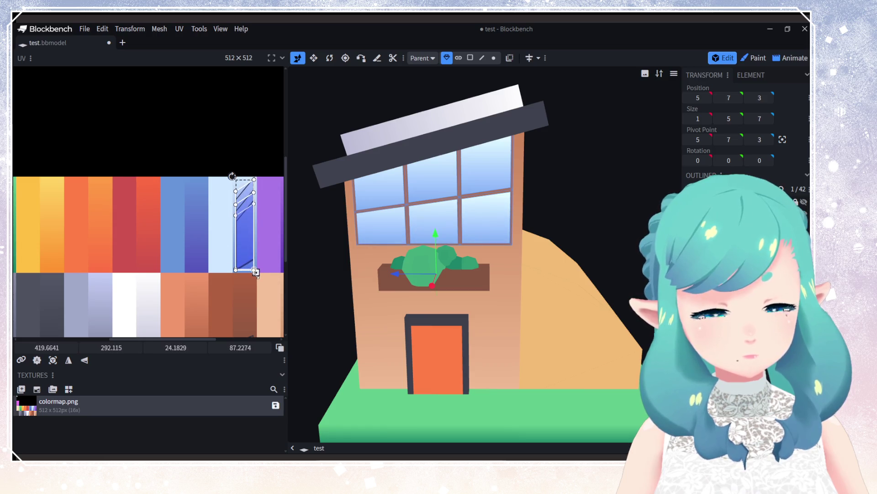
Step: Rotate the glass pane's colour mapping 180° and fit it higher up the column
click(411, 210)
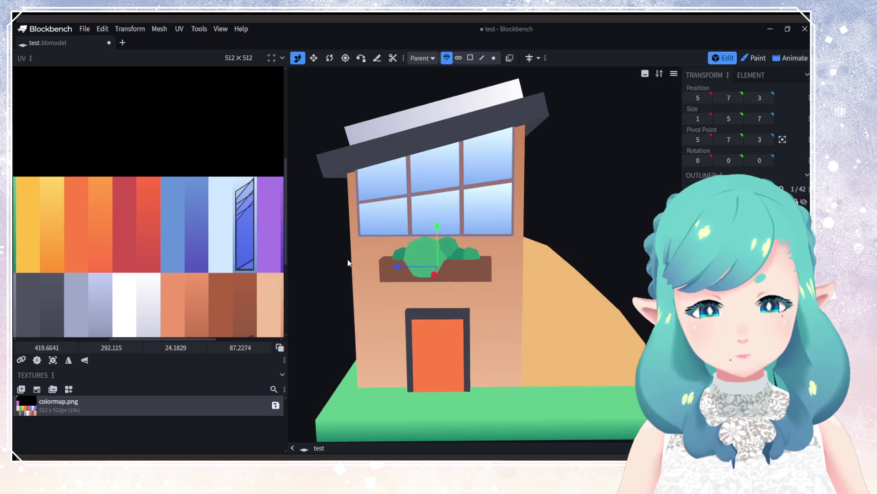
mouse_move(230, 174)
mouse_down()
mouse_move(226, 289)
mouse_move(255, 299)
mouse_up()
drag(247, 249, 246, 224)
drag(257, 274, 256, 275)
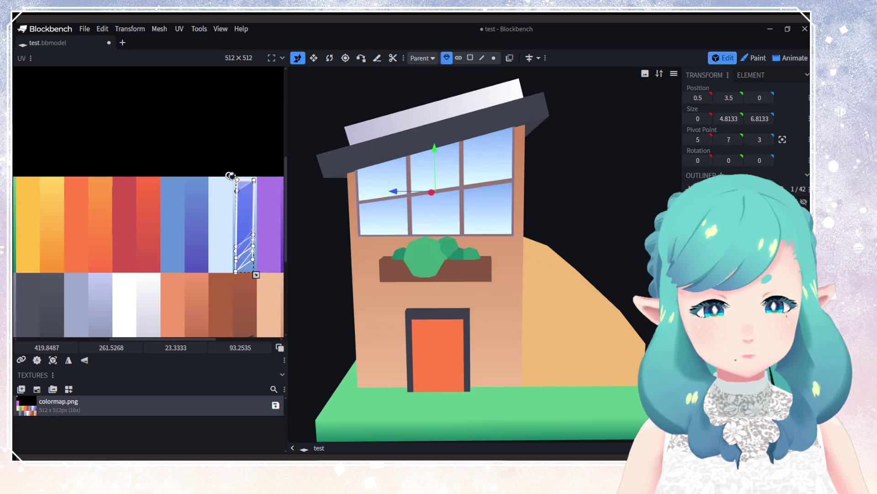
click(244, 220)
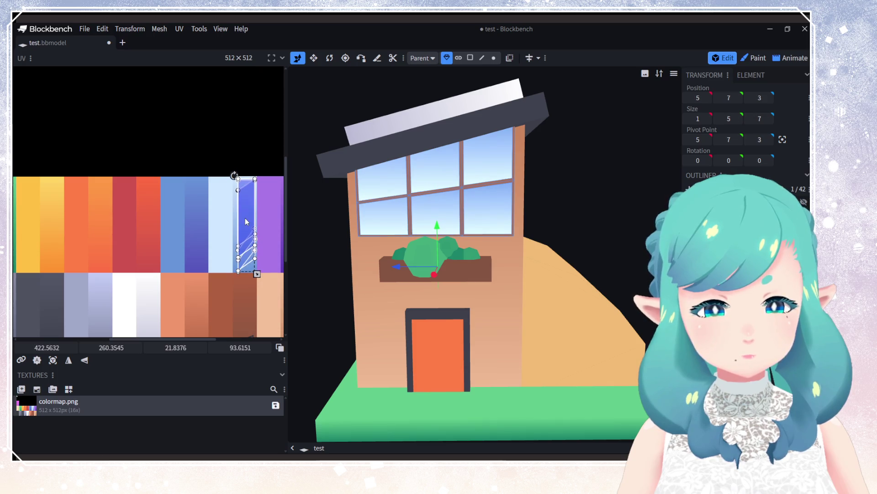
click(553, 265)
Step: Assign colormap.png to the greenhouse, confirming Append Elements to Template
mouse_move(554, 266)
mouse_down()
mouse_move(448, 245)
mouse_move(499, 246)
mouse_up()
scroll(499, 246, down, 5)
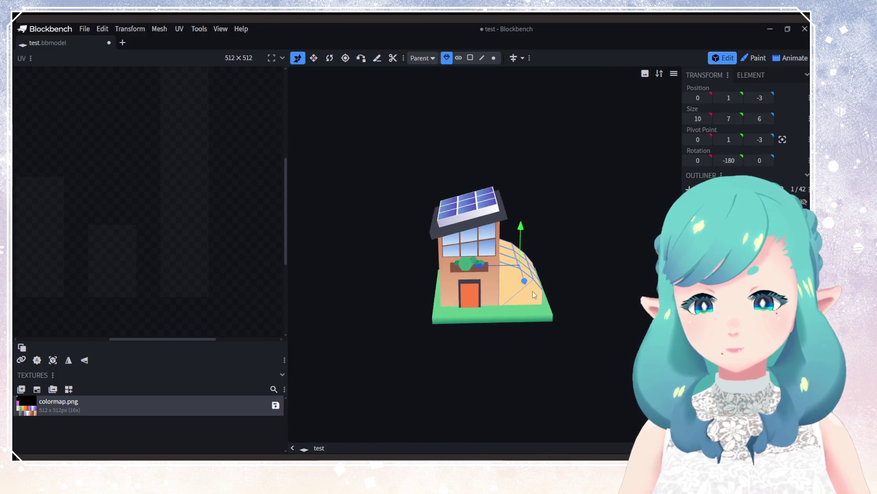
mouse_move(533, 291)
mouse_down()
mouse_move(525, 349)
mouse_move(489, 259)
mouse_move(495, 246)
mouse_move(451, 286)
mouse_move(502, 285)
mouse_move(485, 254)
mouse_move(320, 255)
mouse_up()
scroll(475, 270, up, 5)
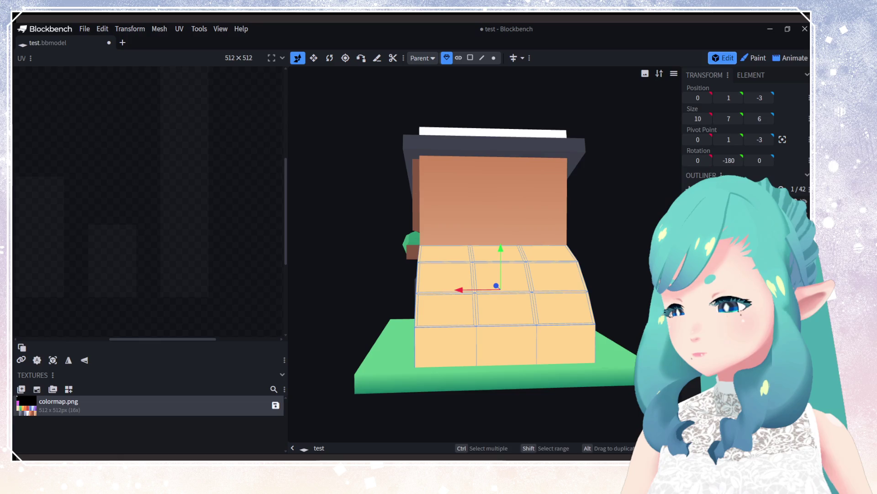
mouse_move(571, 295)
mouse_down()
mouse_move(526, 295)
mouse_move(598, 299)
mouse_move(457, 323)
mouse_up()
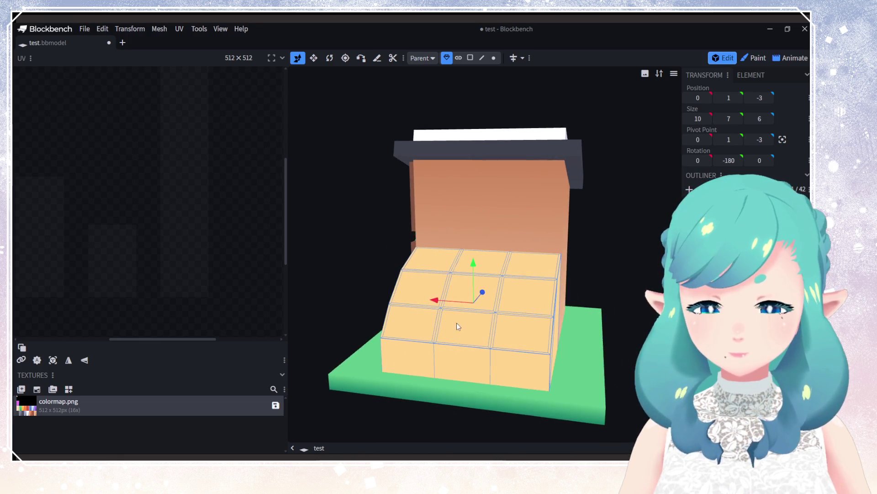
click(69, 389)
click(434, 202)
drag(385, 270, 446, 289)
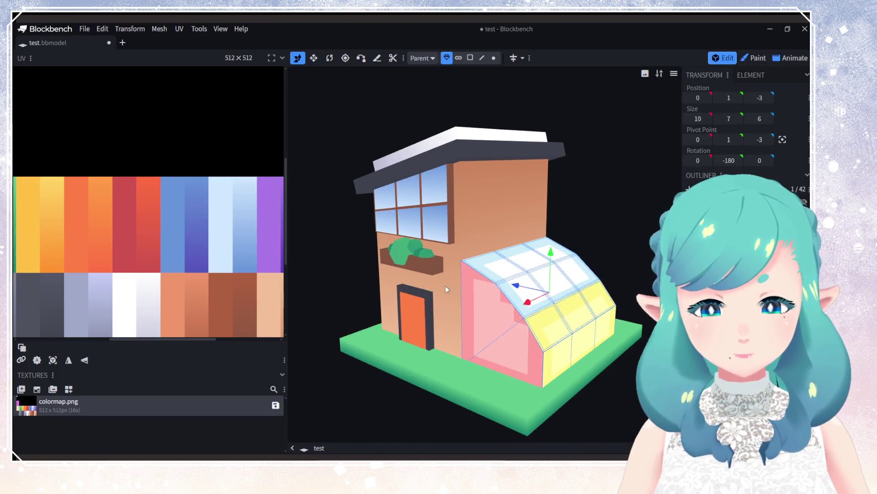
scroll(114, 197, down, 5)
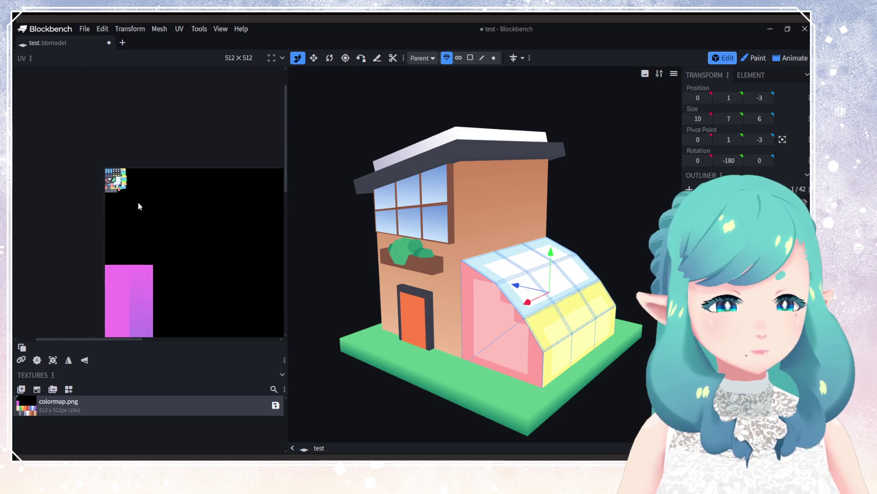
Step: Lay out the greenhouse UV faces and shrink the 3x2 face grid onto a lower palette row
drag(138, 203, 74, 138)
drag(115, 172, 229, 298)
middle_drag(229, 297, 163, 207)
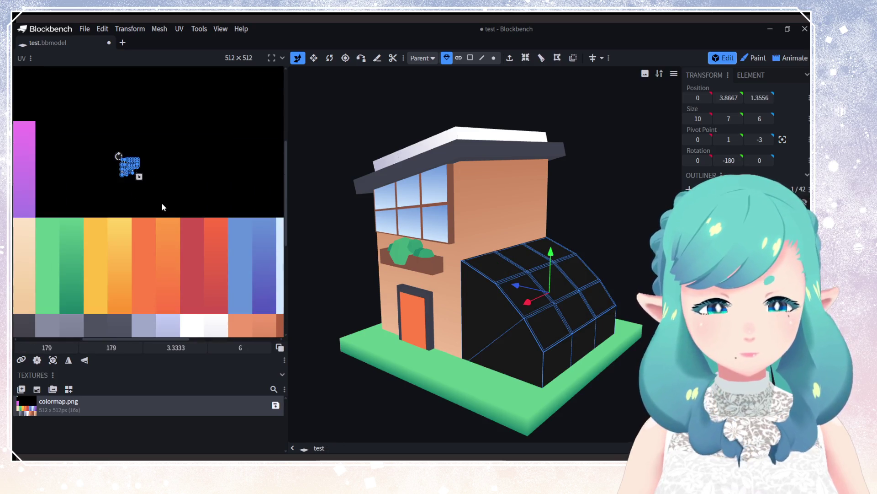
mouse_move(145, 183)
mouse_down()
mouse_move(256, 275)
mouse_move(264, 294)
mouse_up()
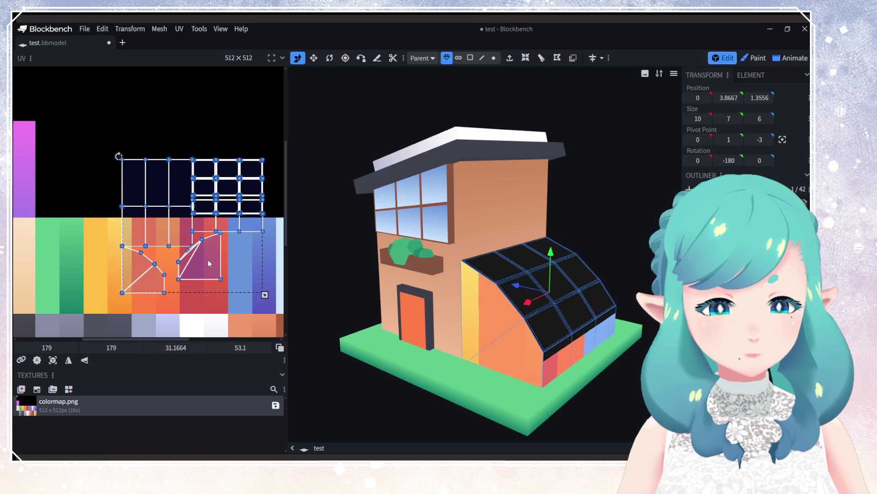
drag(208, 259, 169, 189)
key(ctrl+z)
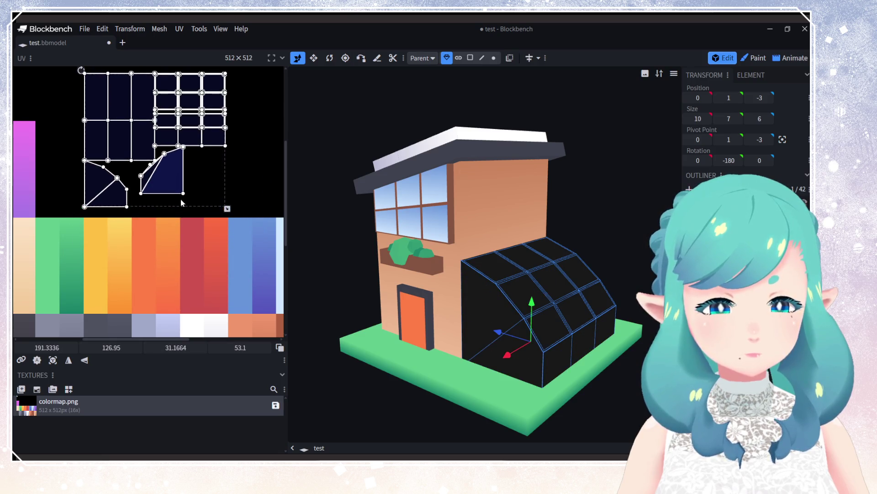
click(98, 99)
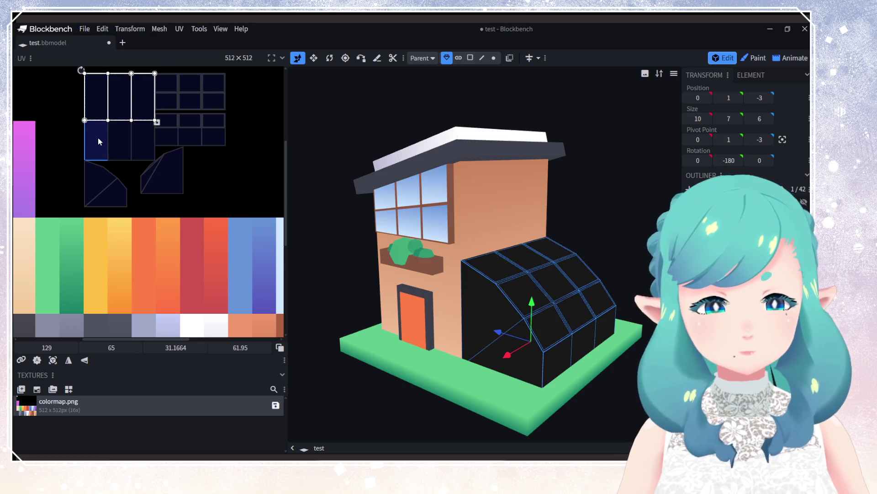
click(121, 137)
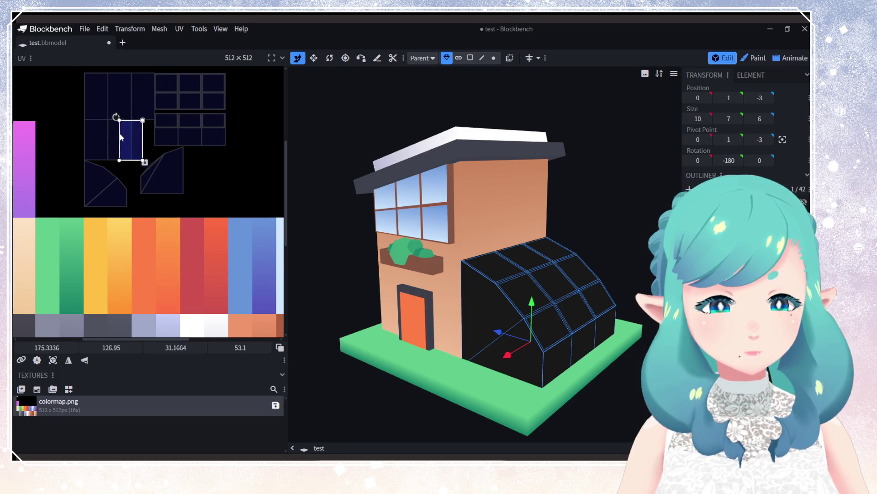
double_click(92, 106)
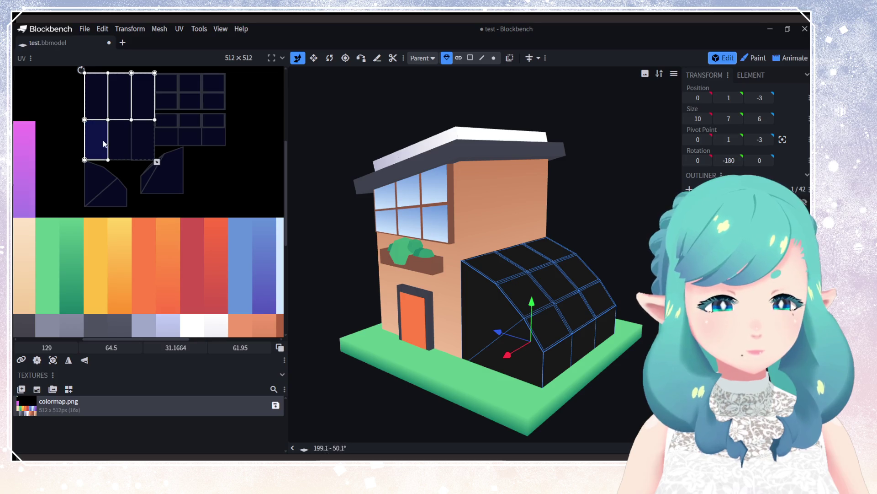
drag(123, 128, 217, 255)
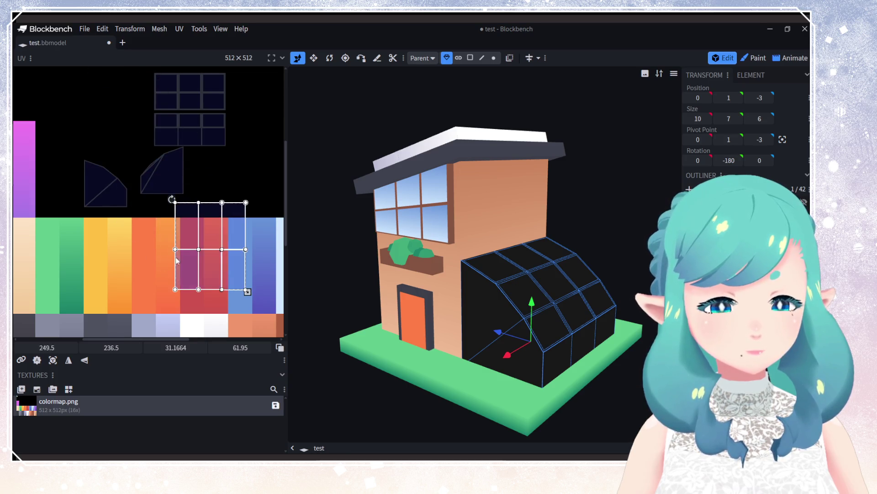
middle_drag(217, 255, 126, 165)
drag(102, 98, 188, 195)
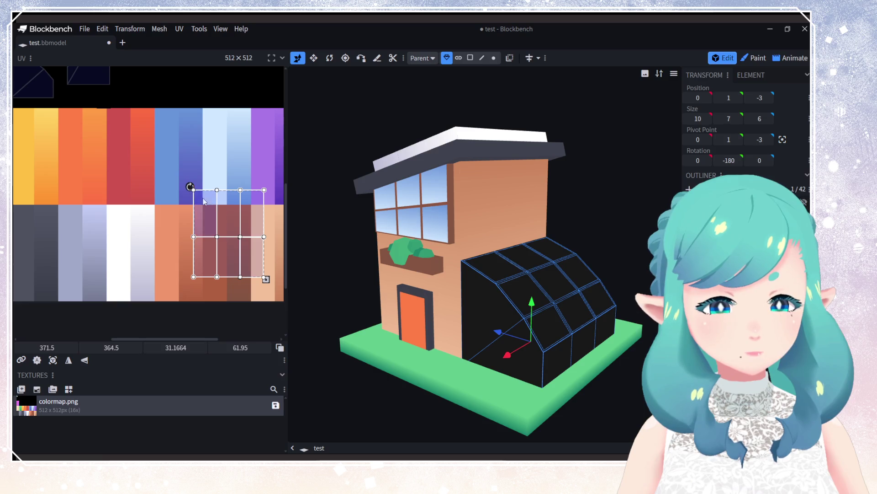
mouse_move(266, 279)
mouse_down()
mouse_move(208, 206)
mouse_move(251, 290)
mouse_up()
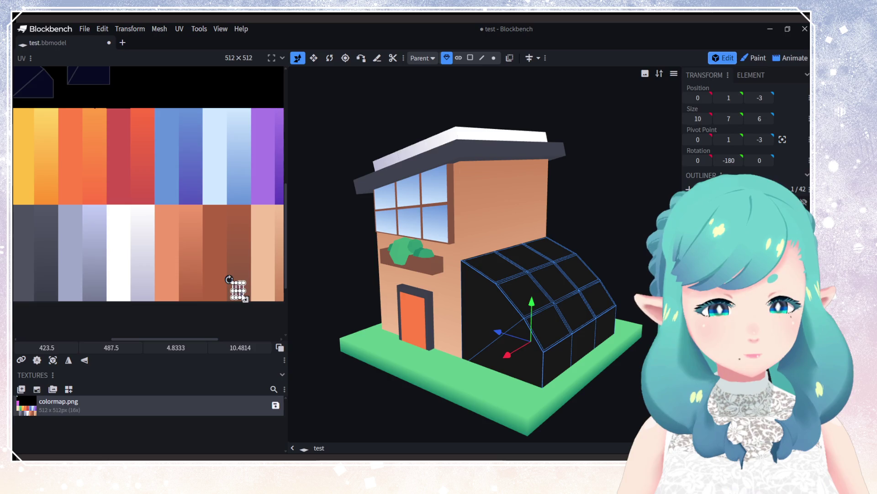
Step: Shrink the greenhouse's two side faces to fit inside the brown swatch
mouse_move(457, 321)
mouse_down()
mouse_move(300, 304)
mouse_move(426, 316)
mouse_up()
scroll(131, 252, up, 5)
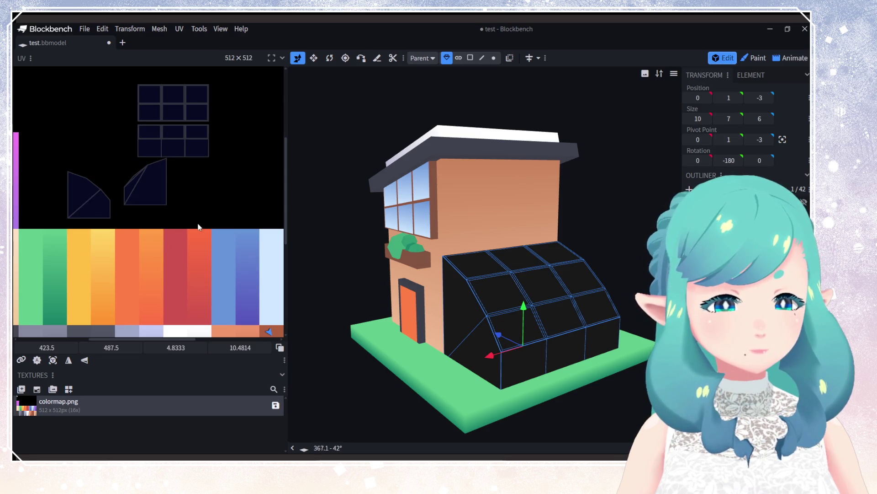
drag(199, 226, 61, 155)
scroll(171, 244, up, 3)
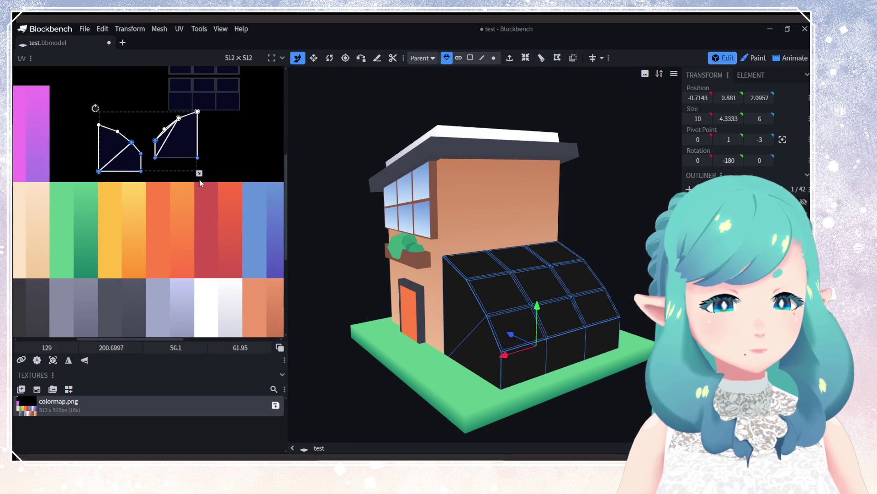
mouse_move(200, 180)
mouse_down()
mouse_move(133, 133)
mouse_move(248, 295)
mouse_up()
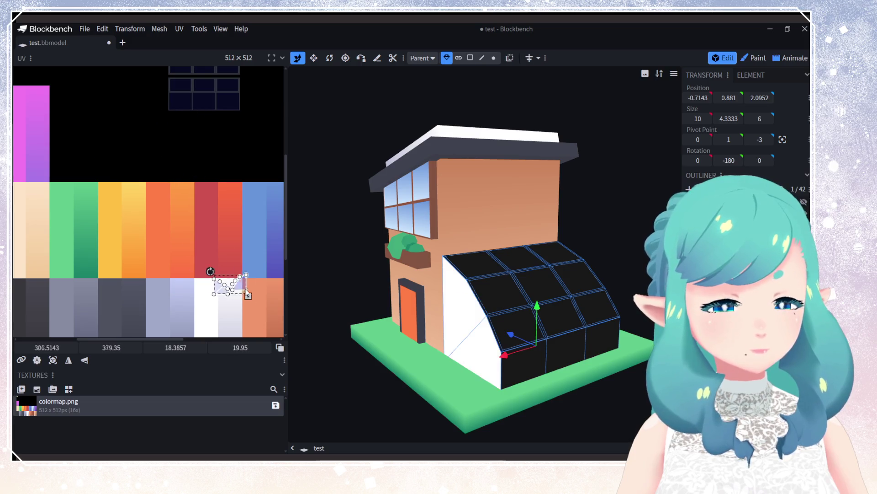
middle_drag(246, 291, 124, 196)
drag(125, 196, 221, 268)
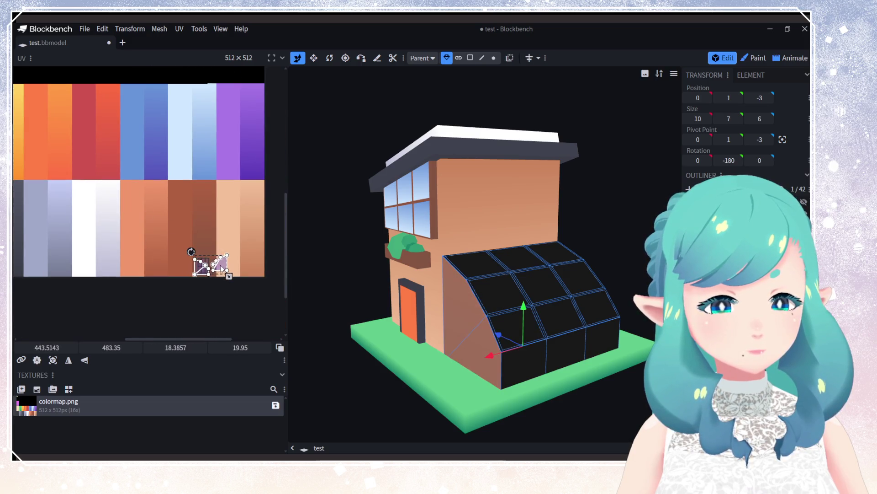
scroll(199, 278, up, 5)
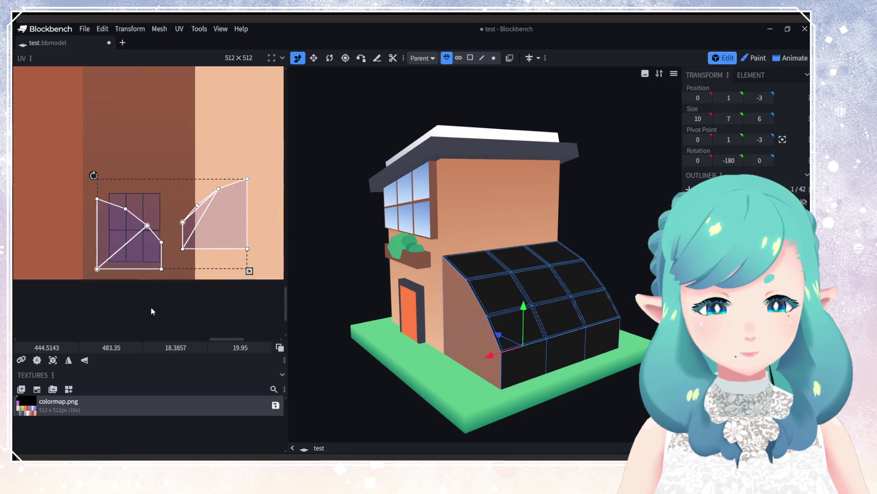
mouse_move(247, 274)
mouse_down()
mouse_move(176, 225)
mouse_move(157, 225)
mouse_move(143, 255)
mouse_up()
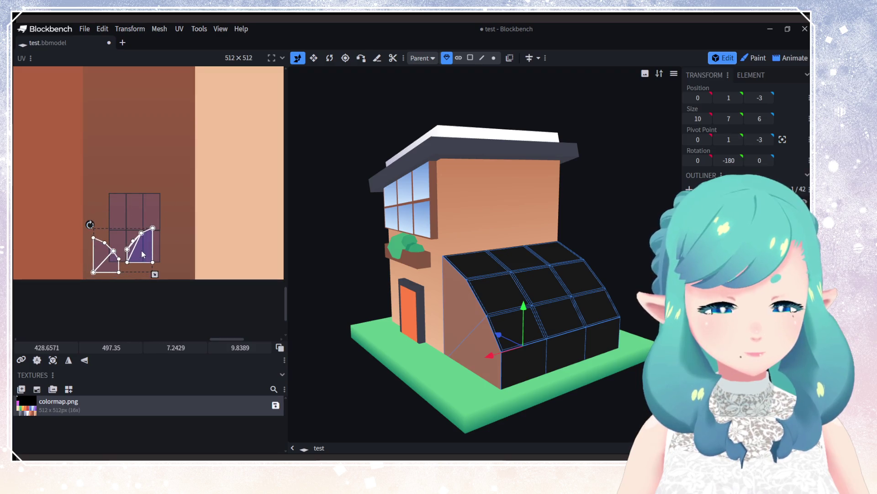
click(188, 266)
Step: Shrink the greenhouse frame's whole UV grid to a tiny brown patch
mouse_move(449, 330)
mouse_down()
mouse_move(498, 329)
mouse_move(293, 323)
mouse_move(408, 326)
mouse_up()
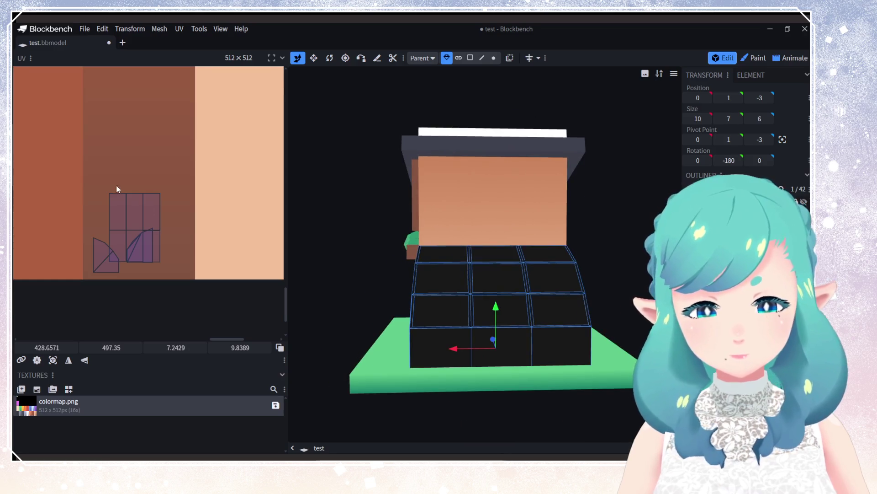
scroll(177, 245, down, 5)
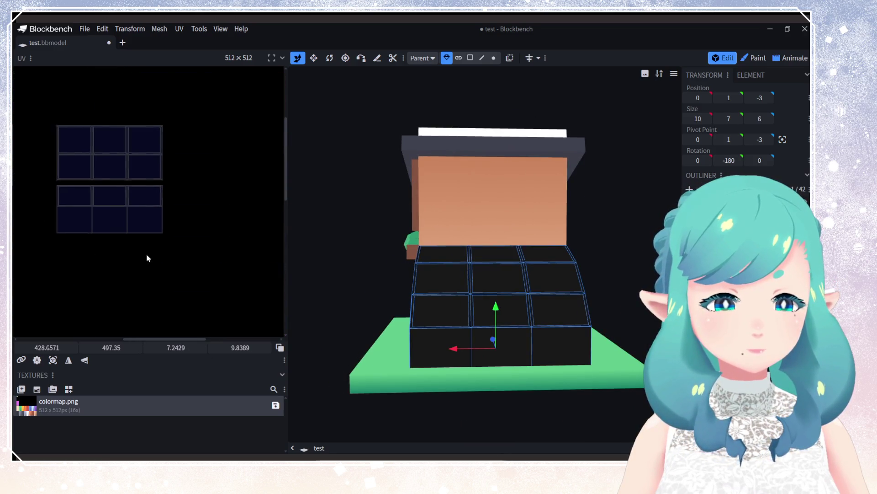
mouse_move(146, 191)
mouse_down()
mouse_move(217, 219)
mouse_move(180, 210)
mouse_up()
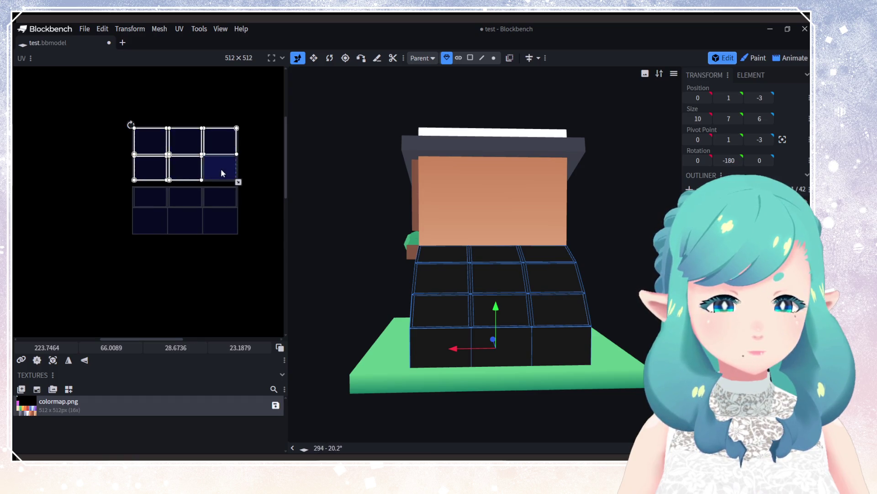
mouse_move(220, 202)
mouse_down()
mouse_move(74, 198)
mouse_move(113, 256)
mouse_up()
mouse_move(117, 114)
mouse_down()
mouse_move(234, 266)
mouse_move(137, 94)
mouse_move(123, 89)
mouse_up()
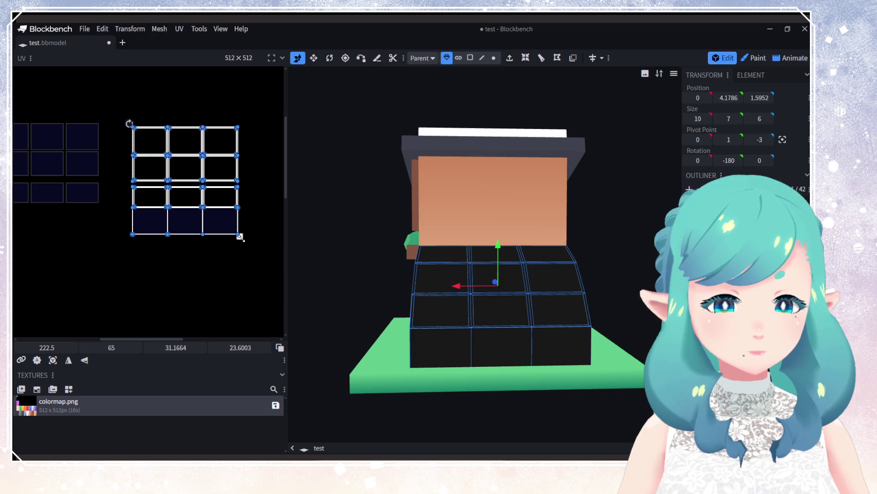
mouse_move(239, 236)
mouse_down()
mouse_move(154, 149)
mouse_move(236, 308)
mouse_move(176, 260)
mouse_move(137, 165)
mouse_move(203, 284)
mouse_move(194, 286)
mouse_up()
scroll(235, 308, down, 3)
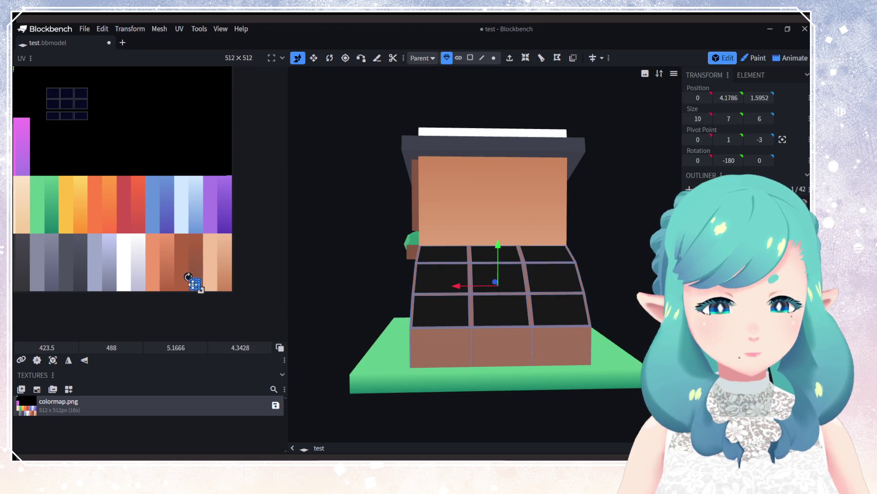
drag(437, 324, 517, 339)
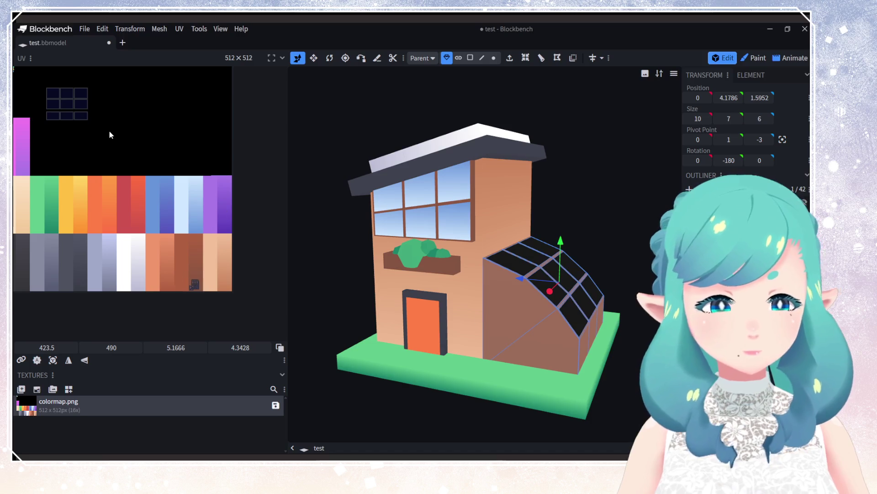
Step: Select the full UV face grid of the roof panel element
drag(19, 73, 172, 158)
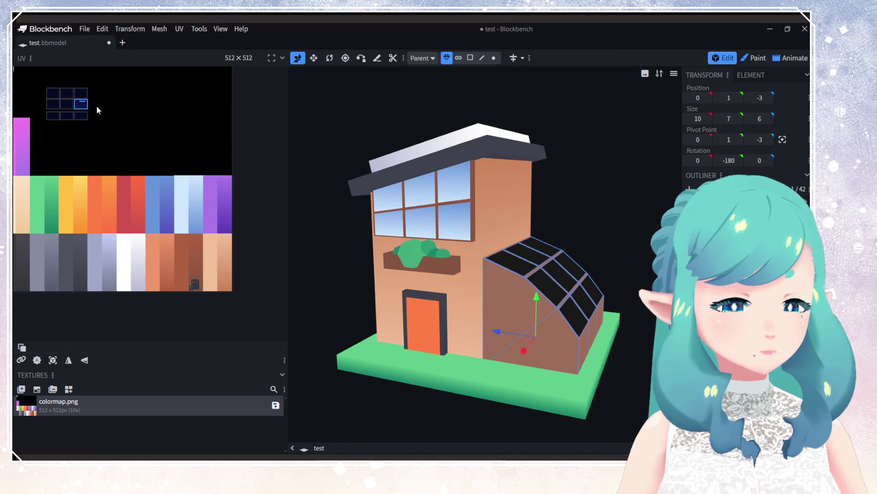
mouse_move(79, 100)
mouse_down()
mouse_move(183, 183)
mouse_move(33, 86)
mouse_up()
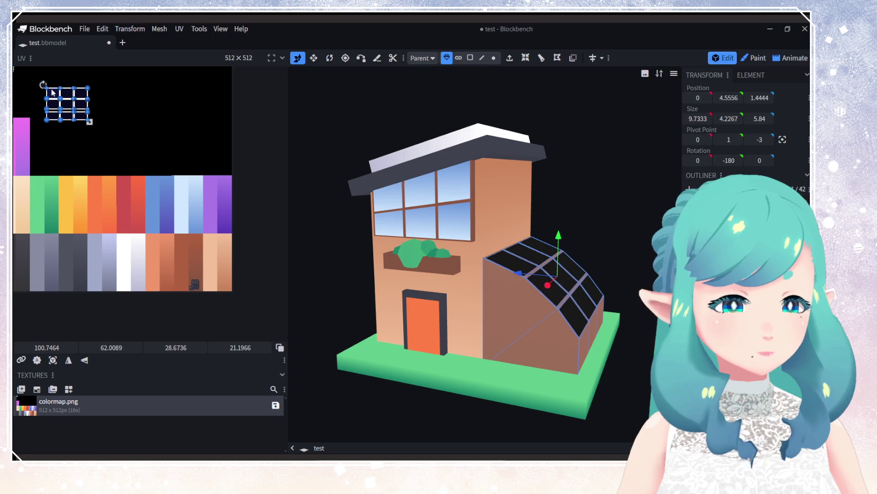
click(55, 98)
mouse_move(129, 147)
mouse_down()
mouse_move(39, 82)
mouse_move(60, 98)
mouse_move(82, 97)
mouse_move(176, 137)
mouse_move(208, 192)
mouse_up()
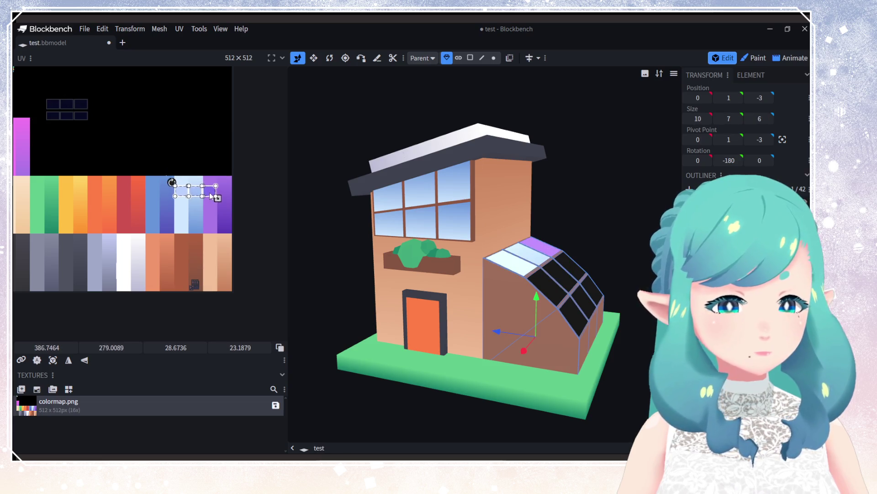
scroll(208, 192, up, 4)
scroll(190, 251, up, 2)
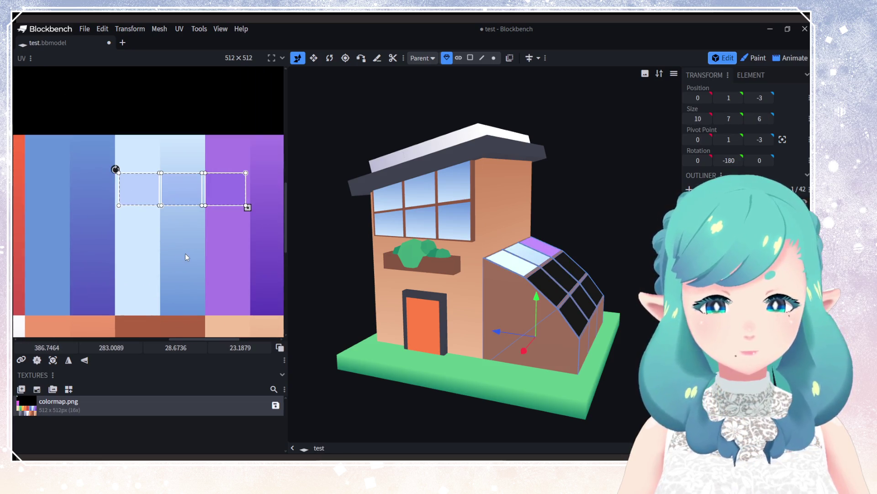
Step: Move the glass faces onto the light-blue column and stretch them into a tall blue strip
click(142, 191)
mouse_move(141, 190)
mouse_down()
mouse_move(185, 155)
mouse_move(204, 199)
mouse_move(205, 311)
mouse_up()
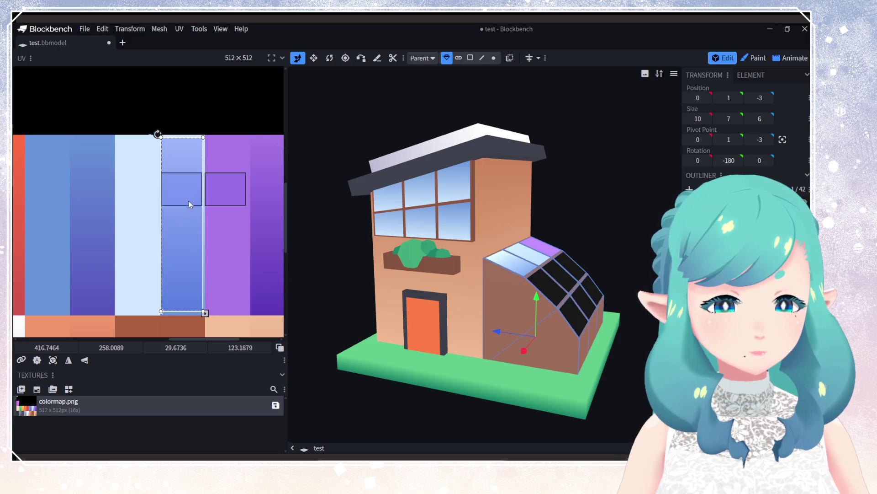
mouse_move(185, 188)
mouse_down()
mouse_move(184, 152)
mouse_move(204, 176)
mouse_move(208, 313)
mouse_up()
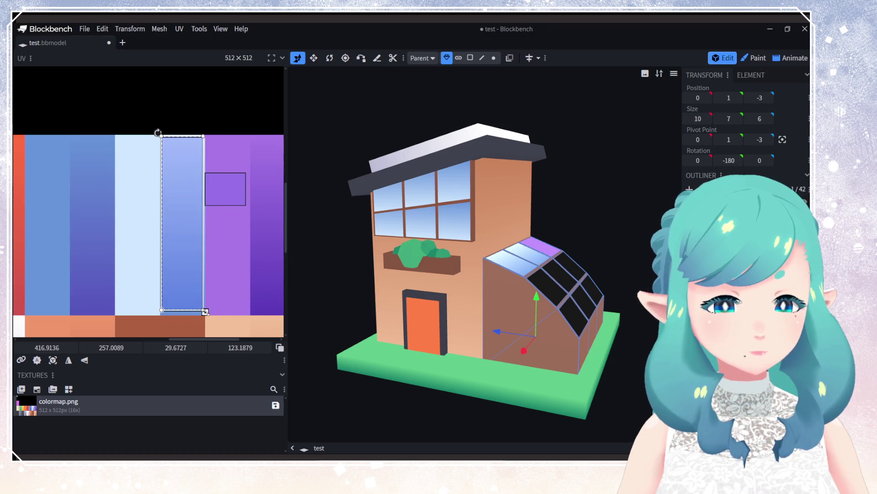
click(220, 181)
mouse_move(180, 146)
mouse_down()
mouse_move(209, 247)
mouse_move(207, 312)
mouse_up()
click(205, 313)
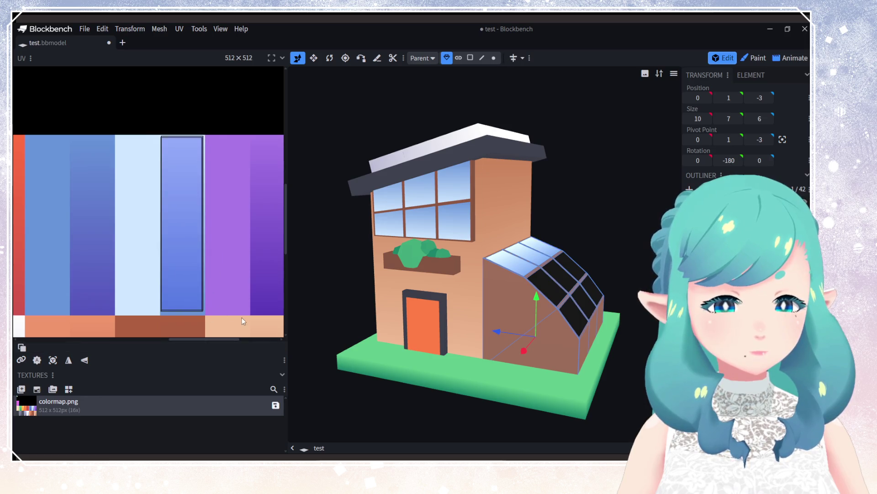
mouse_move(205, 313)
mouse_down()
mouse_move(186, 310)
mouse_move(178, 284)
mouse_up()
mouse_move(320, 276)
mouse_down()
mouse_move(361, 326)
mouse_move(491, 310)
mouse_move(544, 355)
mouse_move(558, 309)
mouse_move(480, 297)
mouse_up()
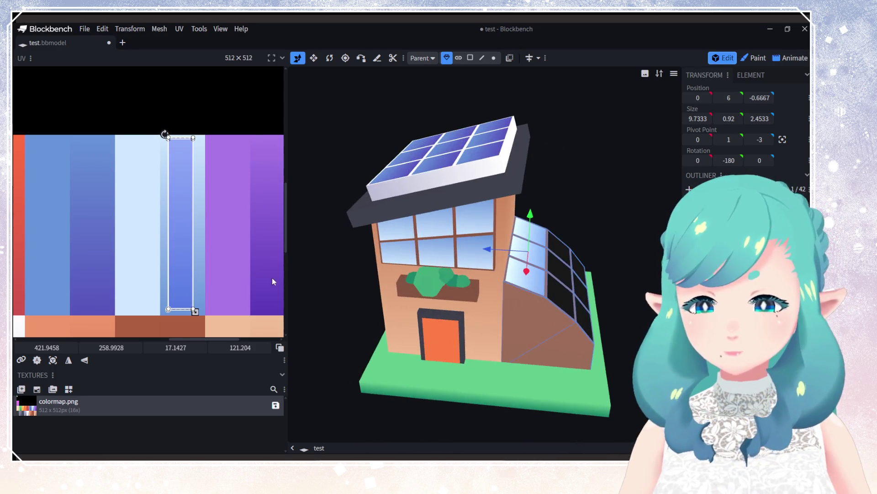
scroll(203, 252, down, 1)
scroll(200, 248, down, 1)
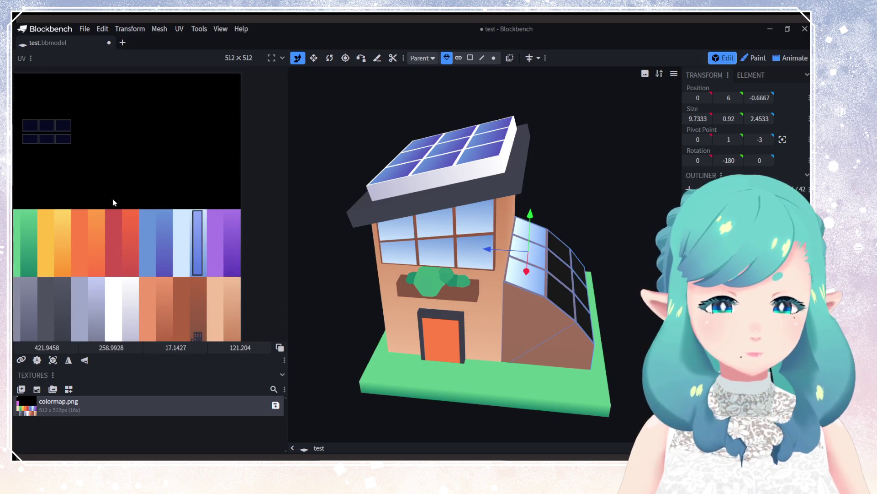
Step: Move a small greenhouse face onto the light-blue column and narrow it into a thin stripe
scroll(112, 199, left, 2)
drag(80, 127, 246, 195)
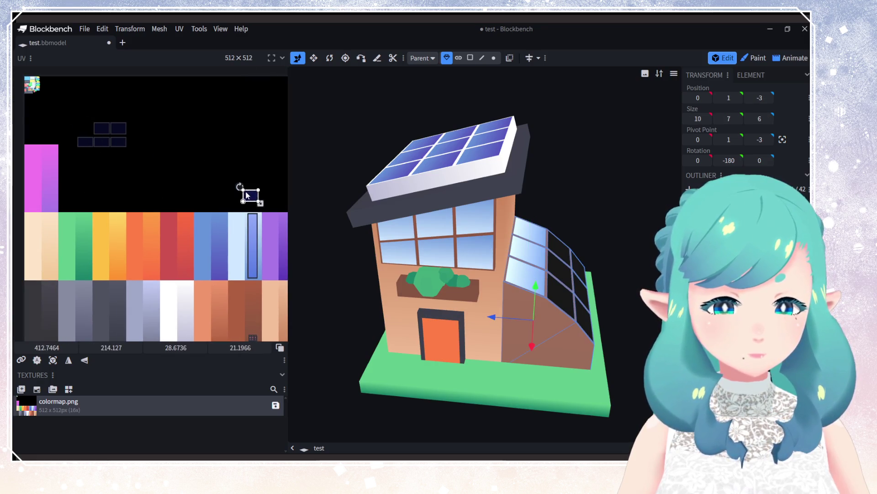
scroll(246, 238, up, 1)
mouse_move(249, 147)
mouse_down()
mouse_move(222, 167)
mouse_move(212, 200)
mouse_move(231, 253)
mouse_move(225, 332)
mouse_up()
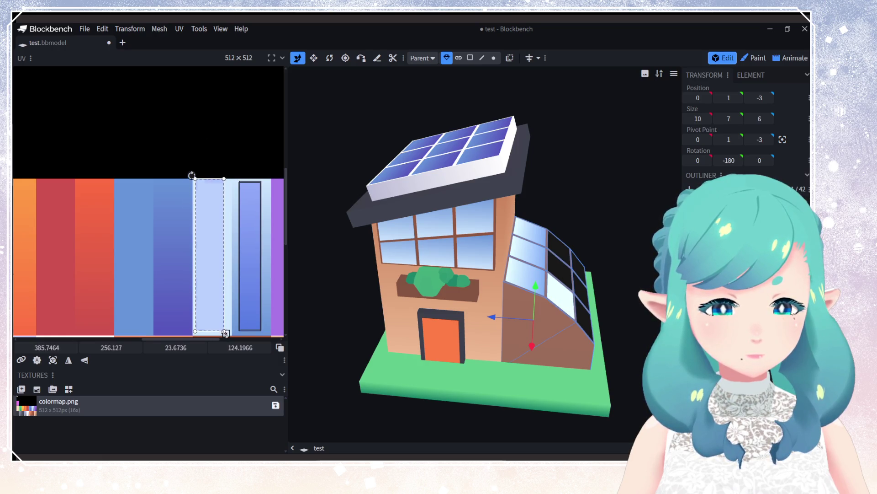
scroll(140, 179, down, 3)
mouse_move(235, 274)
mouse_down()
mouse_move(225, 216)
mouse_move(234, 272)
mouse_up()
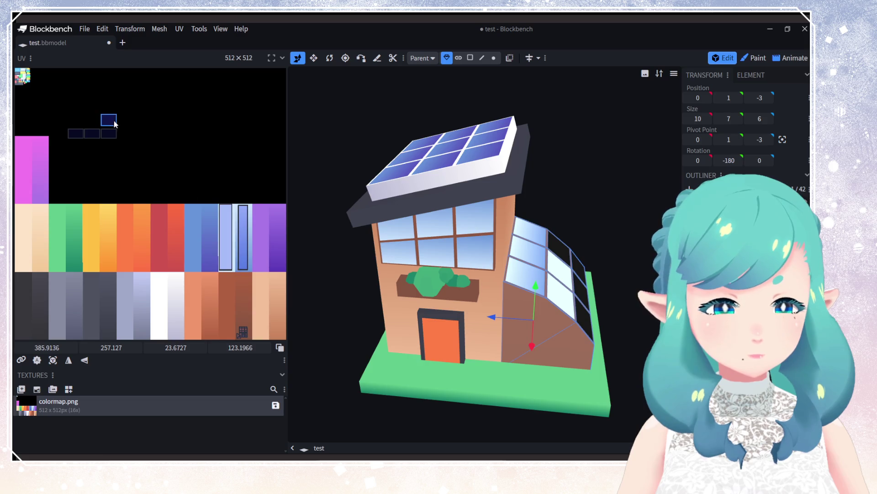
key(ctrl+z)
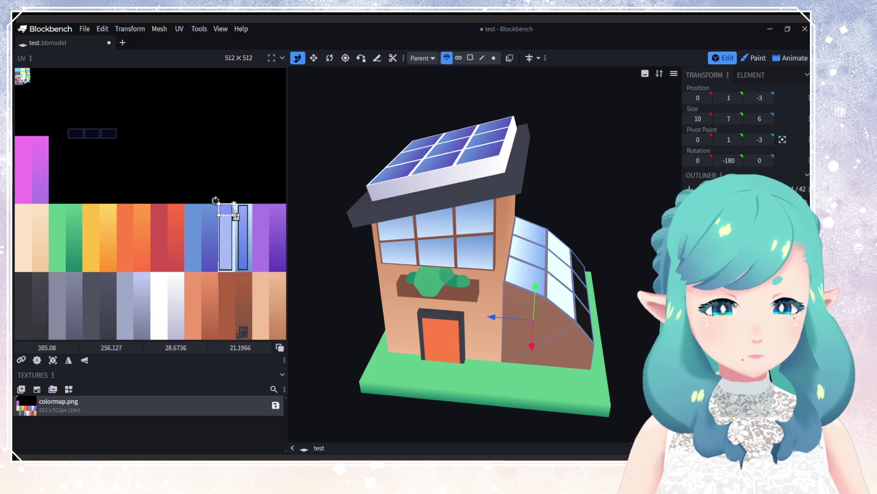
mouse_move(231, 210)
mouse_down()
mouse_move(233, 268)
mouse_move(198, 149)
mouse_up()
click(242, 281)
scroll(240, 266, up, 2)
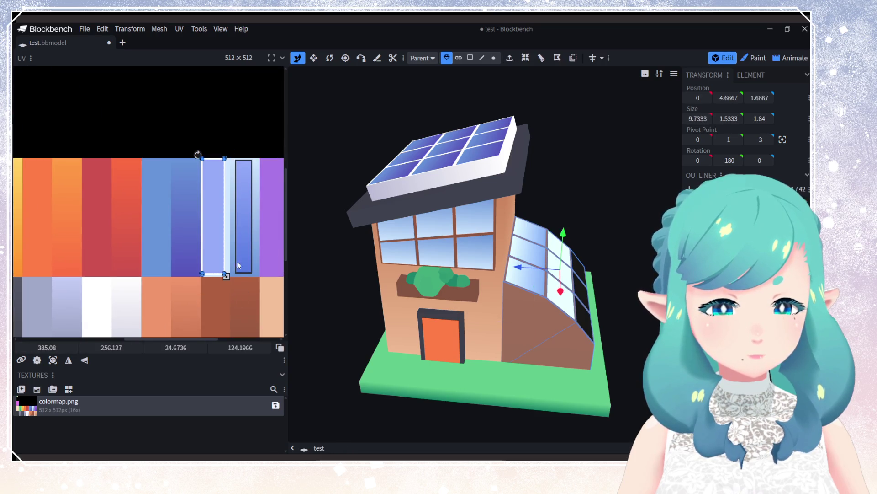
mouse_move(226, 276)
mouse_down()
mouse_move(213, 274)
mouse_move(246, 263)
mouse_up()
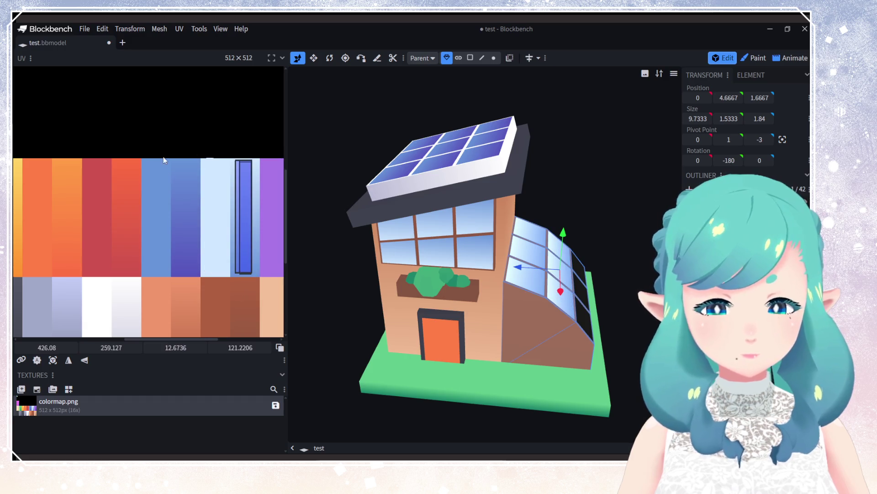
Step: Move another element's UV face onto the red stripe of the palette
right_click(157, 137)
scroll(130, 153, up, 1)
scroll(141, 165, left, 3)
scroll(132, 138, down, 4)
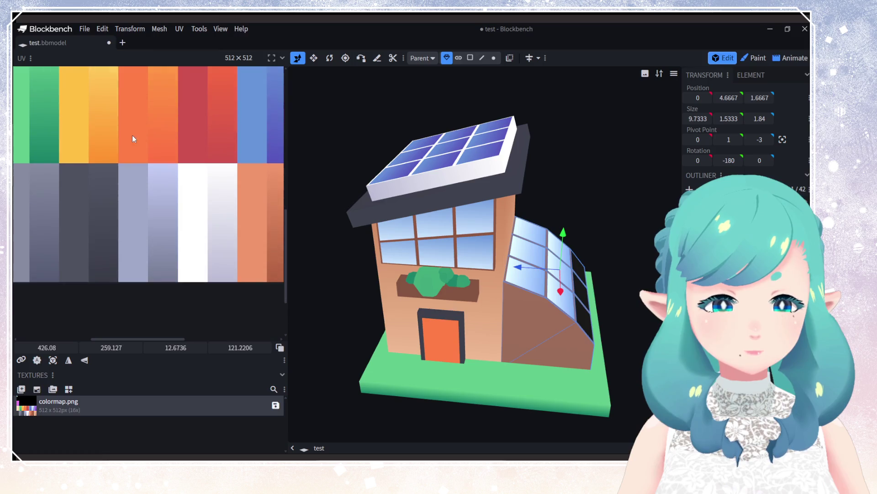
scroll(133, 139, up, 5)
scroll(138, 196, left, 1)
click(70, 146)
drag(70, 145, 191, 272)
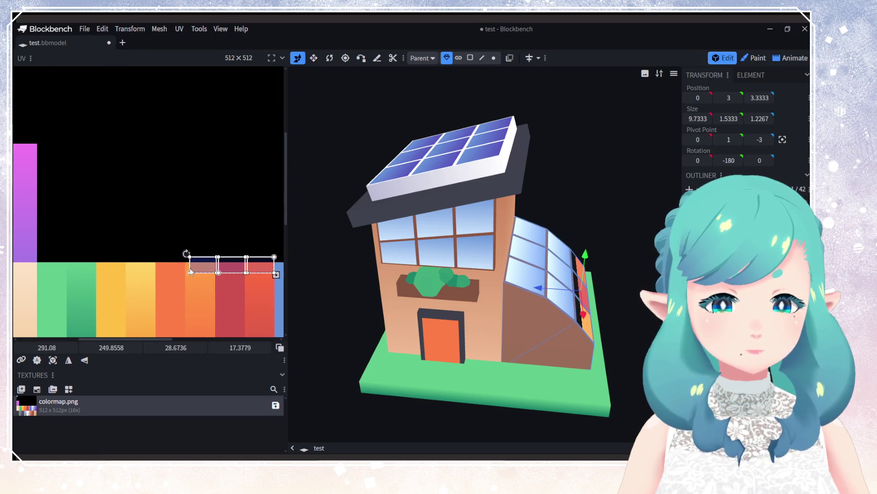
scroll(151, 242, down, 4)
scroll(98, 198, right, 5)
click(111, 234)
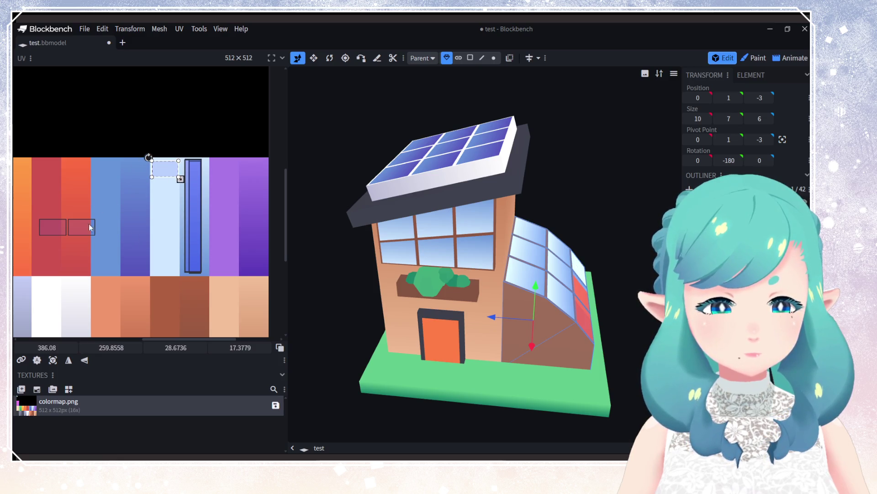
Step: Stretch the greenhouse face into a tall strip and rotate its mapping to run vertically
mouse_move(163, 176)
mouse_down()
mouse_move(146, 187)
mouse_move(170, 172)
mouse_move(147, 190)
mouse_move(159, 171)
mouse_up()
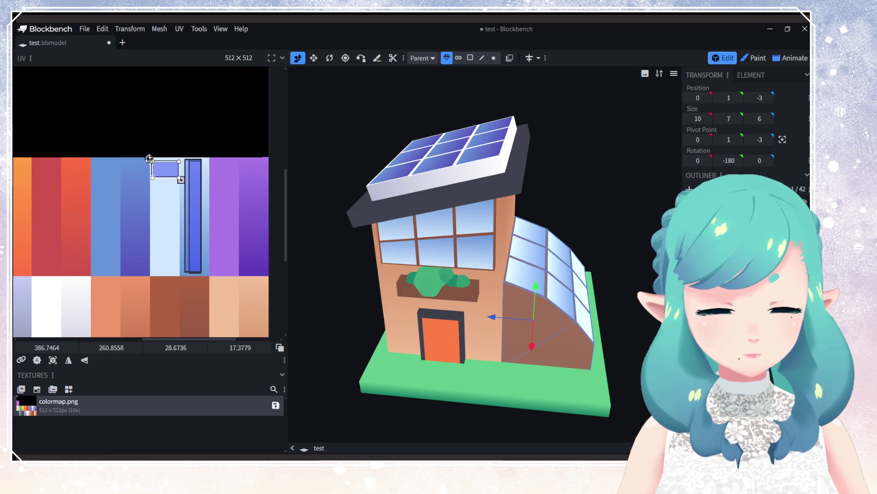
key(ctrl+z)
mouse_move(181, 180)
mouse_down()
mouse_move(176, 276)
mouse_move(165, 276)
mouse_up()
click(200, 253)
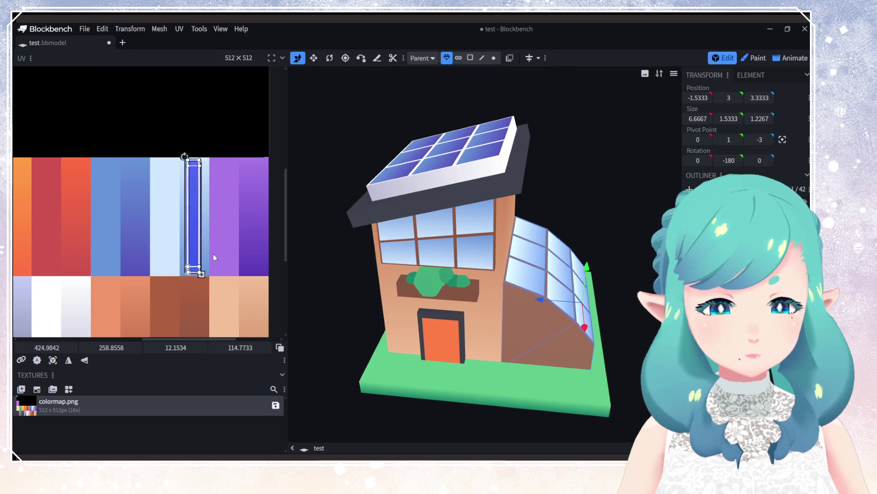
mouse_move(182, 154)
mouse_down()
mouse_move(146, 169)
mouse_move(210, 295)
mouse_up()
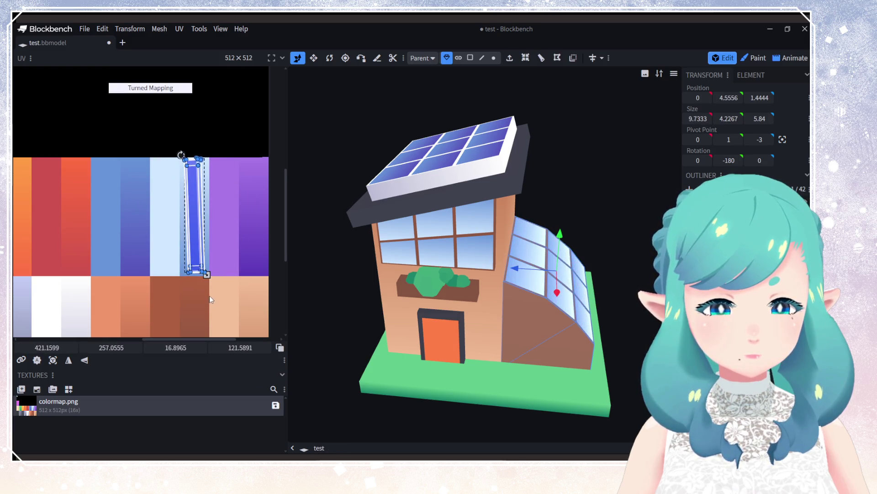
drag(454, 317, 591, 325)
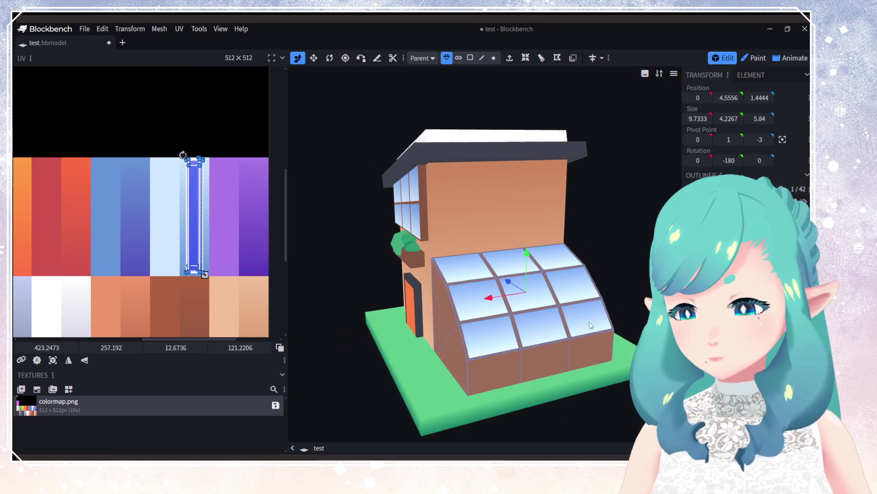
click(494, 357)
mouse_move(495, 357)
mouse_down()
mouse_move(560, 336)
mouse_move(448, 306)
mouse_move(337, 325)
mouse_move(204, 329)
mouse_move(547, 332)
mouse_move(460, 325)
mouse_move(460, 311)
mouse_move(511, 332)
mouse_move(396, 341)
mouse_move(525, 292)
mouse_move(492, 324)
mouse_move(478, 307)
mouse_move(491, 328)
mouse_move(487, 300)
mouse_move(468, 307)
mouse_move(481, 247)
mouse_move(492, 302)
mouse_move(481, 292)
mouse_up()
scroll(561, 336, down, 4)
scroll(491, 324, down, 3)
scroll(492, 314, down, 2)
scroll(487, 300, up, 3)
scroll(465, 303, up, 2)
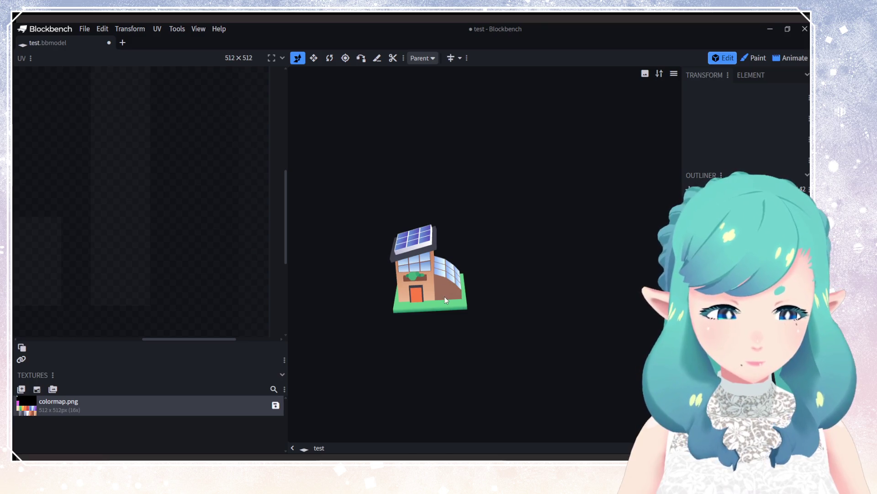
scroll(460, 286, down, 2)
scroll(457, 287, up, 4)
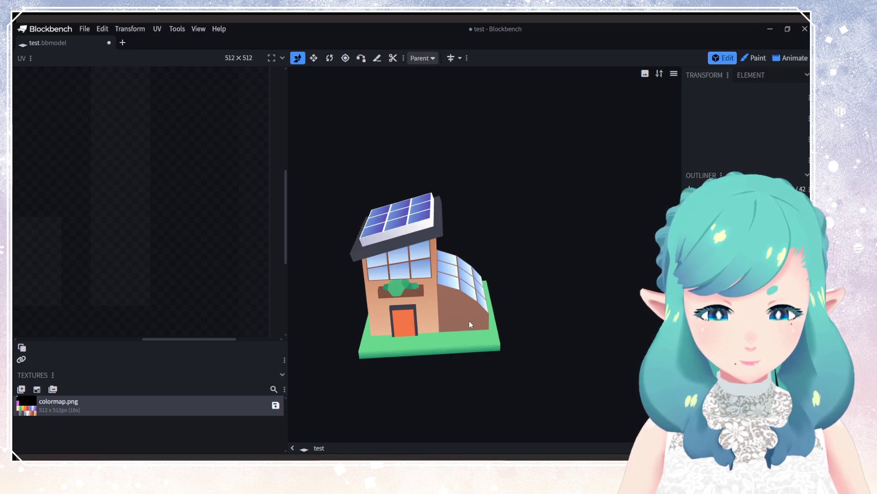
drag(470, 324, 466, 305)
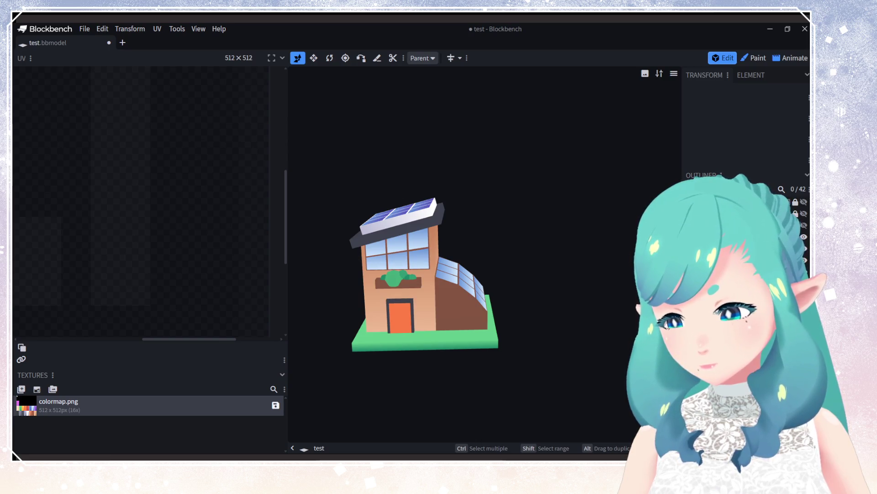
click(398, 274)
Step: Move the house wall's purple UV area onto the white palette stripe
scroll(154, 278, up, 2)
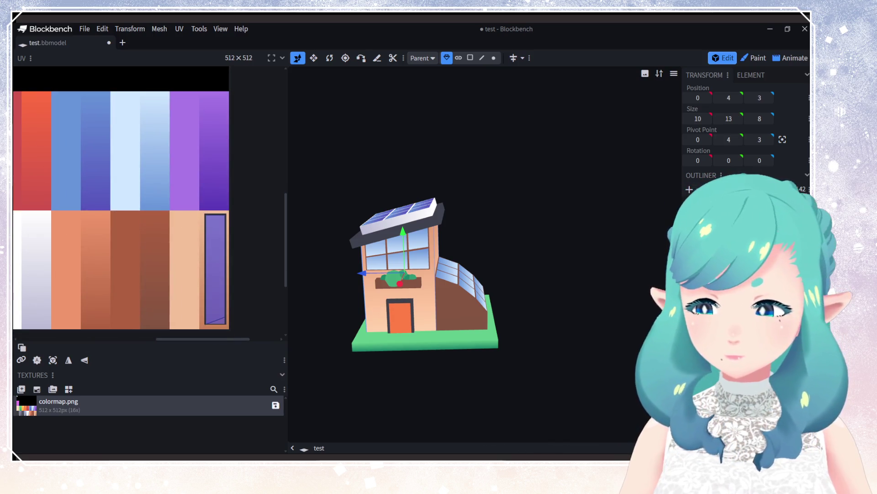
scroll(105, 235, up, 1)
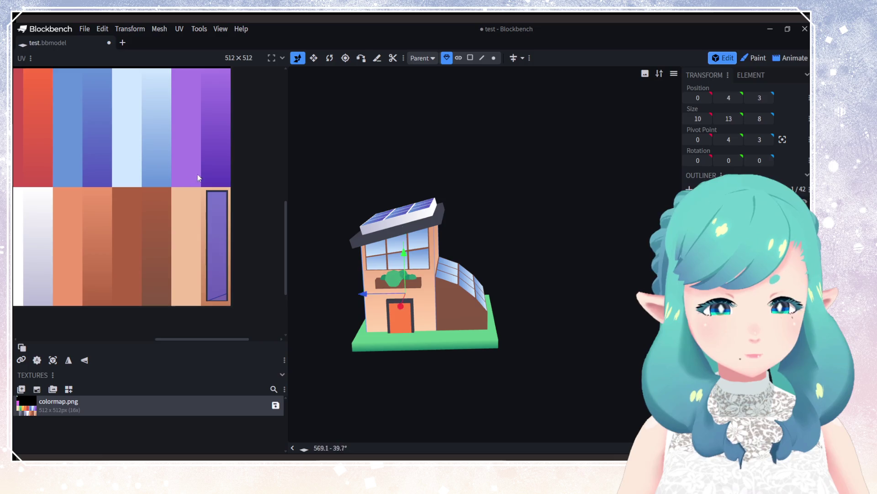
drag(190, 173, 274, 310)
middle_drag(140, 287, 241, 261)
mouse_move(242, 261)
mouse_down()
mouse_move(188, 252)
mouse_move(64, 259)
mouse_move(90, 261)
mouse_up()
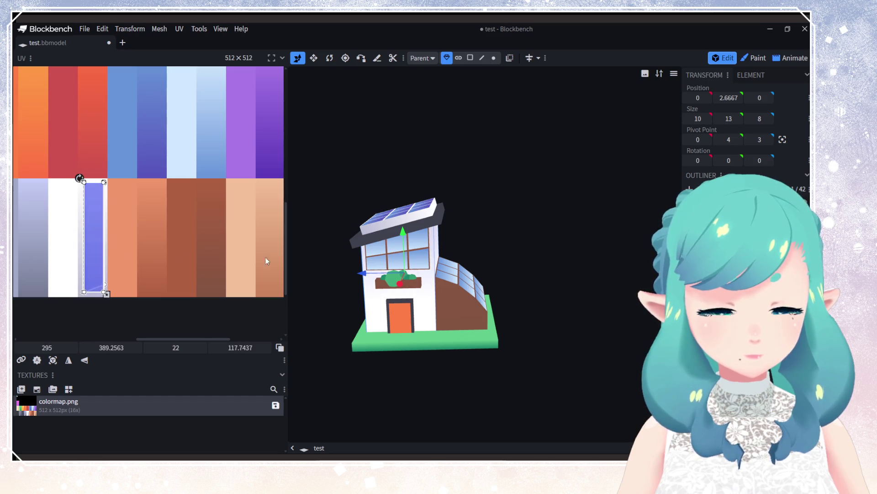
drag(365, 260, 605, 279)
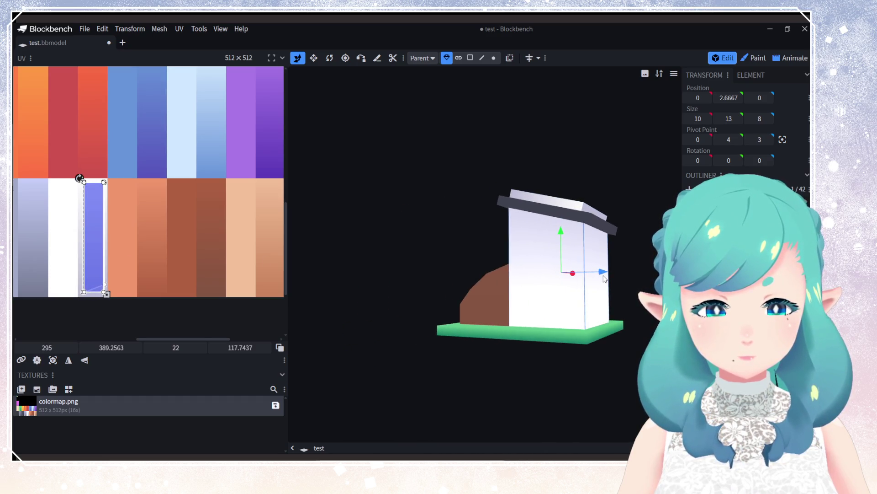
drag(96, 270, 96, 276)
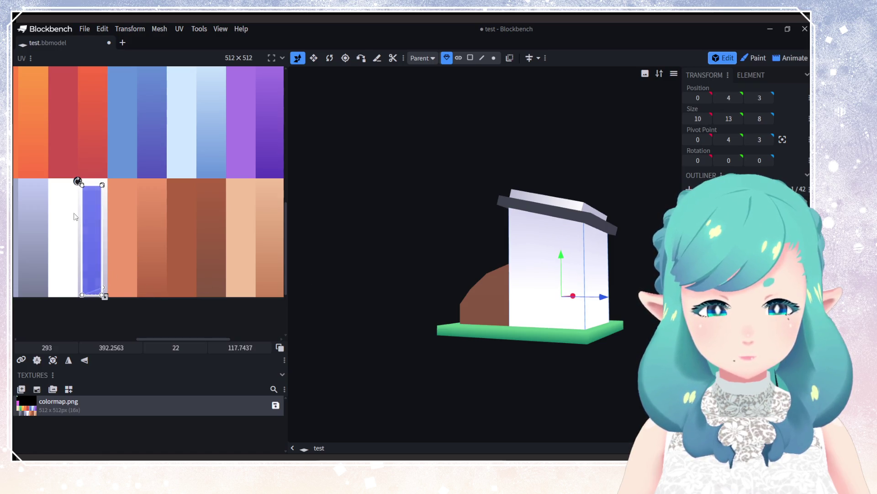
Step: Resize the wall's mapped area to fit within the white column
drag(103, 185, 102, 273)
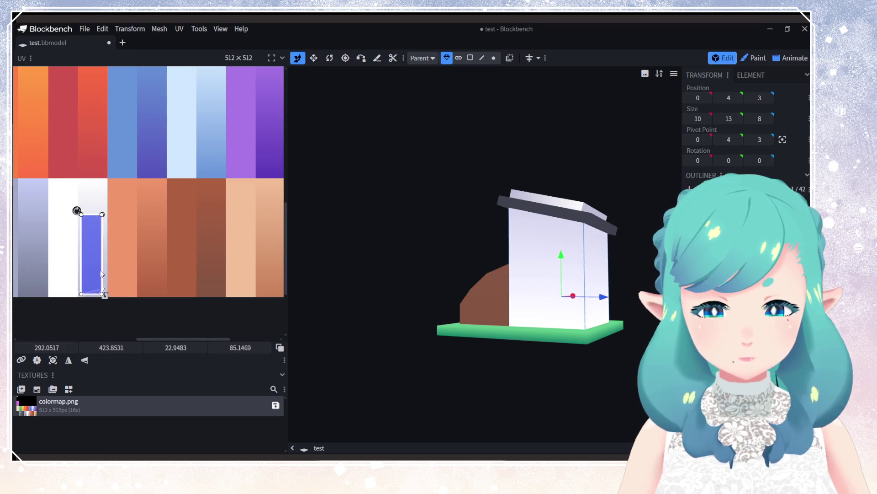
mouse_move(480, 320)
mouse_down()
mouse_move(313, 315)
mouse_move(292, 347)
mouse_move(238, 302)
mouse_up()
drag(90, 237, 92, 209)
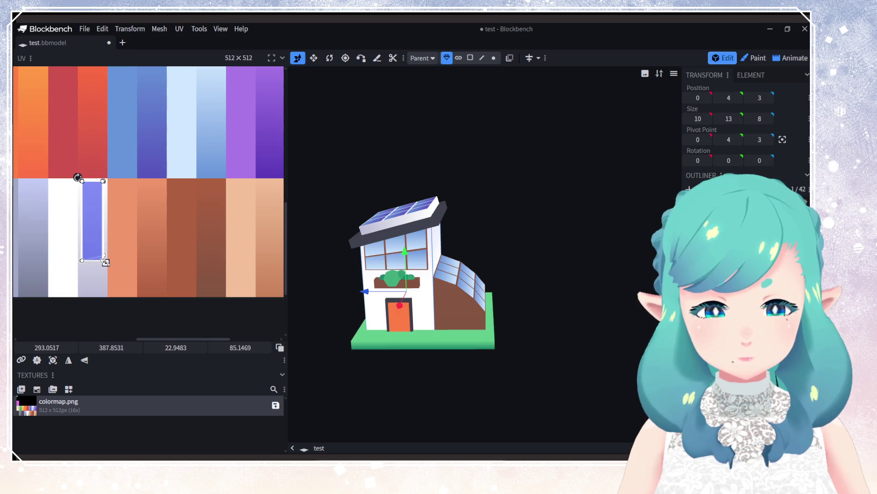
drag(106, 263, 105, 298)
drag(469, 367, 516, 347)
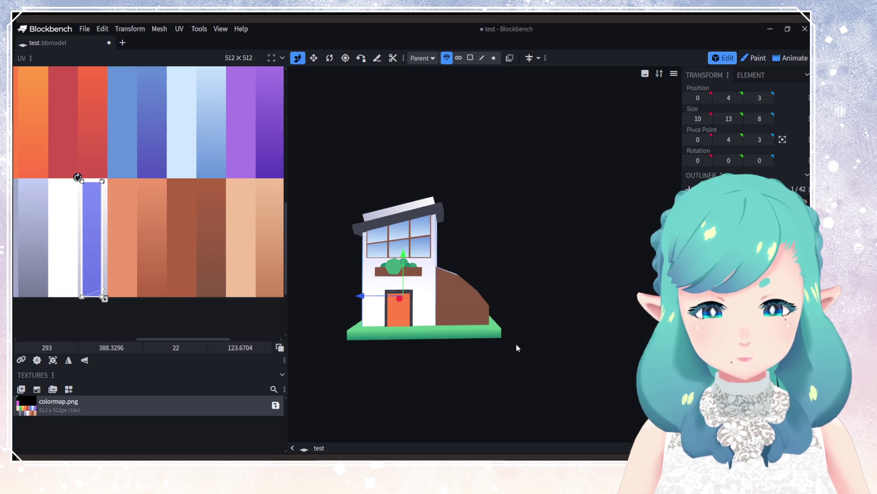
click(484, 306)
mouse_move(485, 306)
mouse_down()
mouse_move(447, 317)
mouse_move(372, 304)
mouse_up()
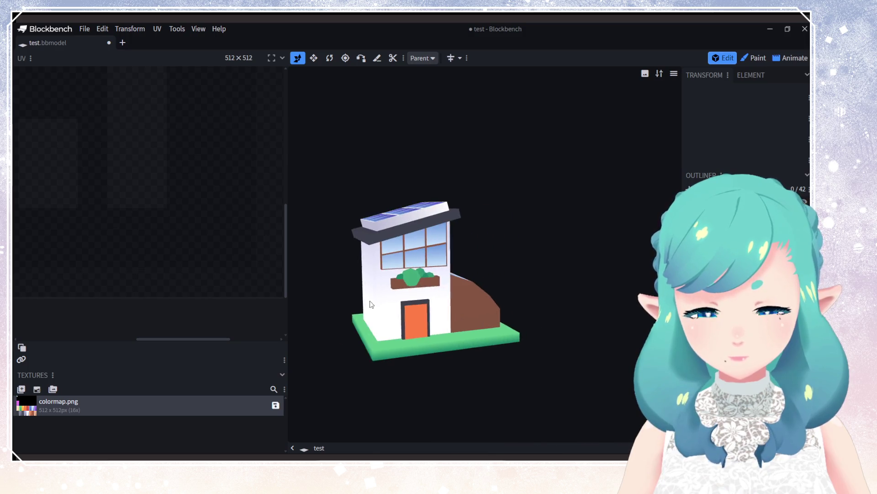
mouse_move(461, 330)
mouse_down()
mouse_move(319, 326)
mouse_move(569, 331)
mouse_move(391, 333)
mouse_up()
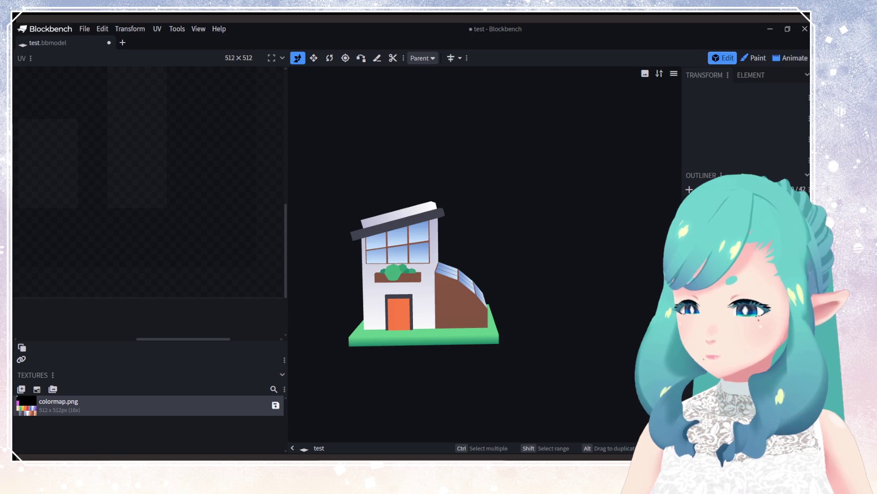
Step: Move the roof trim's UV box from colormap.png's dark grey column onto the brown swatch
click(398, 219)
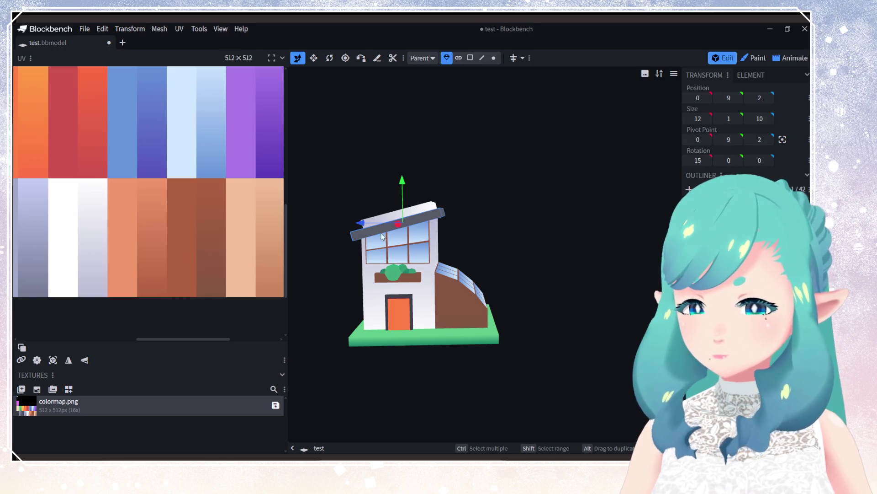
click(112, 267)
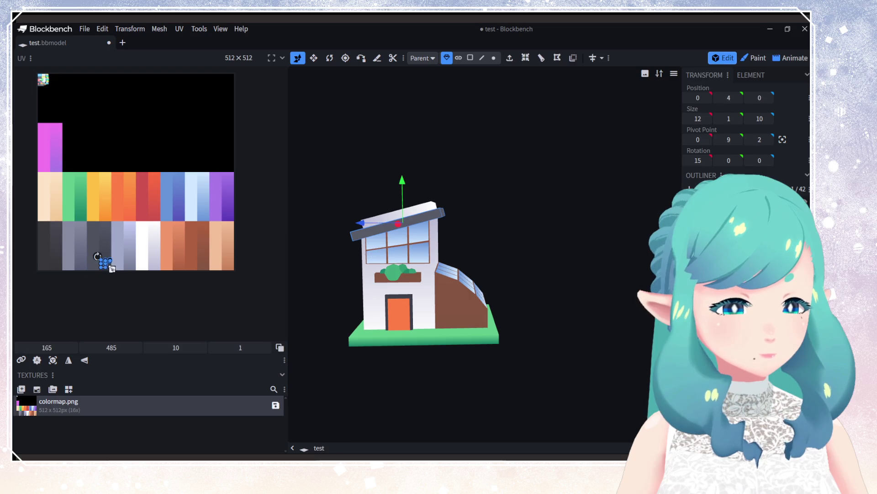
drag(103, 263, 201, 264)
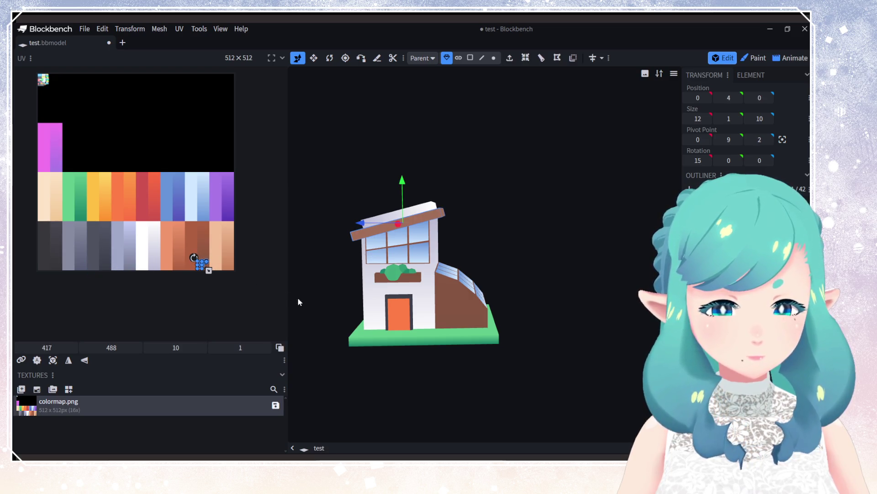
drag(298, 298, 472, 315)
scroll(194, 261, up, 3)
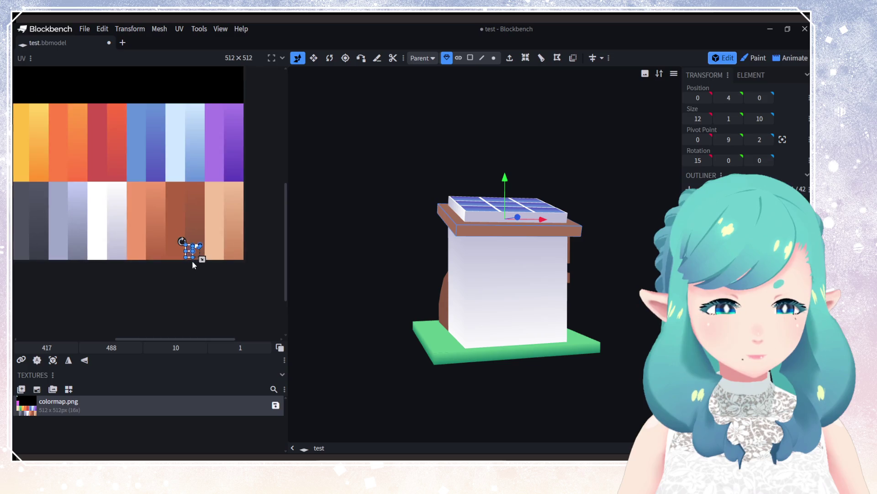
drag(181, 247, 186, 247)
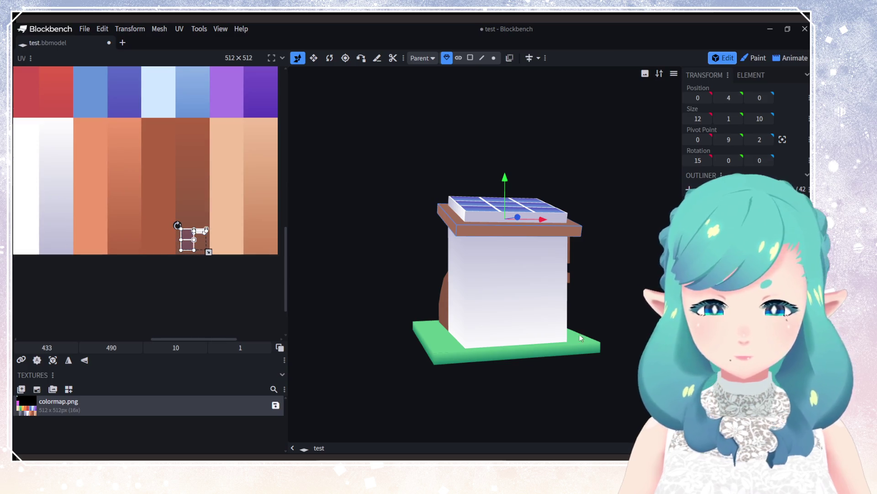
drag(579, 339, 463, 333)
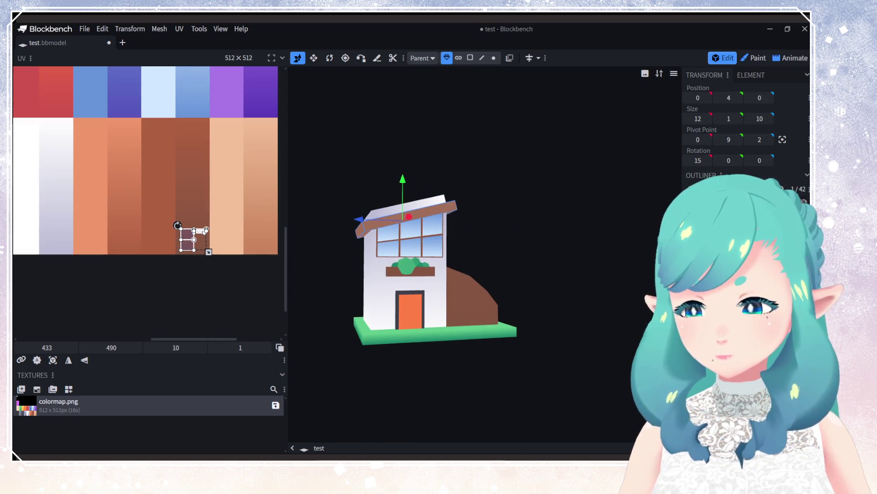
click(539, 309)
mouse_move(539, 308)
mouse_down()
mouse_move(467, 330)
mouse_move(402, 333)
mouse_up()
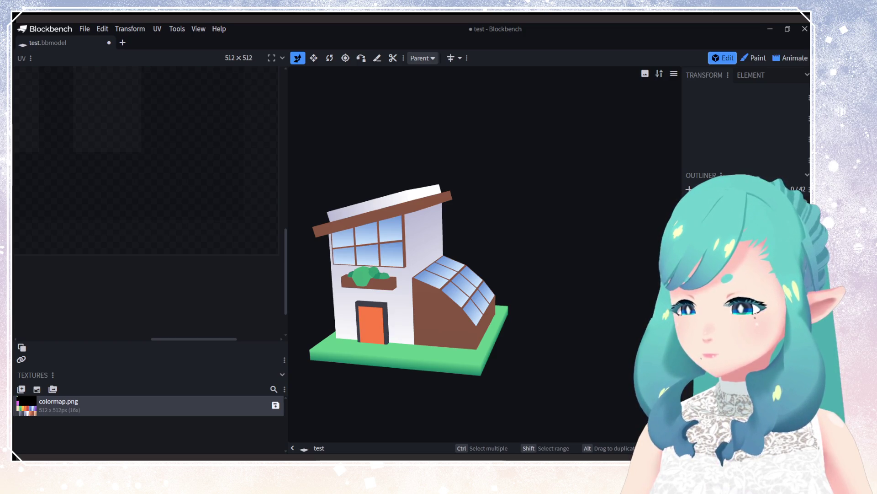
Step: Shift the door's UV box off orange, across the palette, into the purple column
click(391, 311)
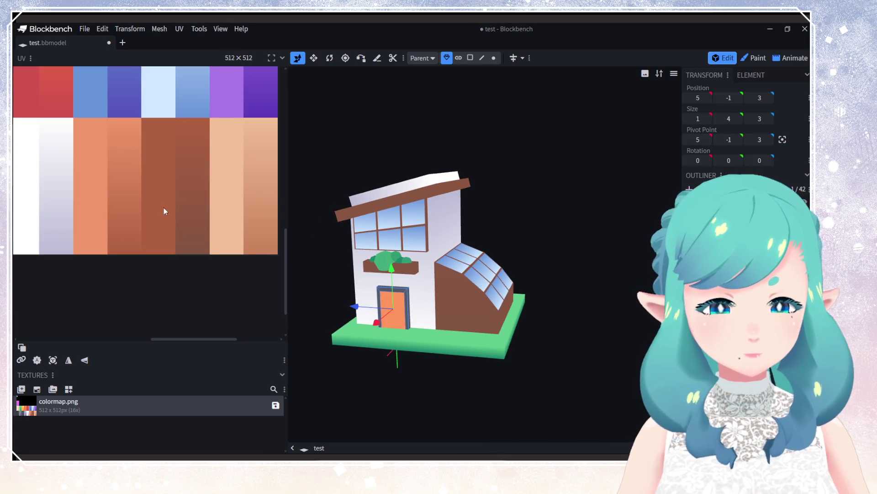
scroll(118, 262, down, 3)
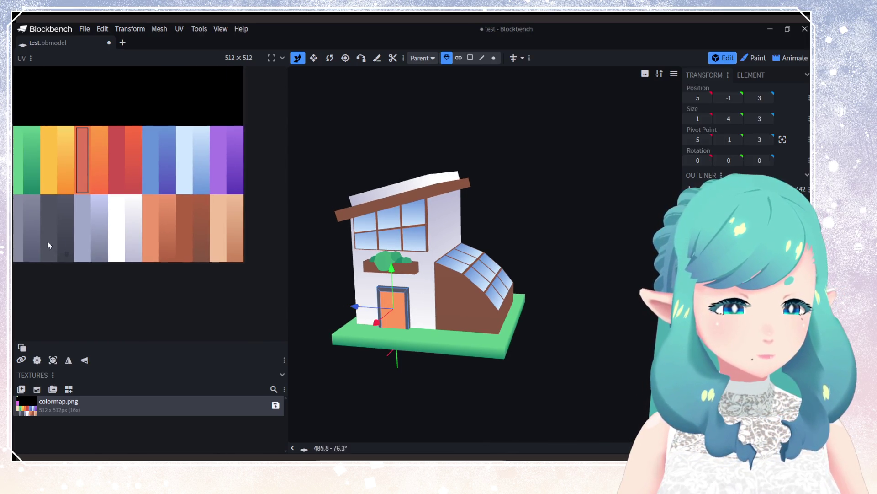
click(66, 254)
drag(67, 253, 201, 253)
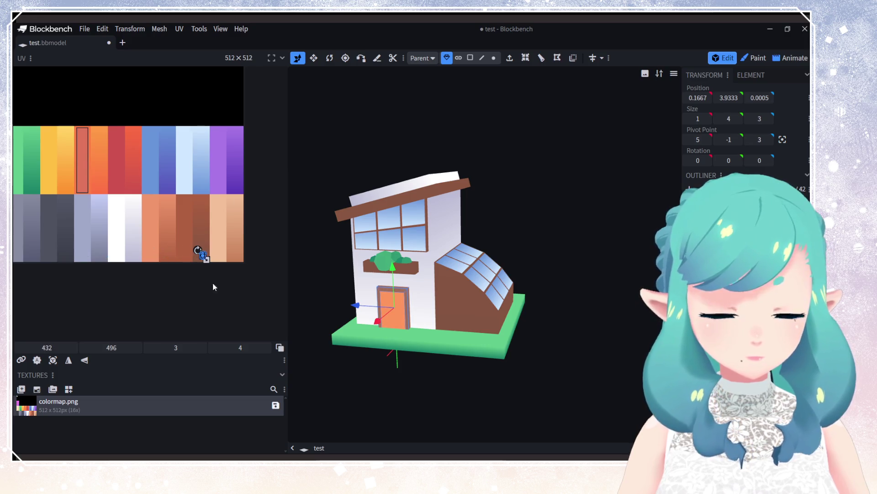
drag(490, 317, 472, 336)
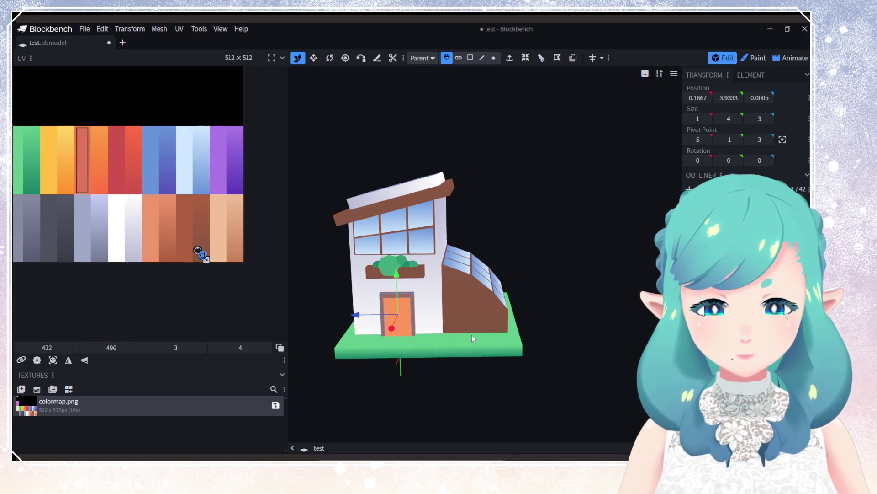
scroll(119, 201, left, 3)
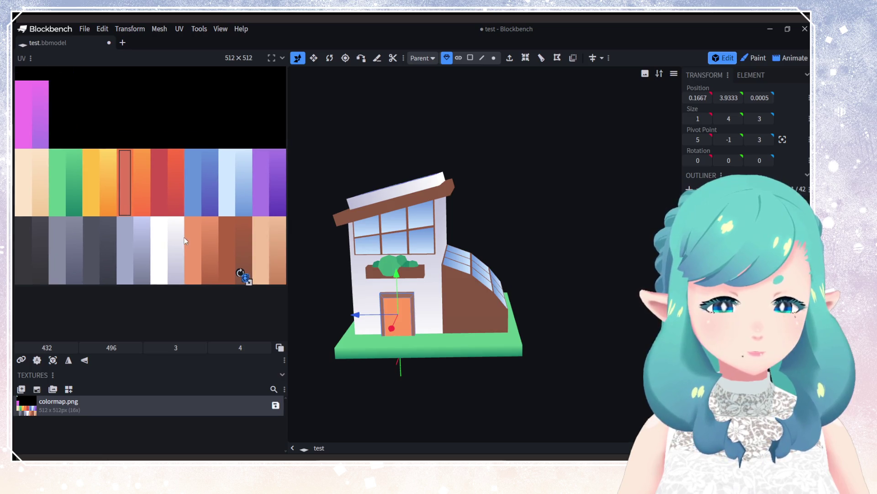
scroll(185, 238, right, 1)
drag(116, 196, 280, 191)
scroll(256, 178, right, 2)
scroll(256, 178, up, 1)
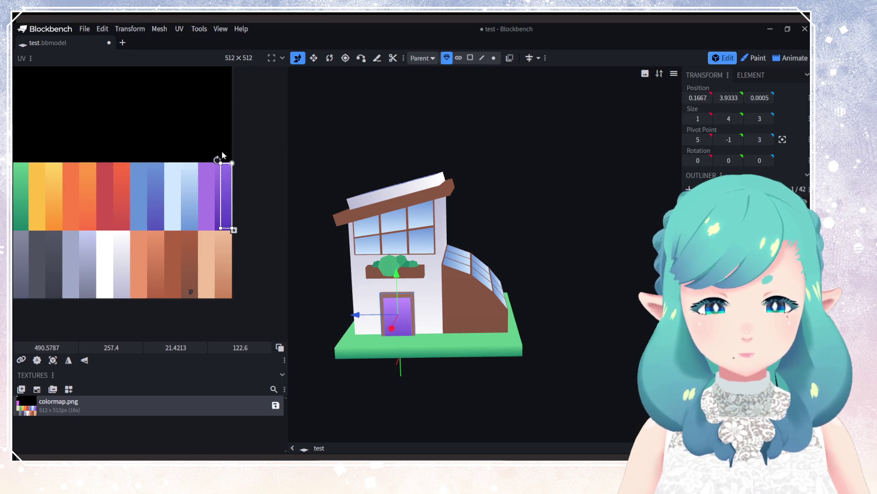
mouse_move(216, 158)
mouse_down()
mouse_move(255, 202)
mouse_move(219, 160)
mouse_up()
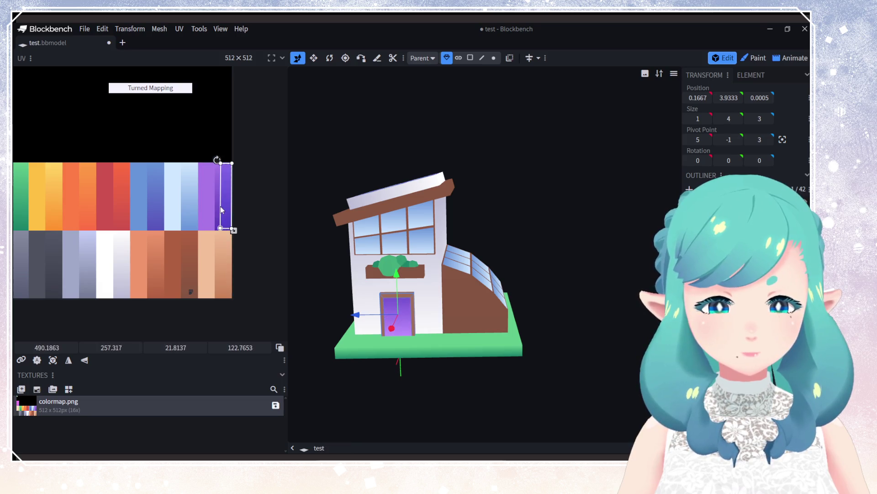
click(217, 160)
drag(225, 179, 223, 176)
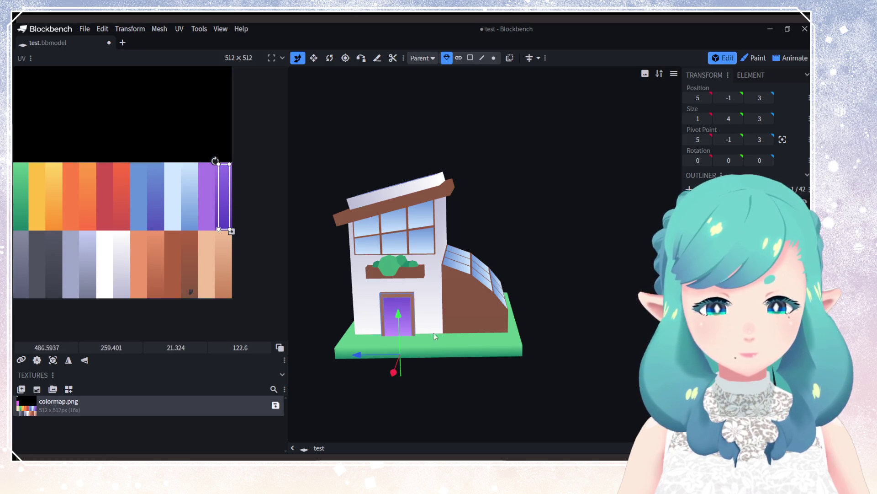
click(597, 368)
mouse_move(597, 368)
mouse_down()
mouse_move(601, 360)
mouse_move(413, 372)
mouse_move(440, 344)
mouse_move(486, 374)
mouse_move(485, 365)
mouse_up()
scroll(481, 365, up, 3)
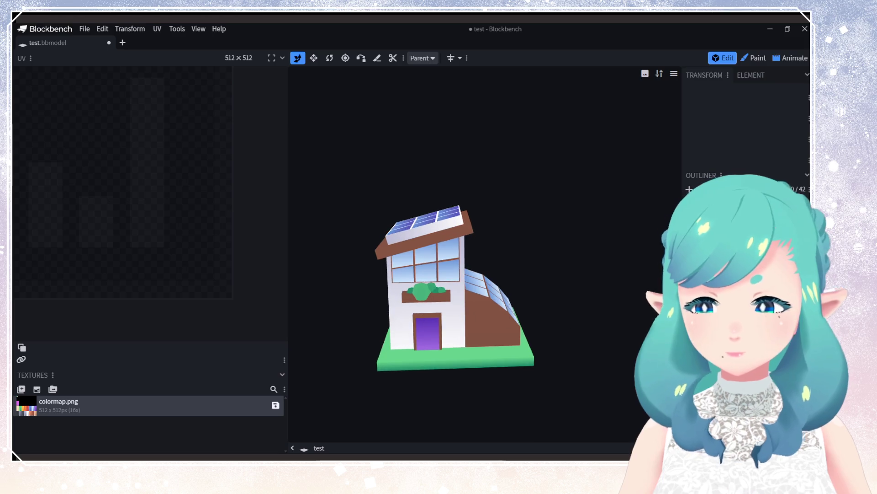
Step: Shrink the door's UV box to a small square and place it on the lighter purple swatch
click(427, 330)
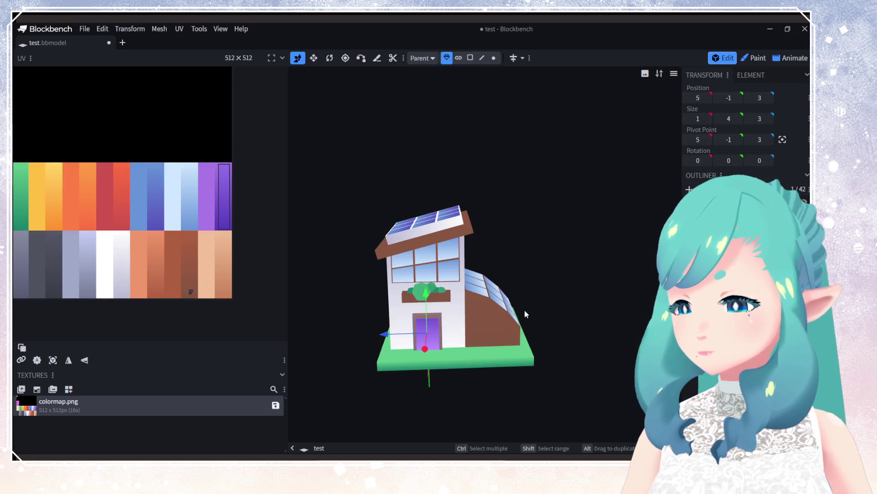
drag(229, 201, 208, 202)
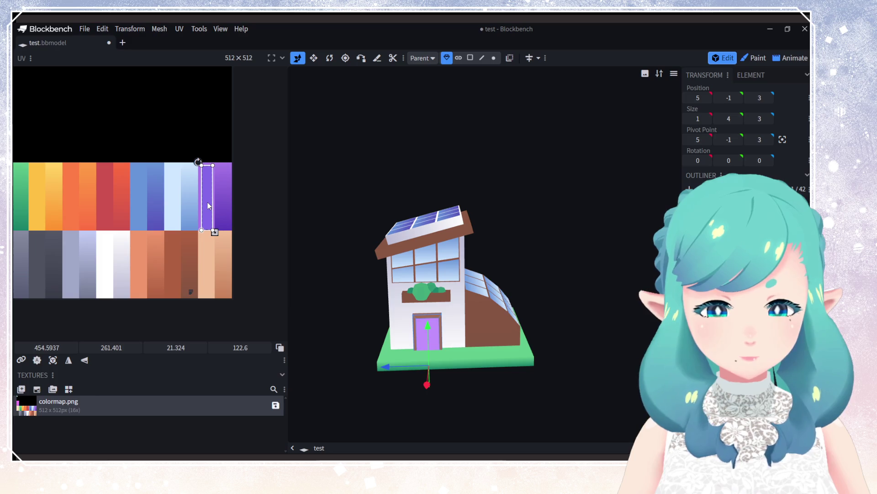
drag(393, 315, 404, 293)
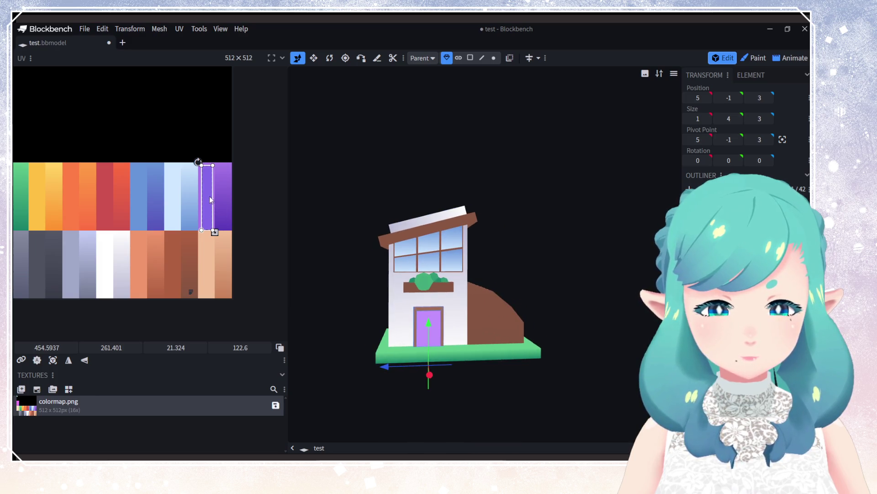
mouse_move(215, 231)
mouse_down()
mouse_move(211, 174)
mouse_move(221, 229)
mouse_move(223, 219)
mouse_up()
key(Escape)
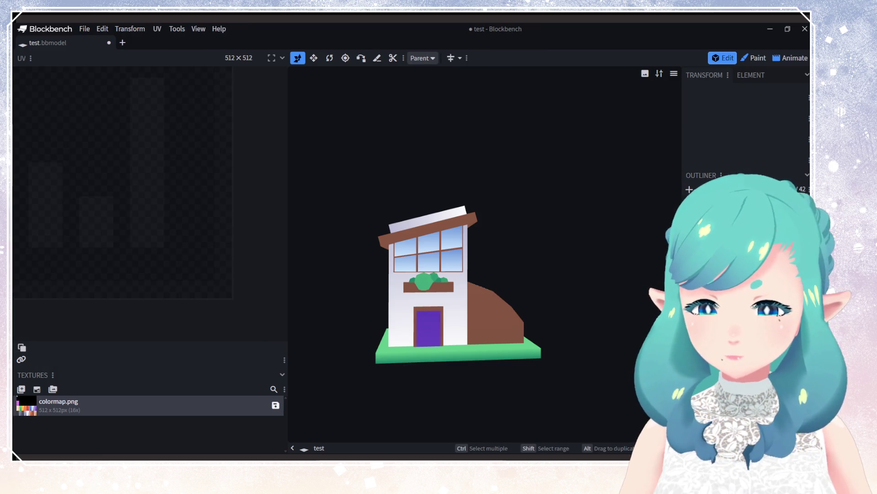
click(428, 327)
mouse_move(225, 219)
mouse_down()
mouse_move(229, 172)
mouse_move(216, 171)
mouse_up()
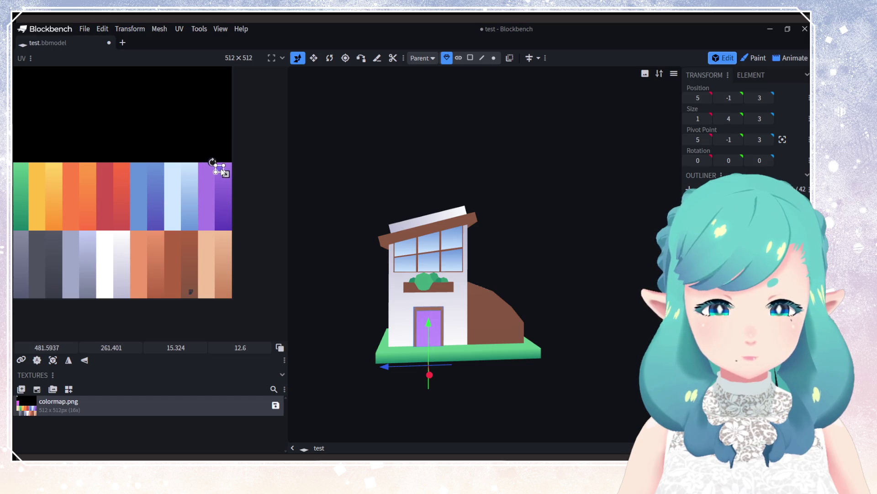
Step: Save the house project with Ctrl+S
click(544, 371)
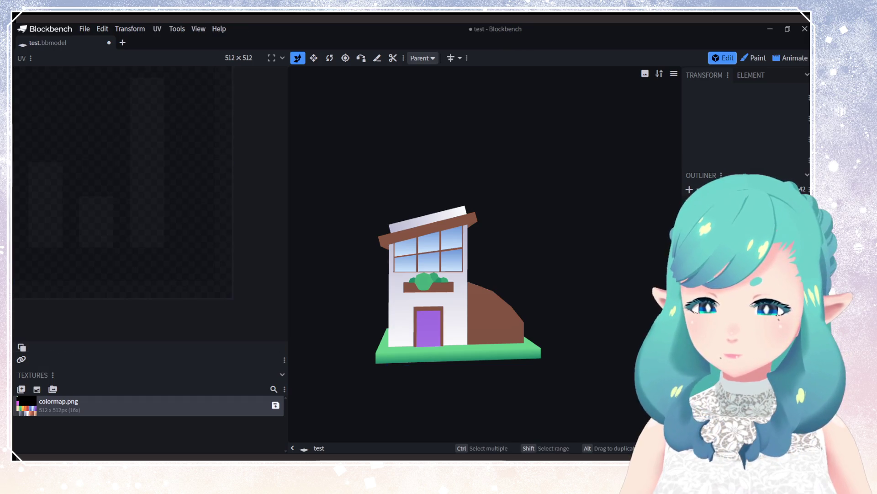
mouse_move(544, 370)
mouse_down()
mouse_move(550, 357)
mouse_move(399, 379)
mouse_move(630, 361)
mouse_move(509, 390)
mouse_move(542, 390)
mouse_move(410, 275)
mouse_move(449, 259)
mouse_move(449, 285)
mouse_move(514, 335)
mouse_move(507, 349)
mouse_move(492, 350)
mouse_up()
scroll(450, 296, down, 2)
key(ctrl+s)
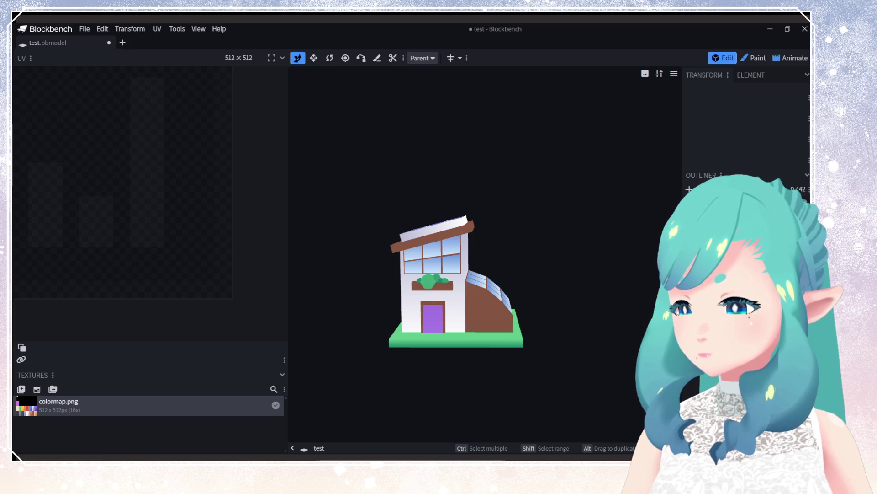
Step: Export the model as a glTF file and confirm the export options
drag(552, 272, 549, 293)
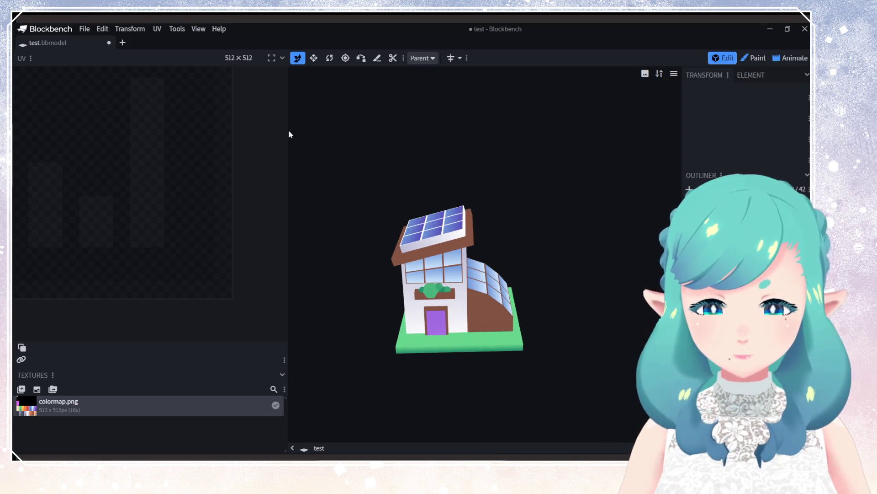
click(84, 28)
mouse_move(115, 197)
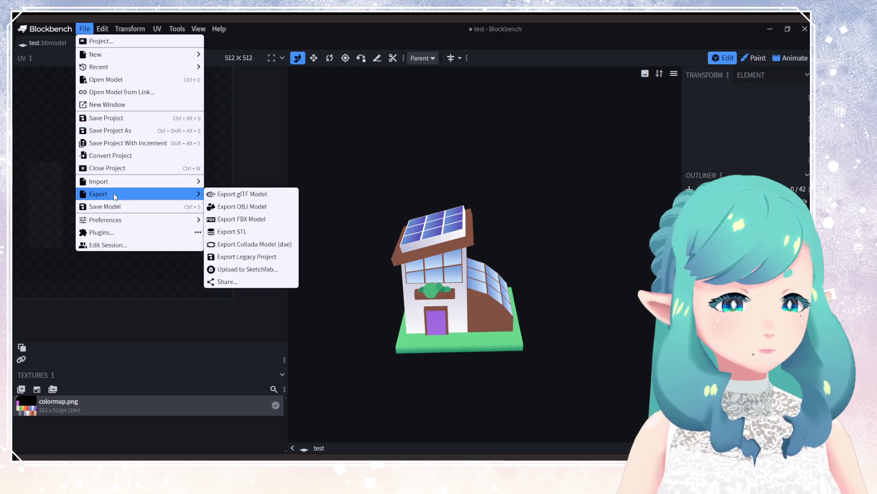
click(240, 195)
click(437, 168)
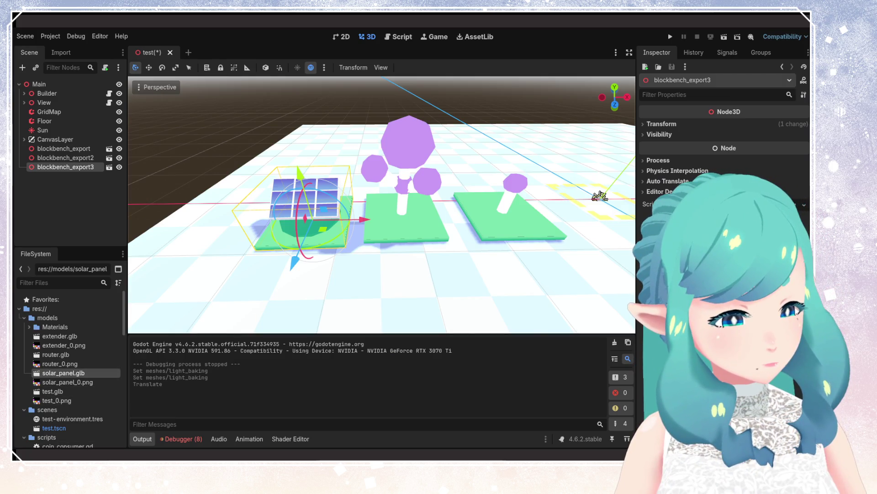
Step: Refresh the project files and open the import settings for house.glb
click(59, 364)
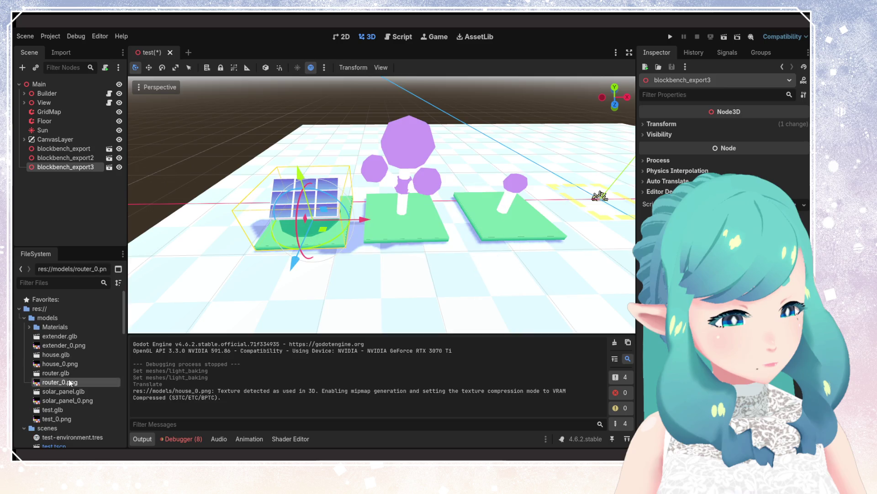
click(67, 355)
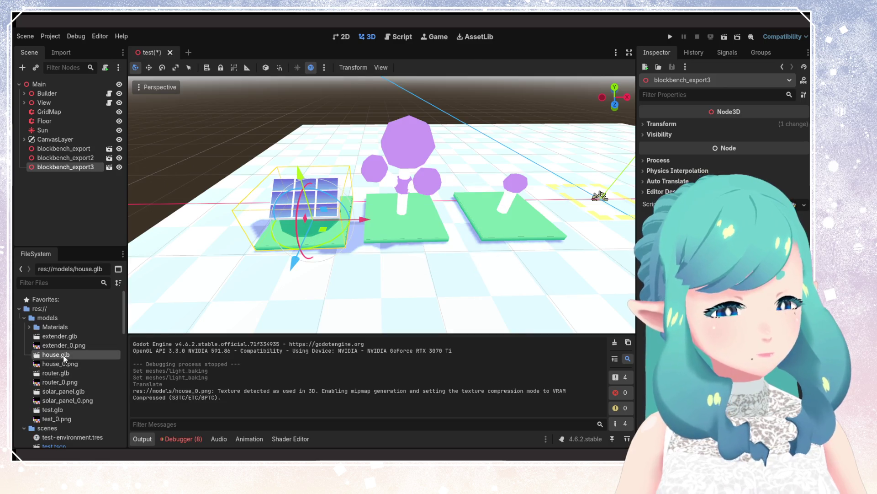
double_click(65, 359)
scroll(400, 301, down, 3)
scroll(403, 295, up, 3)
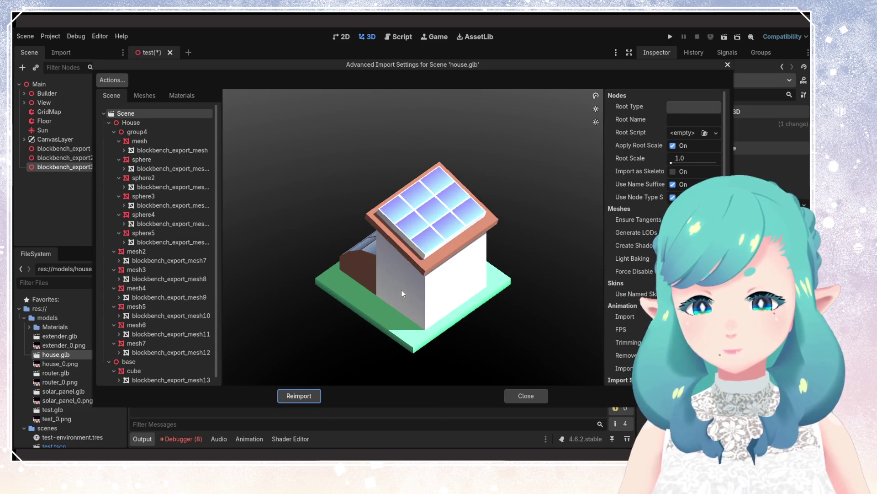
Step: Set material_0 to use external Materials/material_0.tres, then reimport house.glb
click(180, 96)
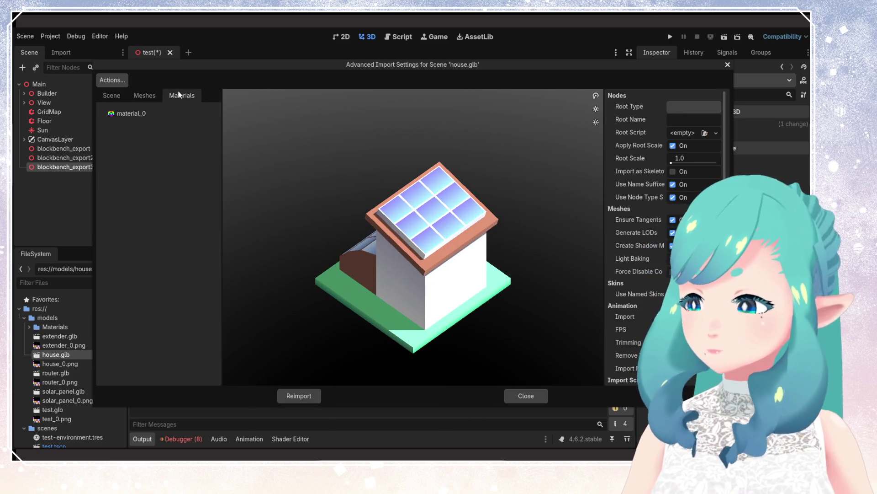
click(133, 113)
click(674, 107)
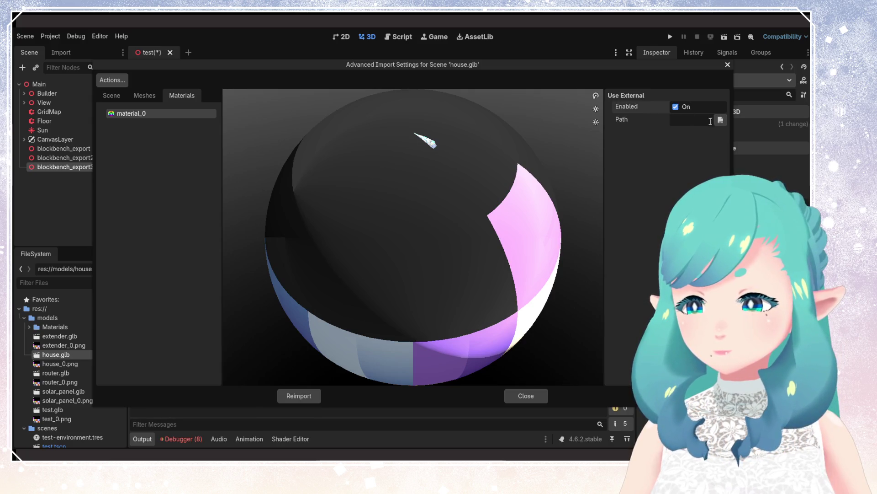
click(720, 120)
double_click(284, 154)
double_click(285, 154)
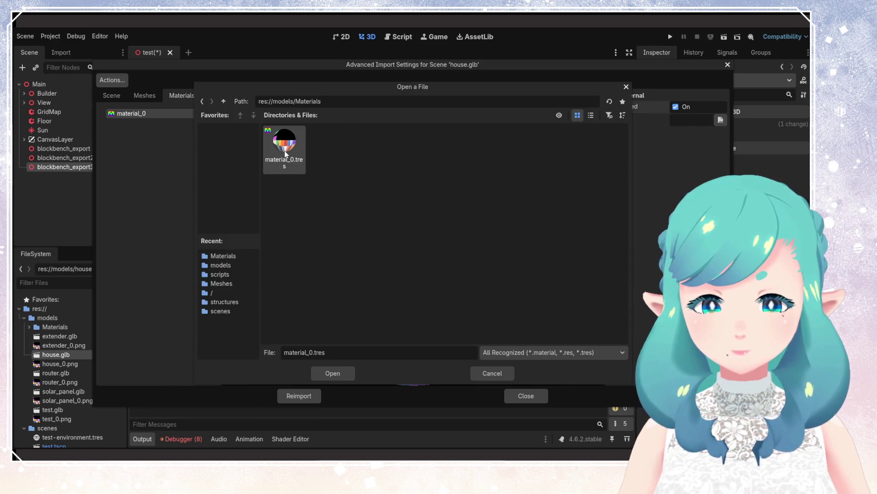
click(334, 373)
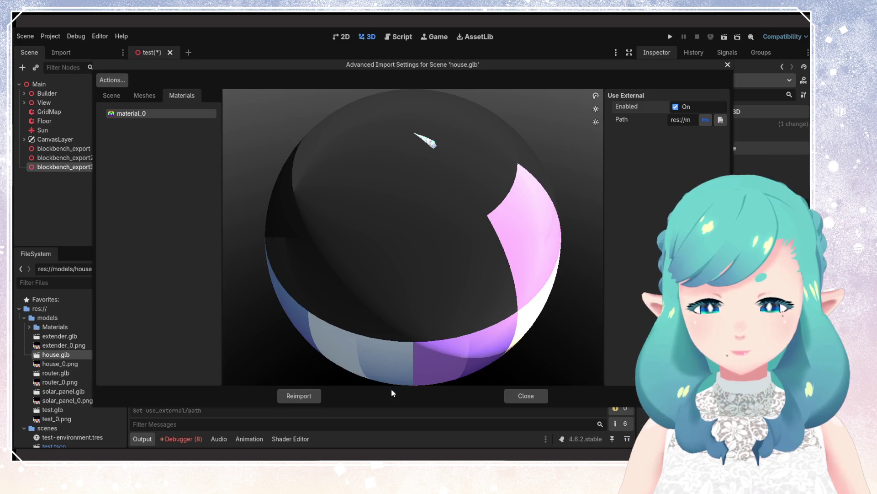
click(299, 396)
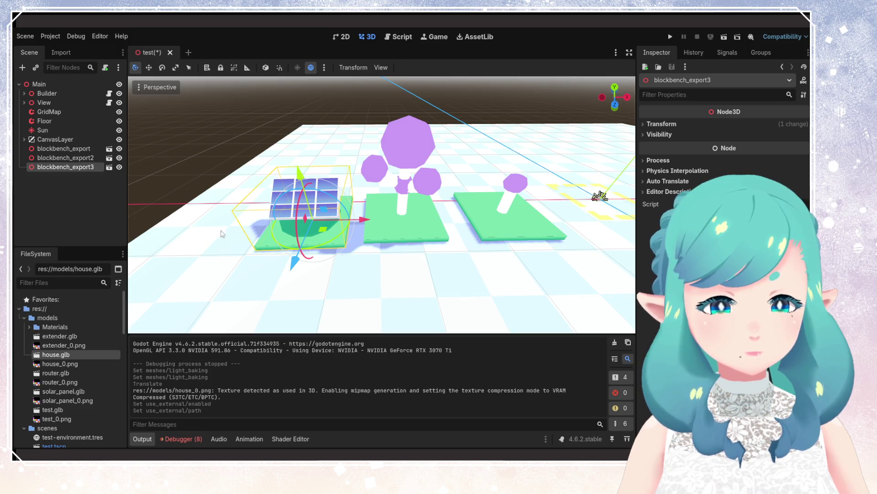
Step: Drag house.glb from the FileSystem into the 3D scene onto the floor
scroll(223, 233, down, 10)
click(229, 251)
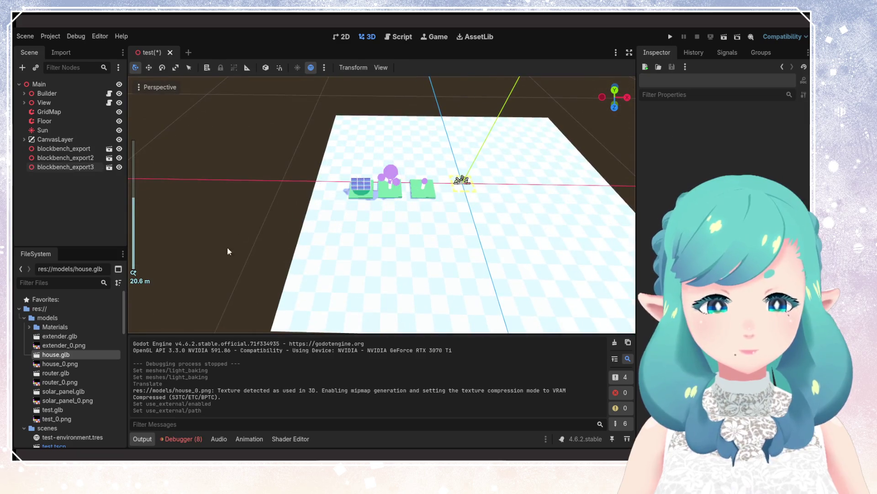
drag(54, 355, 46, 185)
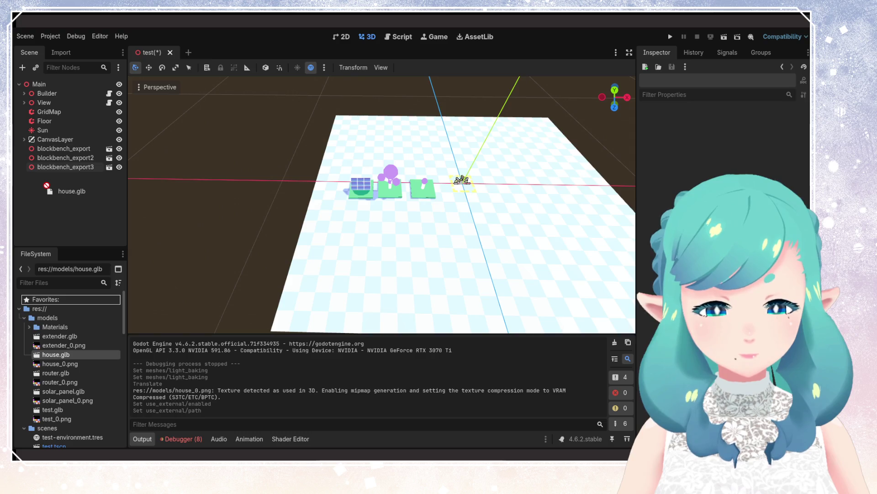
drag(46, 184, 47, 189)
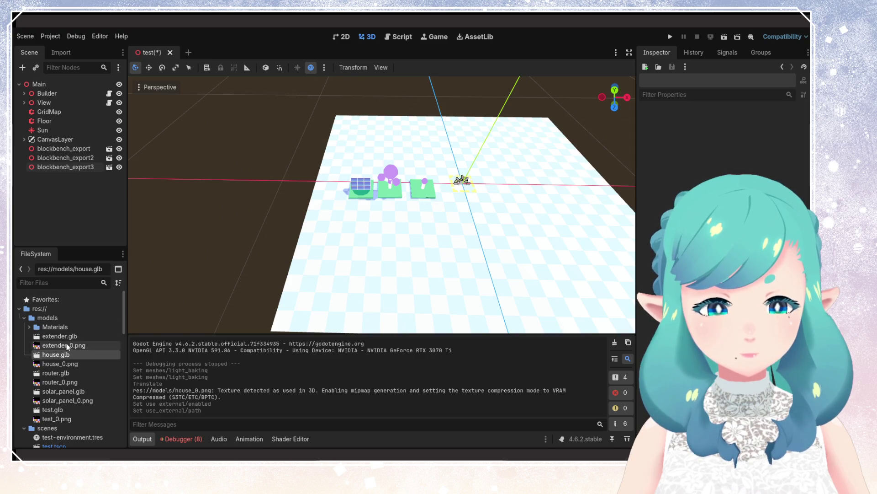
mouse_move(54, 355)
mouse_down()
mouse_move(301, 251)
mouse_move(507, 247)
mouse_up()
Step: Move the house along X, rotate it about 90° on Y, and run the game with F5
mouse_move(507, 247)
middle_down()
mouse_move(430, 297)
mouse_move(439, 279)
mouse_move(429, 239)
middle_up()
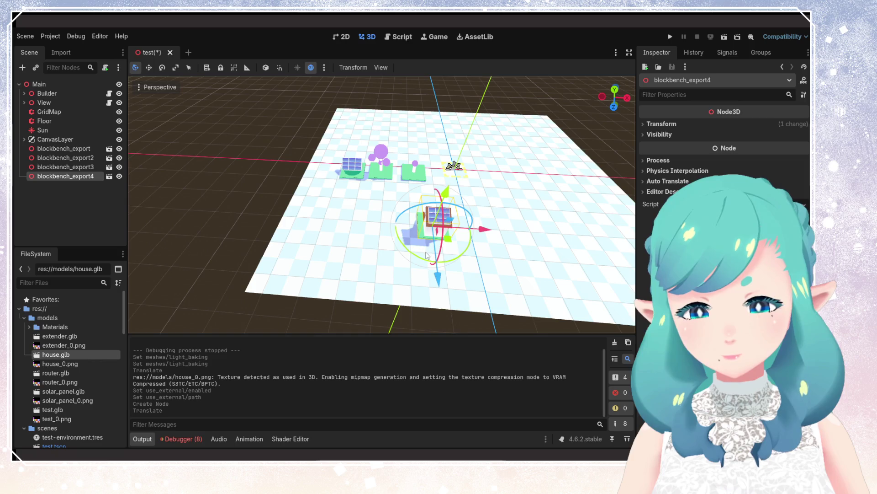
drag(426, 257, 379, 208)
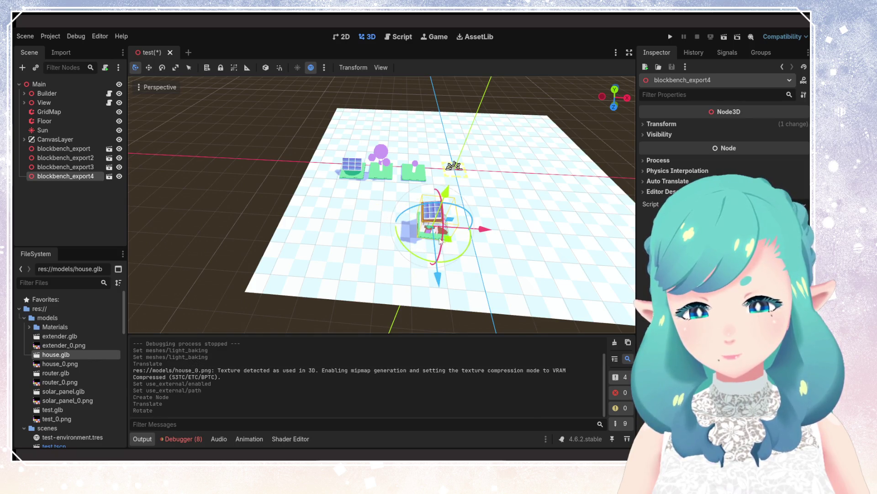
click(536, 245)
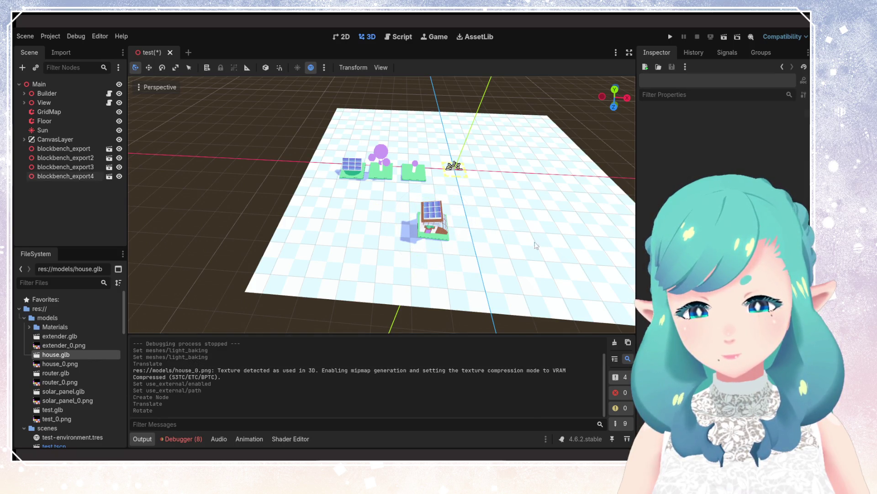
click(443, 230)
key(F5)
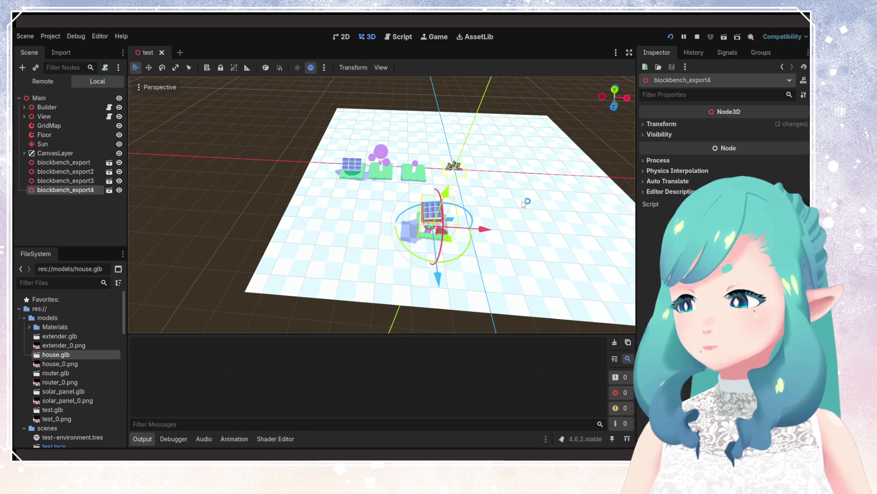
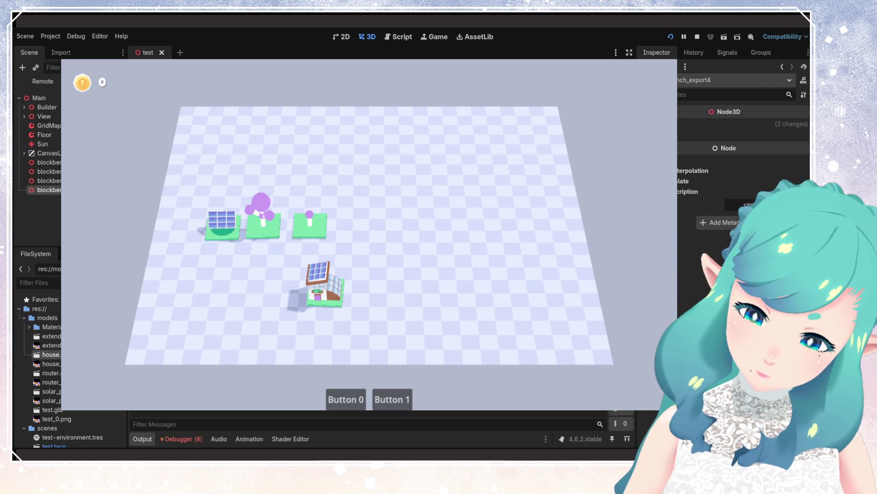
Step: Stop the running Godot game, save the test scene, and return to Blockbench
key(F8)
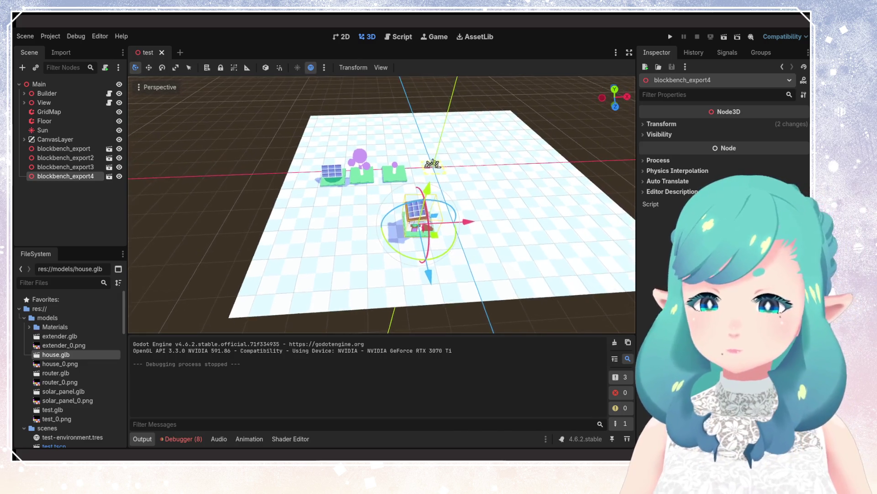
key(ctrl+s)
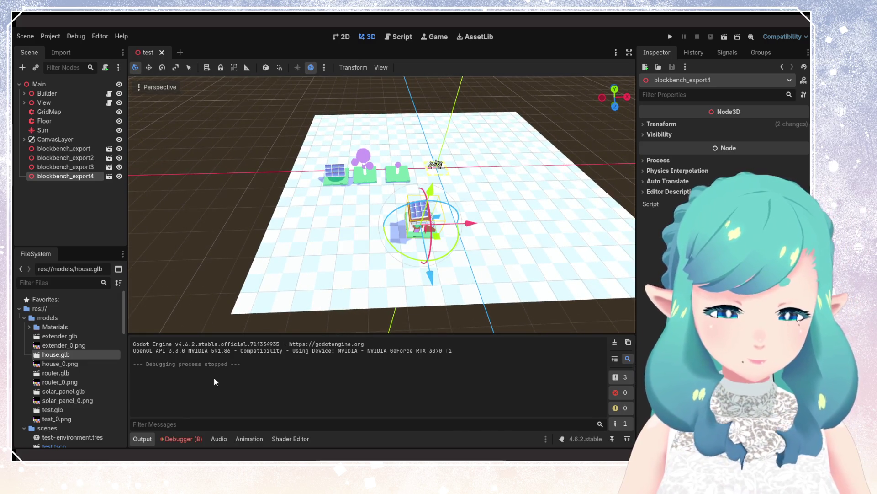
key(alt+Tab)
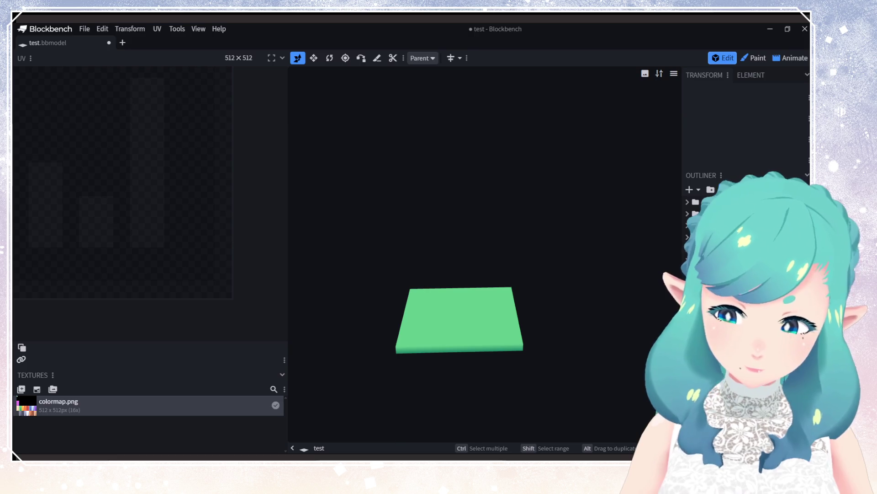
Step: Undo and redo through history to toggle the house model over the base plate
key(ctrl+z)
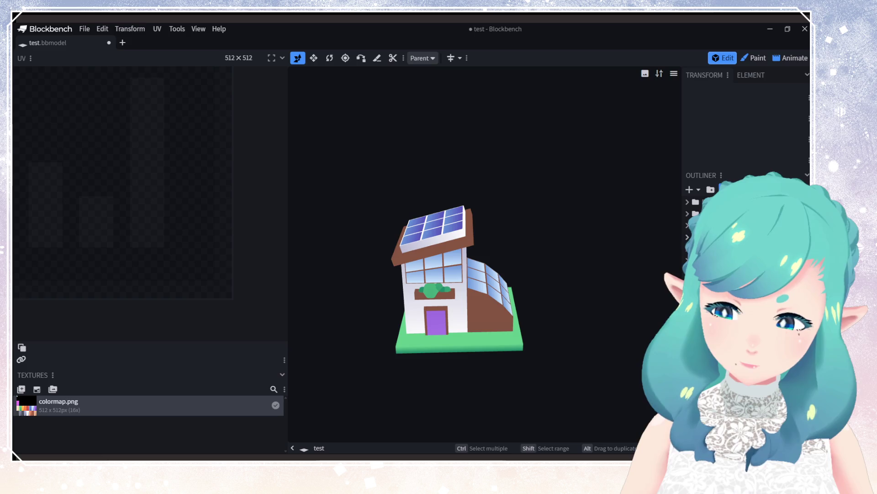
key(ctrl+y)
key(ctrl+z)
key(ctrl+y)
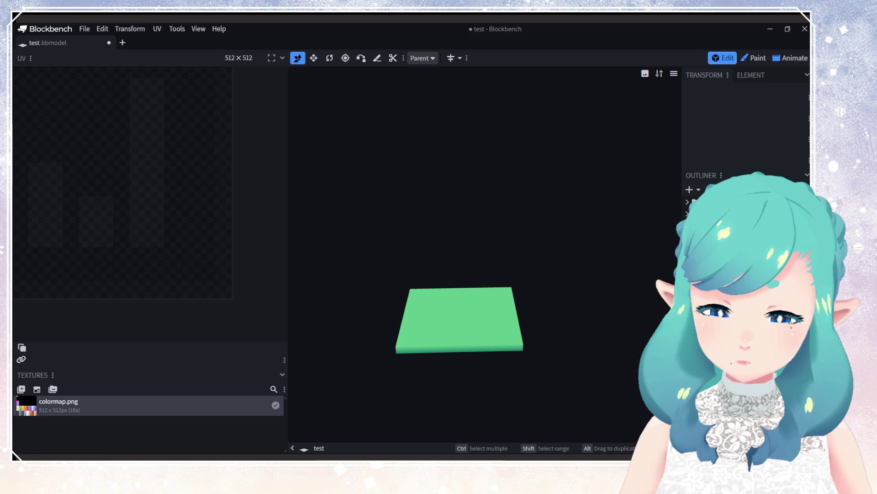
key(ctrl+z)
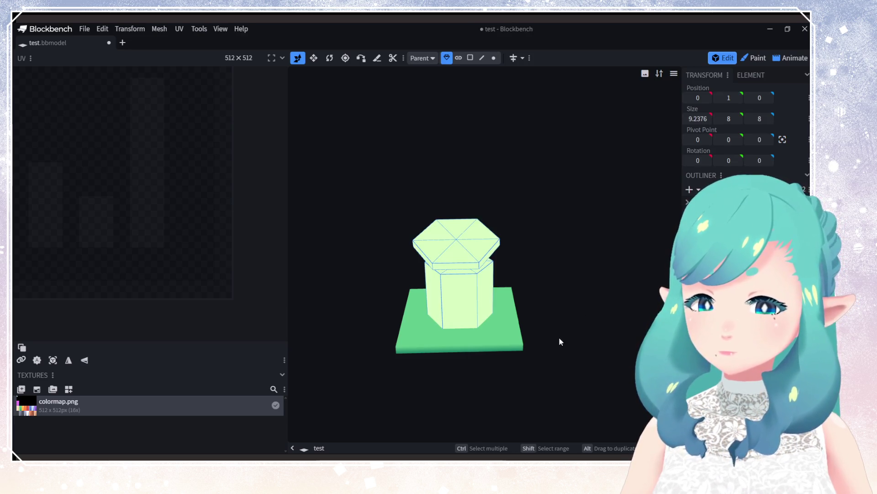
Step: Undo back to the hexagonal box and house, orbiting around the greenhouse model to inspect it
mouse_move(558, 336)
mouse_down()
mouse_move(637, 304)
mouse_move(574, 324)
mouse_move(515, 319)
mouse_move(526, 319)
mouse_move(476, 351)
mouse_move(615, 339)
mouse_up()
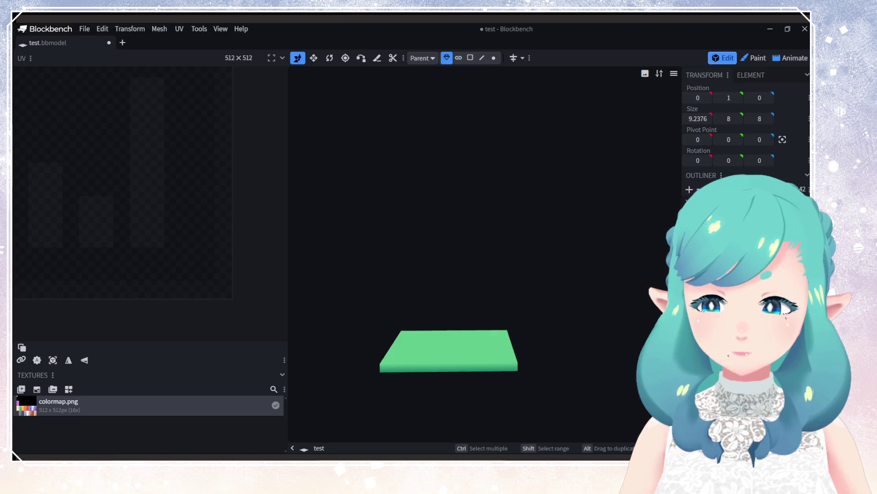
key(ctrl+z)
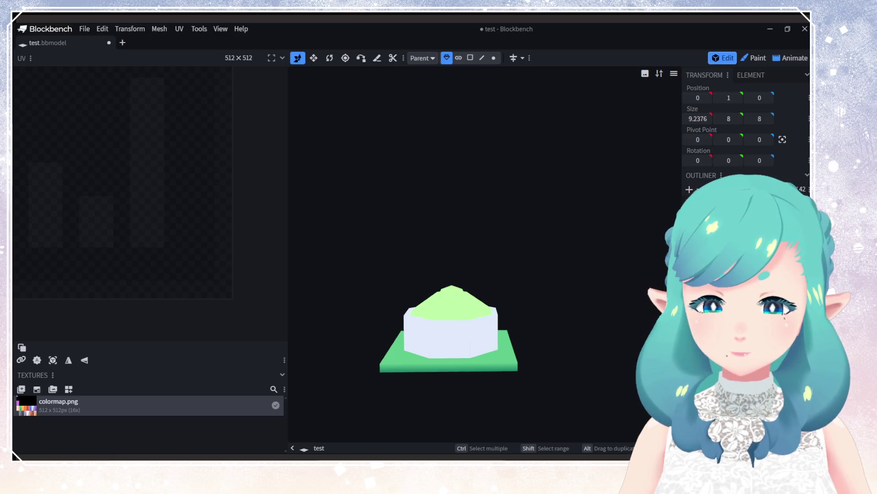
key(ctrl+z)
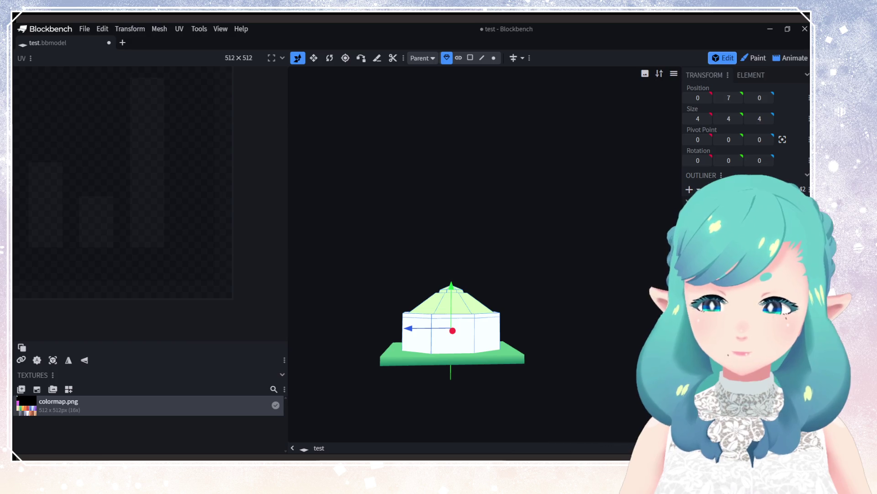
key(ctrl+z)
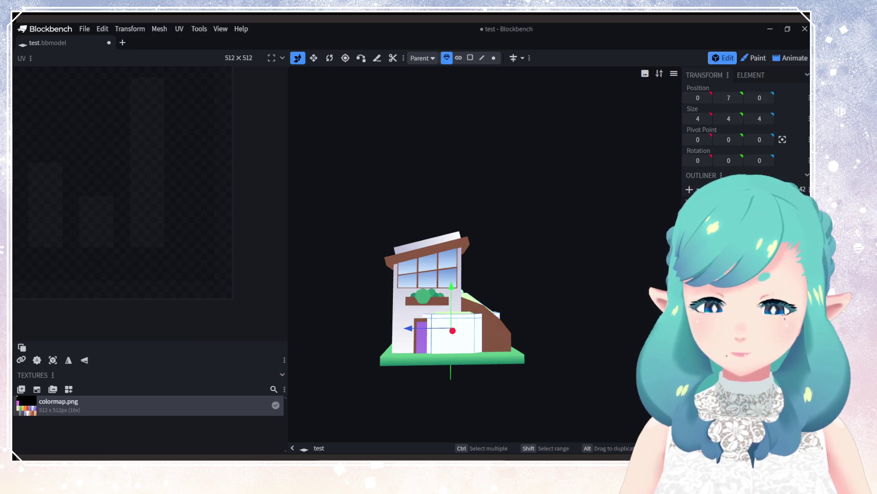
key(ctrl+z)
key(ctrl+y)
mouse_move(429, 338)
mouse_down()
mouse_move(461, 339)
mouse_move(426, 345)
mouse_move(533, 295)
mouse_move(502, 355)
mouse_move(582, 309)
mouse_up()
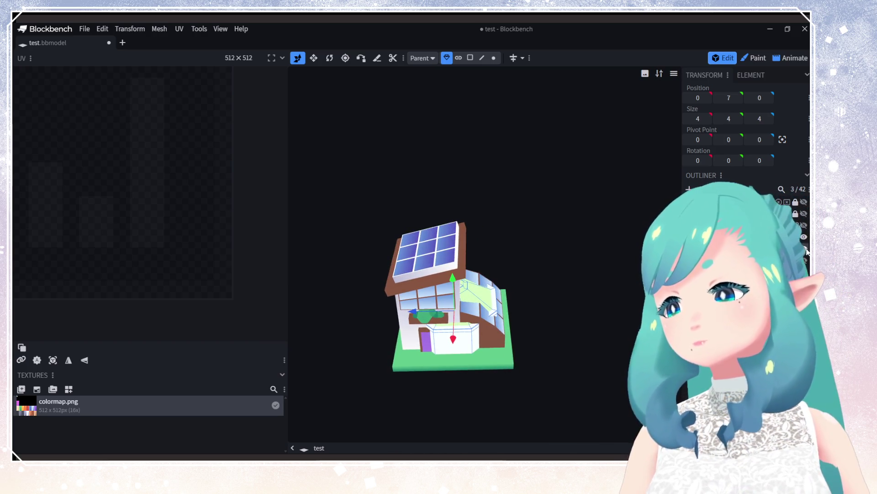
mouse_move(467, 333)
mouse_down()
mouse_move(389, 325)
mouse_move(451, 298)
mouse_move(489, 320)
mouse_up()
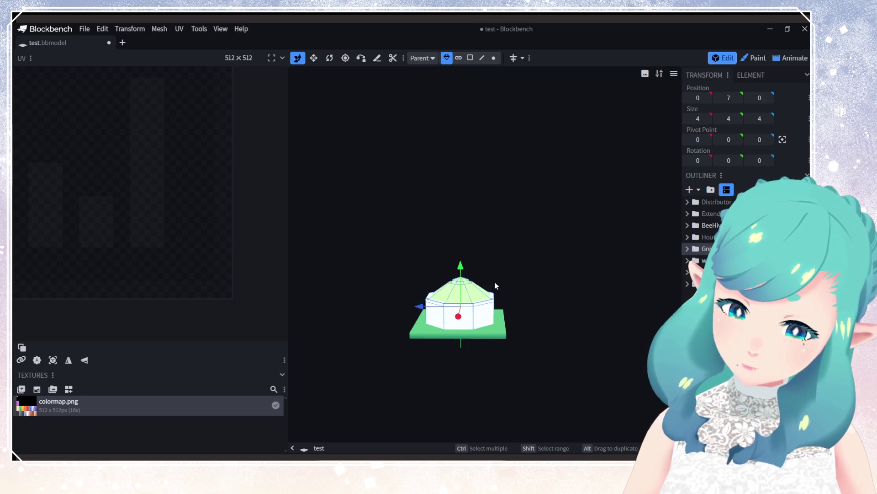
mouse_move(495, 281)
mouse_down()
mouse_move(546, 368)
mouse_move(496, 235)
mouse_move(499, 305)
mouse_move(504, 274)
mouse_move(446, 289)
mouse_move(462, 265)
mouse_move(450, 321)
mouse_up()
scroll(500, 305, up, 4)
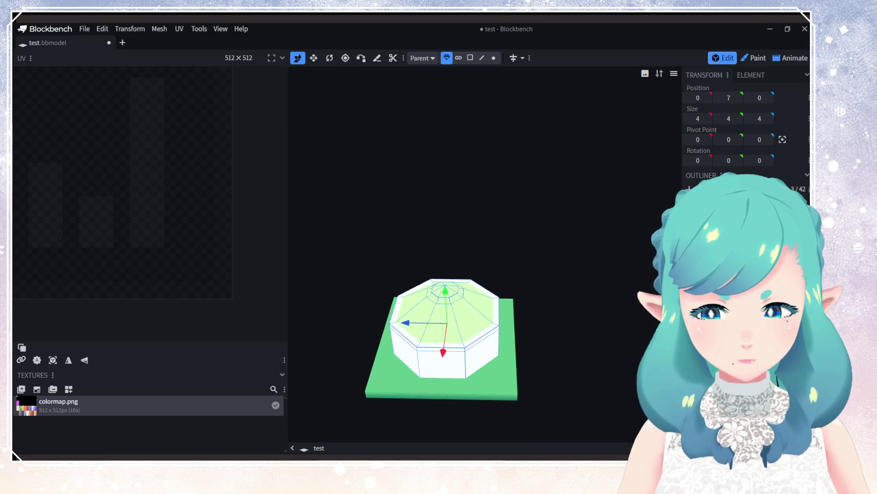
Step: Delete and restore the hexagonal mesh, then select the floating hexagon slab from above
key(Delete)
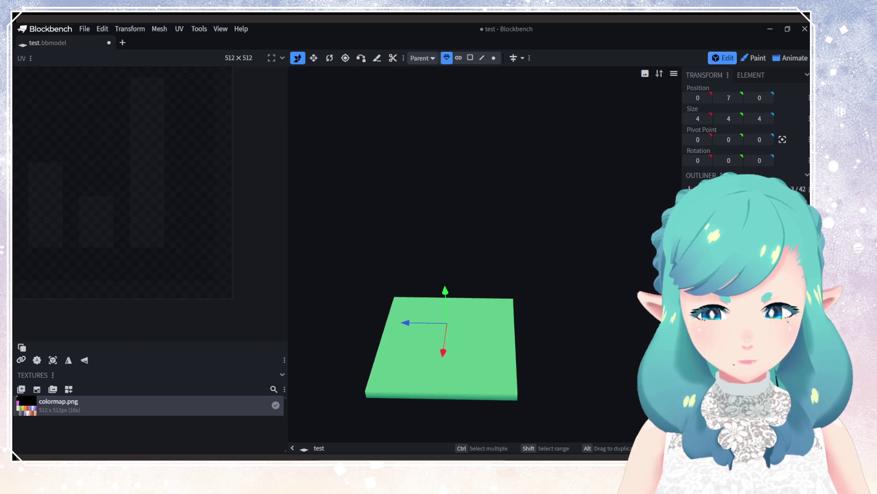
key(ctrl+z)
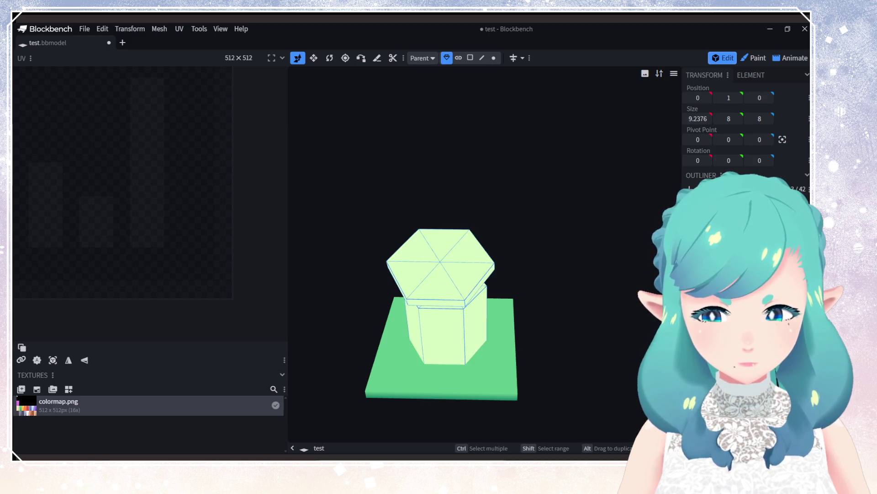
key(ctrl+z)
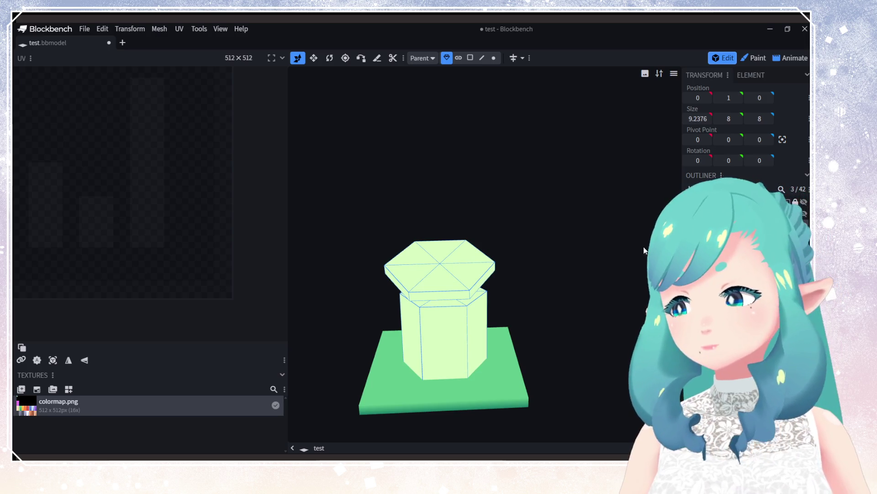
scroll(525, 251, up, 3)
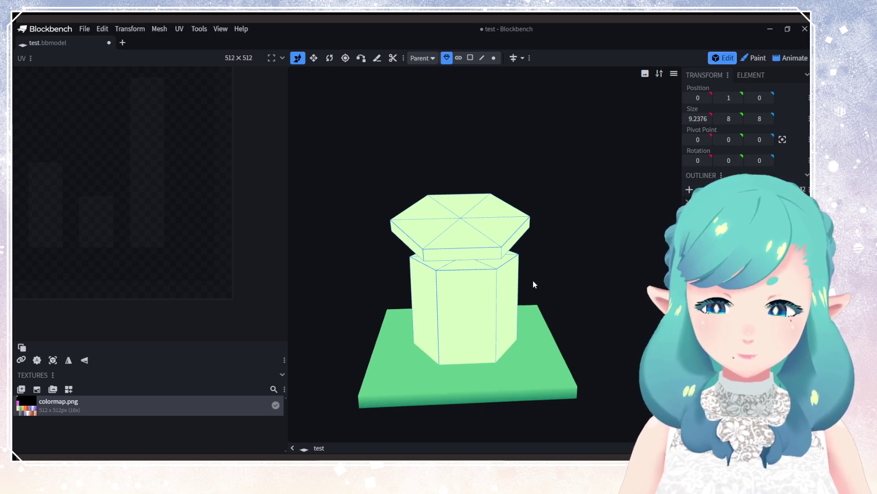
mouse_move(533, 284)
mouse_down()
mouse_move(446, 245)
mouse_move(456, 268)
mouse_move(530, 309)
mouse_up()
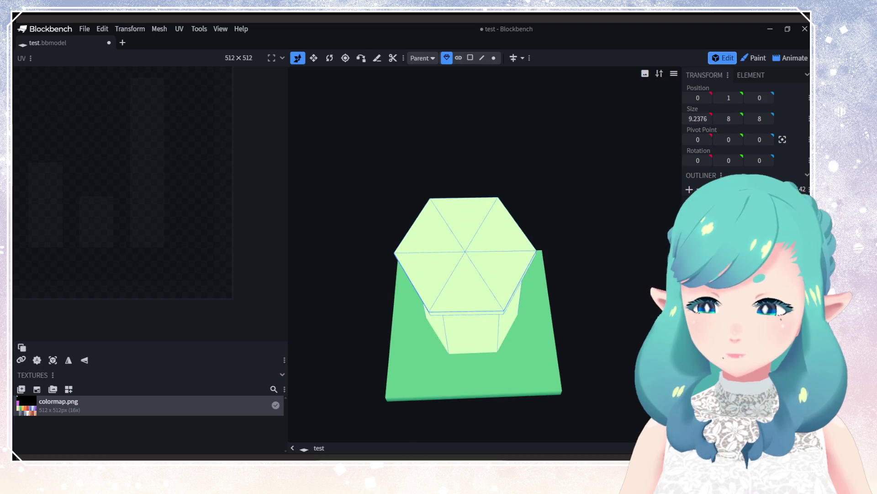
key(ctrl+z)
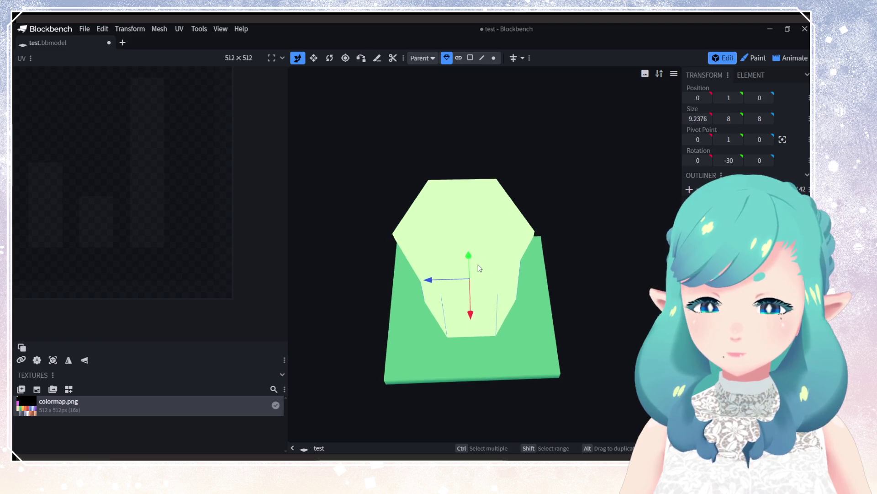
mouse_move(522, 304)
mouse_down()
mouse_move(524, 205)
mouse_move(651, 224)
mouse_move(537, 302)
mouse_move(503, 347)
mouse_move(531, 367)
mouse_move(411, 366)
mouse_move(426, 363)
mouse_up()
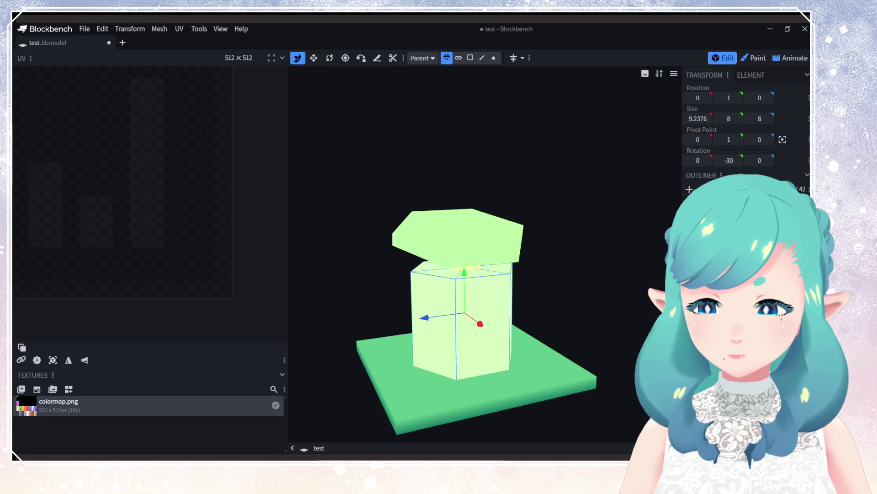
click(457, 233)
mouse_move(608, 251)
mouse_down()
mouse_move(481, 298)
mouse_move(536, 251)
mouse_move(505, 239)
mouse_move(393, 99)
mouse_up()
Step: In Face mode, inset all six top faces together, then undo that inset
click(470, 58)
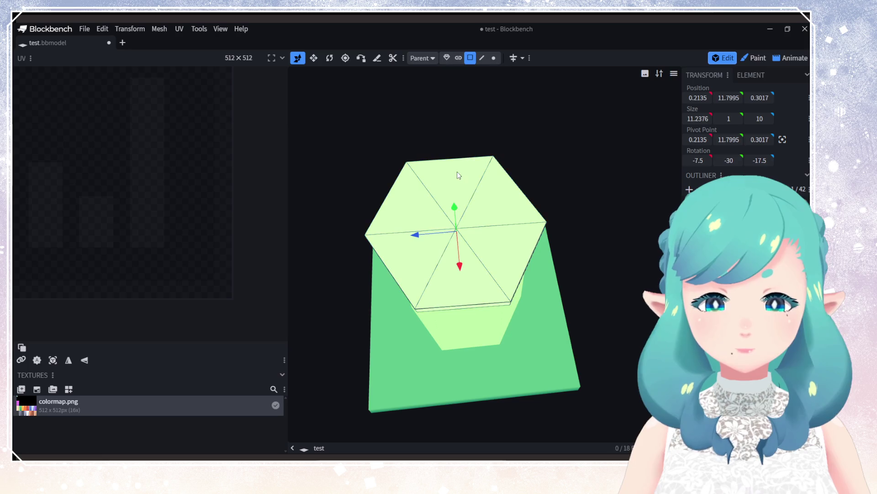
click(457, 175)
shift+click(499, 203)
shift+click(409, 208)
shift+click(412, 257)
shift+click(460, 280)
shift+click(504, 251)
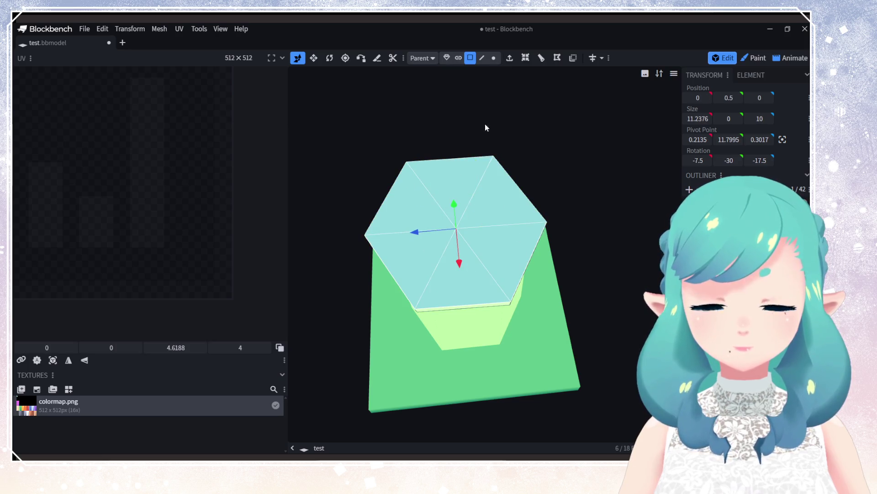
click(528, 63)
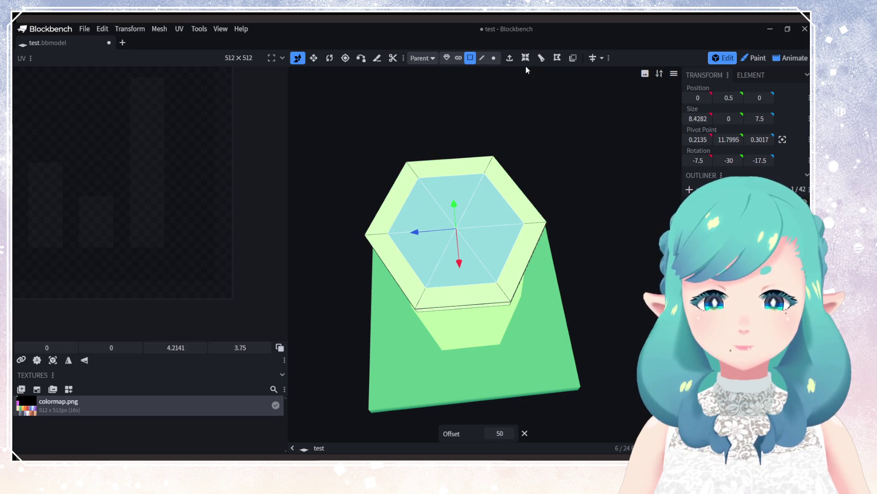
key(ctrl+z)
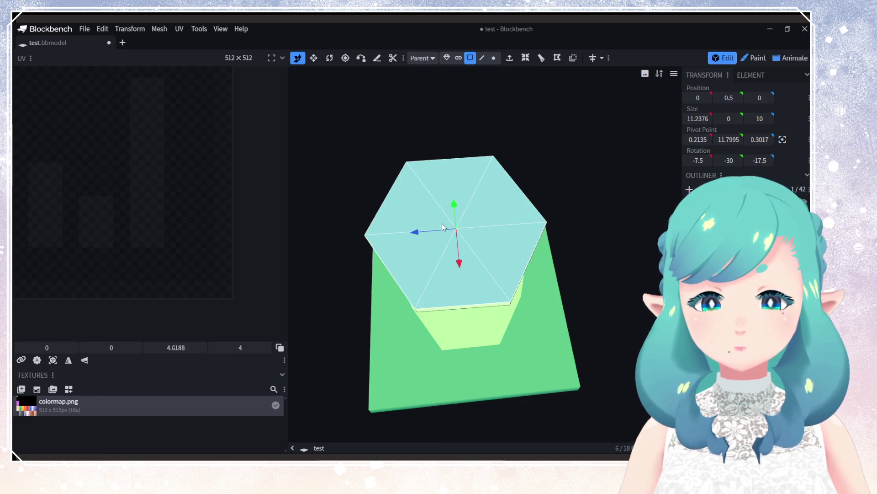
Step: Inset the upper-left, top and upper-right roof triangles individually with offset 0
click(441, 221)
click(528, 63)
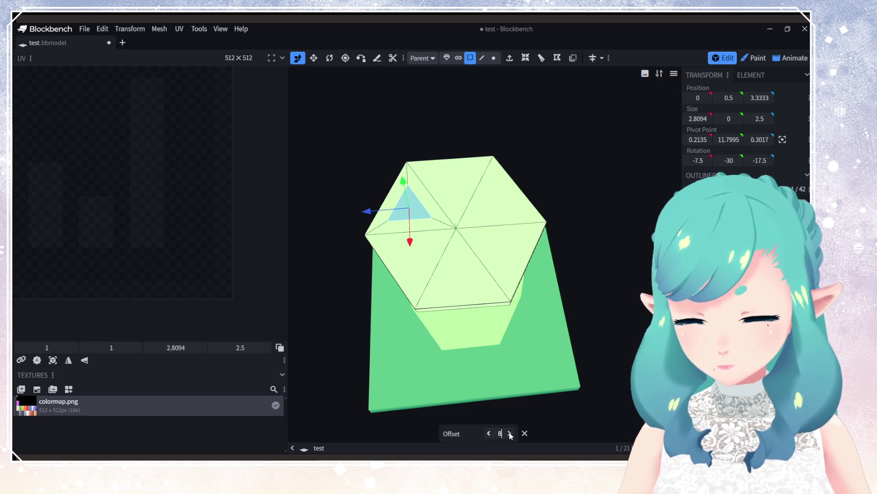
click(454, 195)
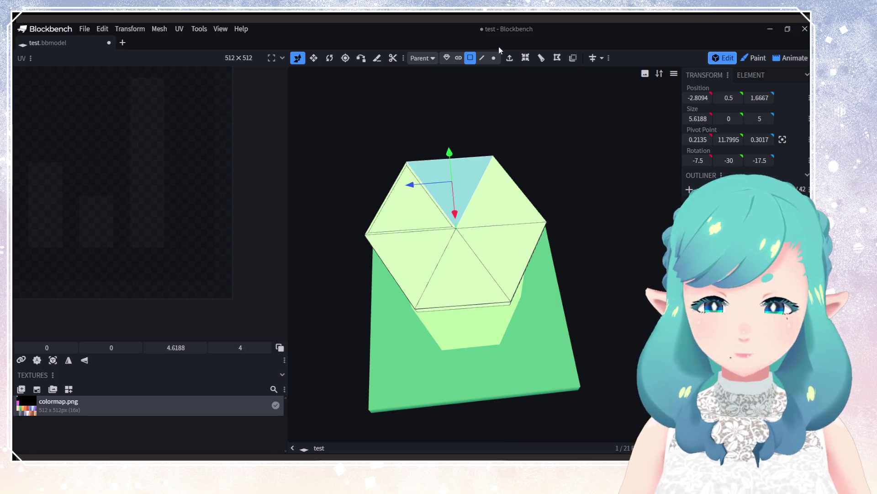
click(525, 59)
text(0)
key(Return)
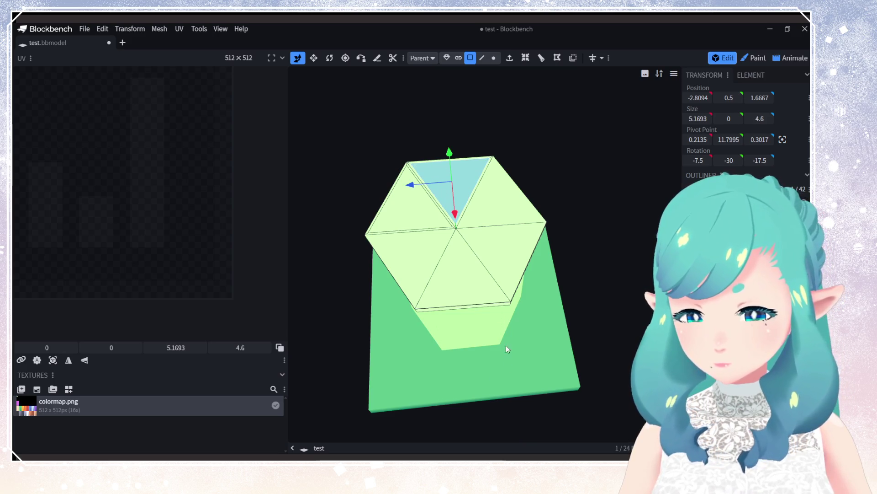
click(498, 171)
click(527, 59)
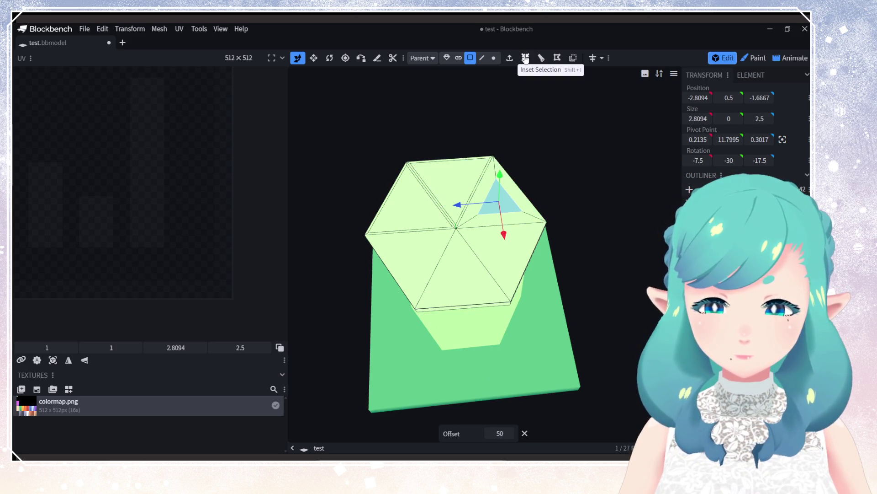
text(0)
key(Return)
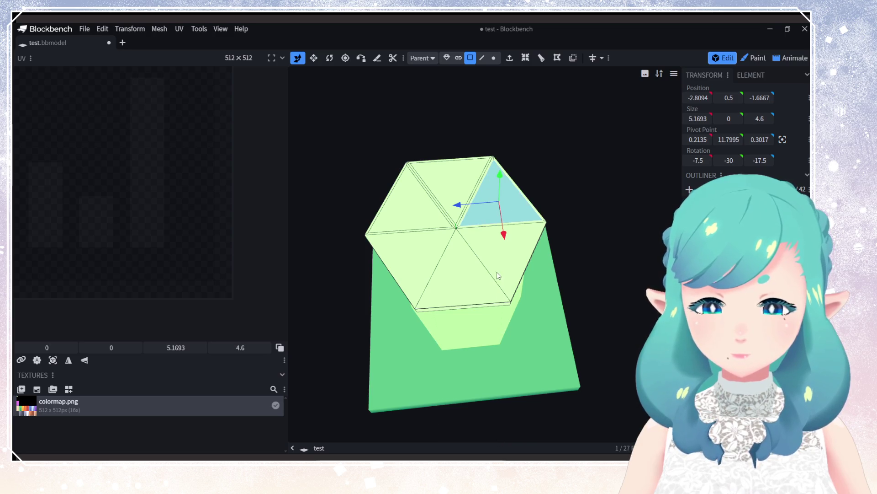
Step: Inset the lower-right, bottom-centre and lower-left roof triangles, then select the building body
click(498, 275)
click(527, 59)
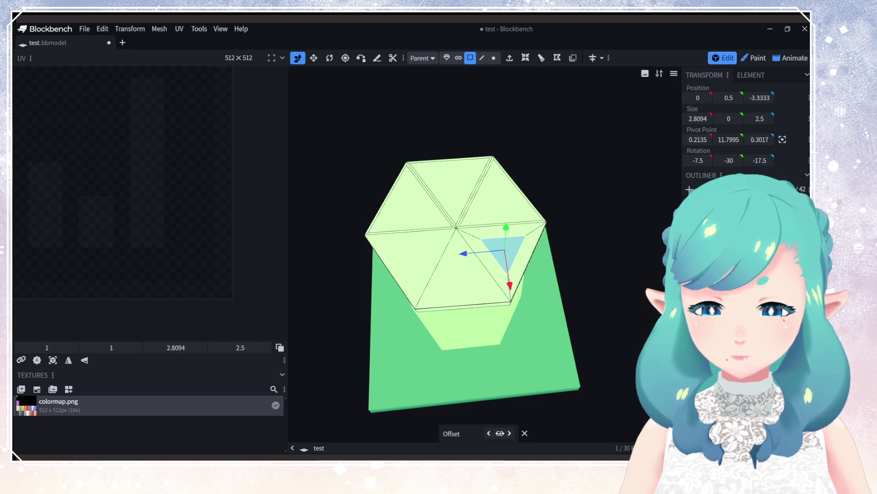
text(0)
key(Return)
click(471, 291)
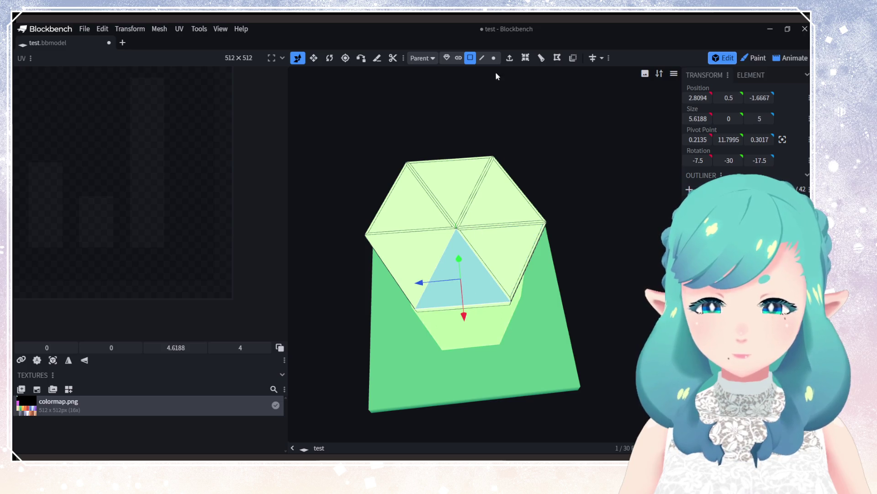
click(527, 59)
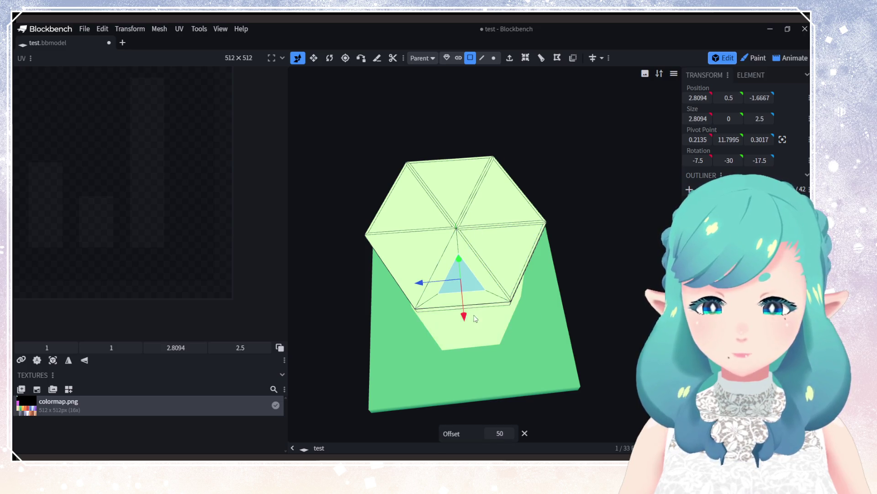
click(414, 267)
click(526, 59)
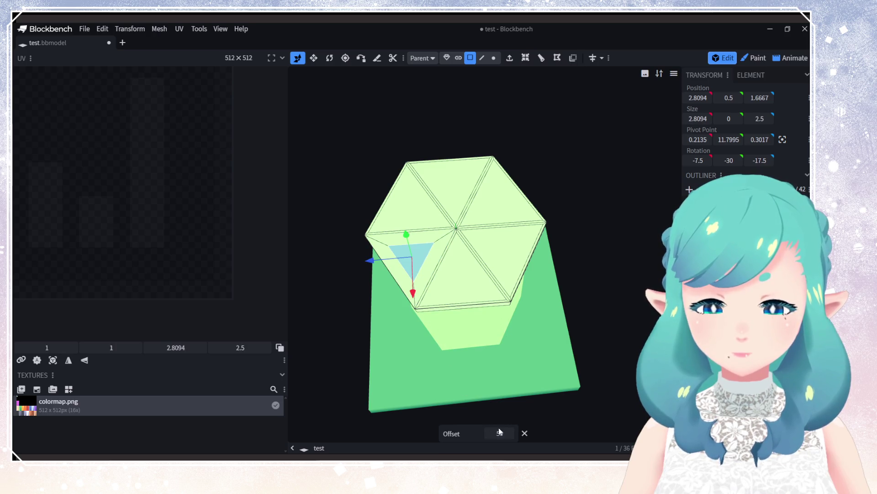
key(Return)
mouse_move(552, 361)
mouse_down()
mouse_move(552, 312)
mouse_move(552, 320)
mouse_up()
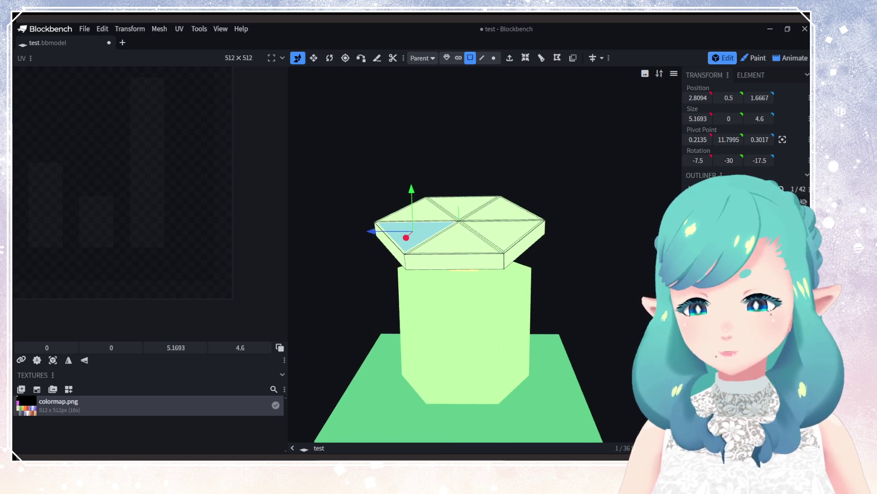
click(519, 352)
drag(519, 353, 447, 354)
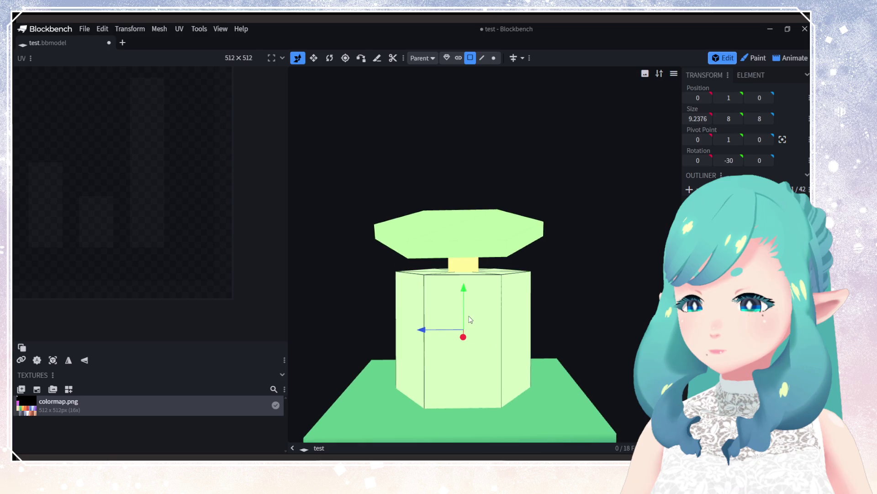
Step: Loop cut the front wall horizontally with 2 cuts at offset 5, briefly trying offset 6
click(443, 58)
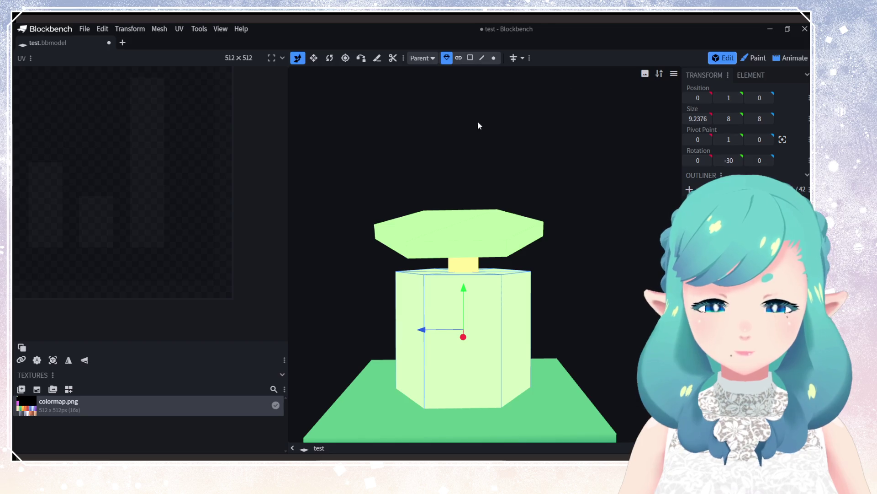
click(470, 57)
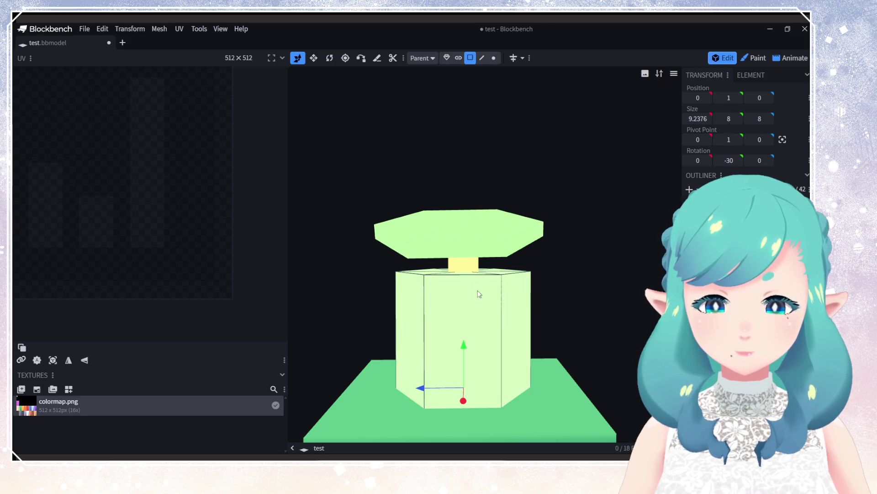
click(489, 304)
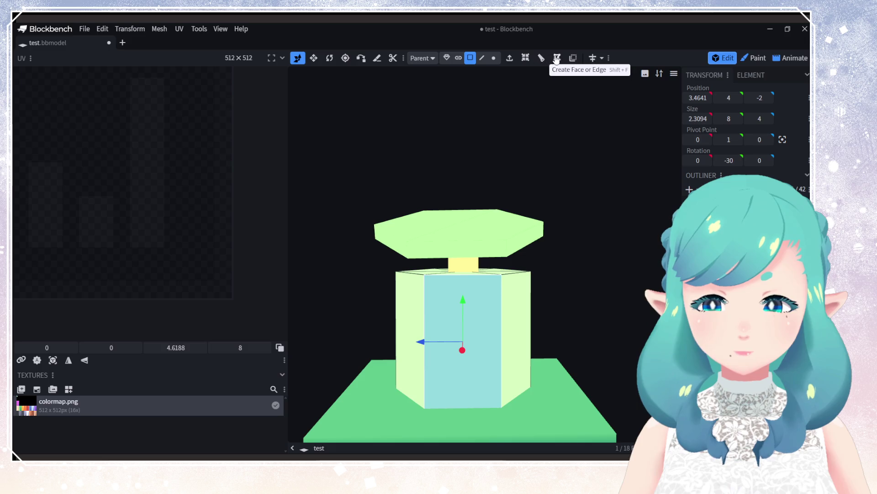
click(541, 59)
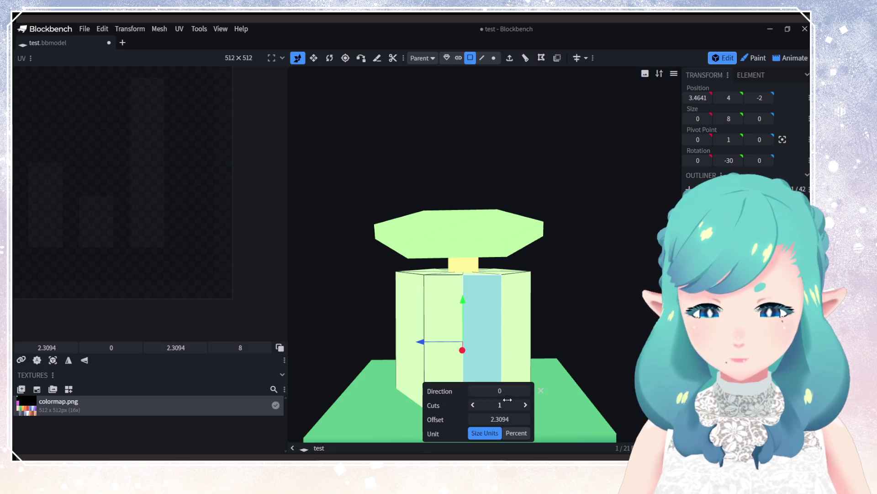
click(525, 391)
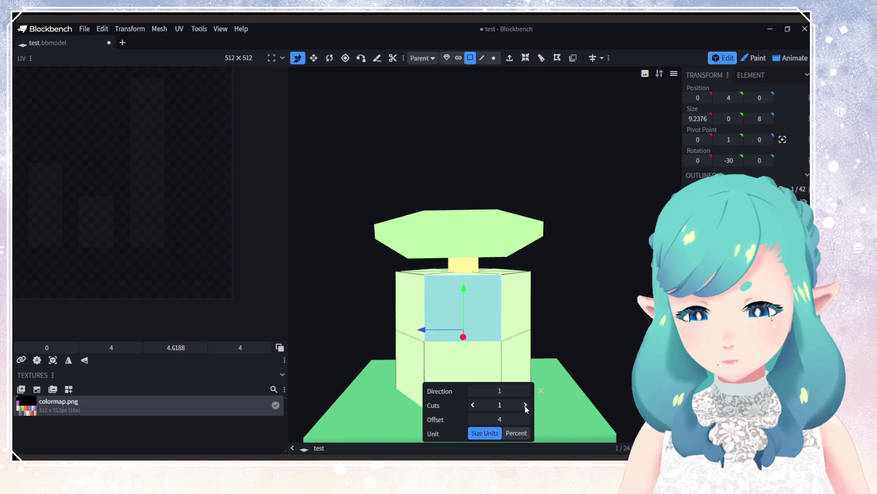
click(525, 405)
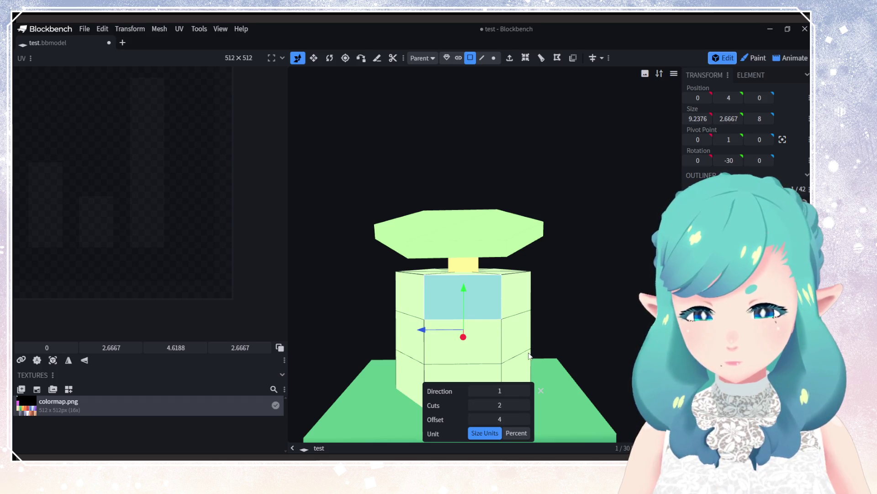
click(525, 419)
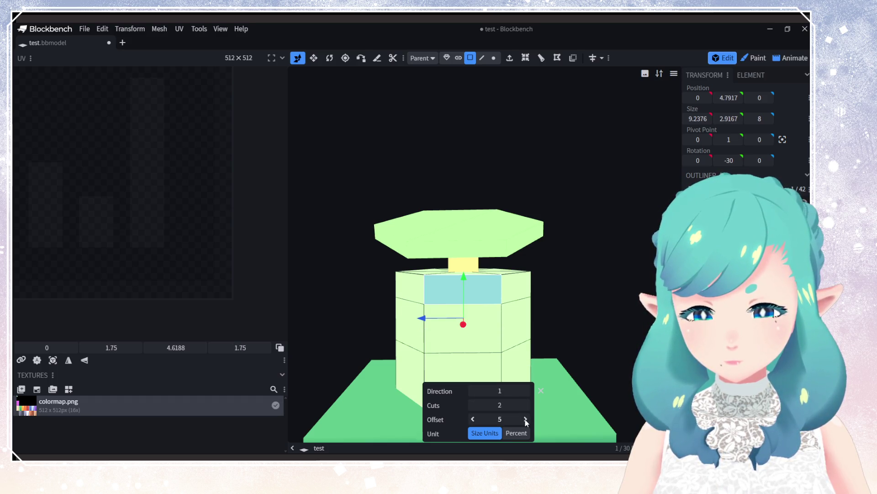
mouse_move(458, 354)
mouse_down()
mouse_move(607, 343)
mouse_move(453, 348)
mouse_move(490, 404)
mouse_up()
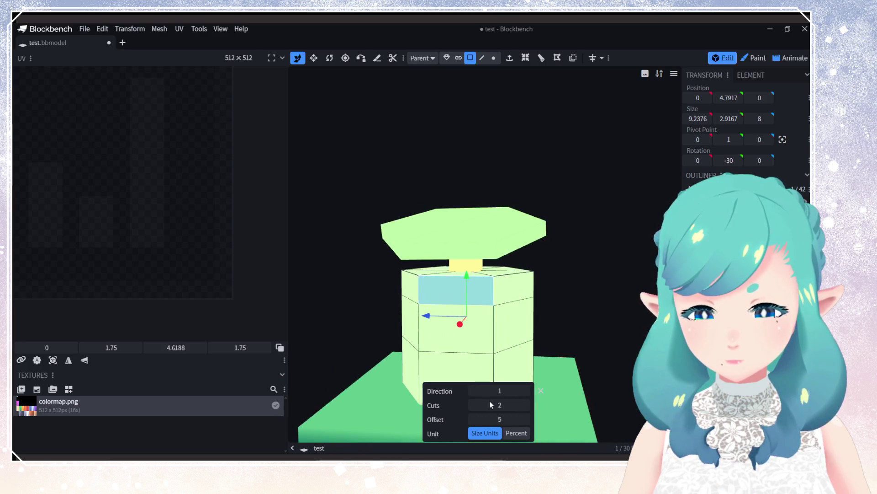
click(526, 419)
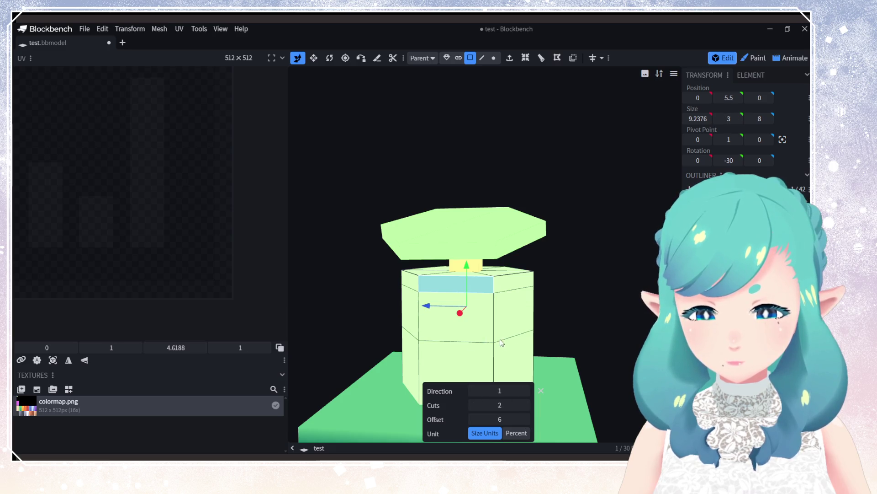
mouse_move(502, 343)
mouse_down()
mouse_move(515, 342)
mouse_move(502, 402)
mouse_up()
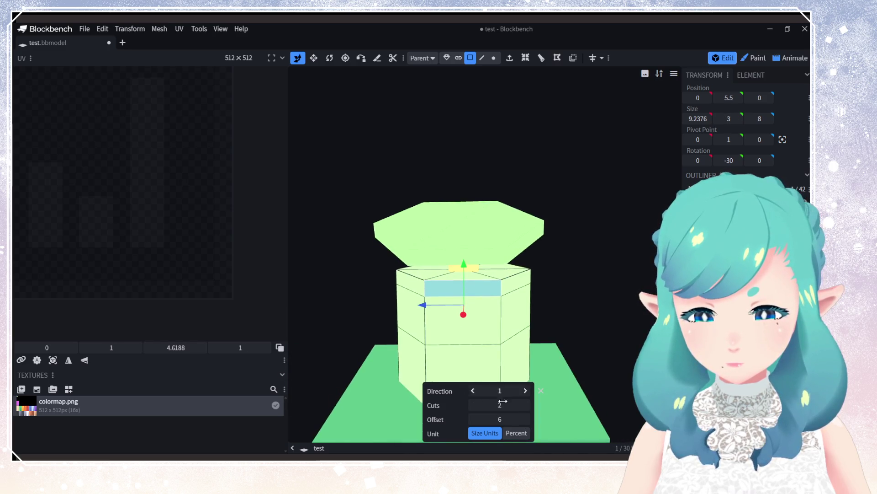
click(473, 419)
mouse_move(485, 331)
mouse_down()
mouse_move(372, 329)
mouse_move(361, 319)
mouse_move(487, 345)
mouse_move(490, 333)
mouse_up()
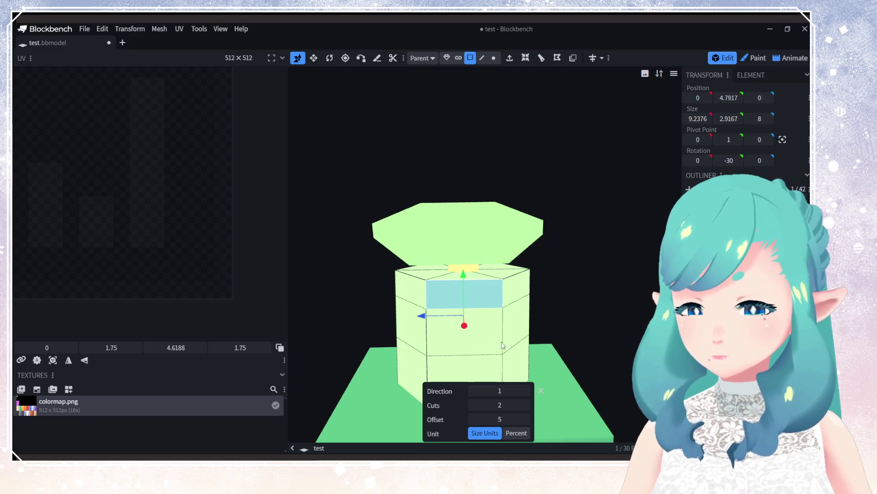
Step: Select the hexagonal body, view it from above, then select the roof
click(457, 229)
click(527, 288)
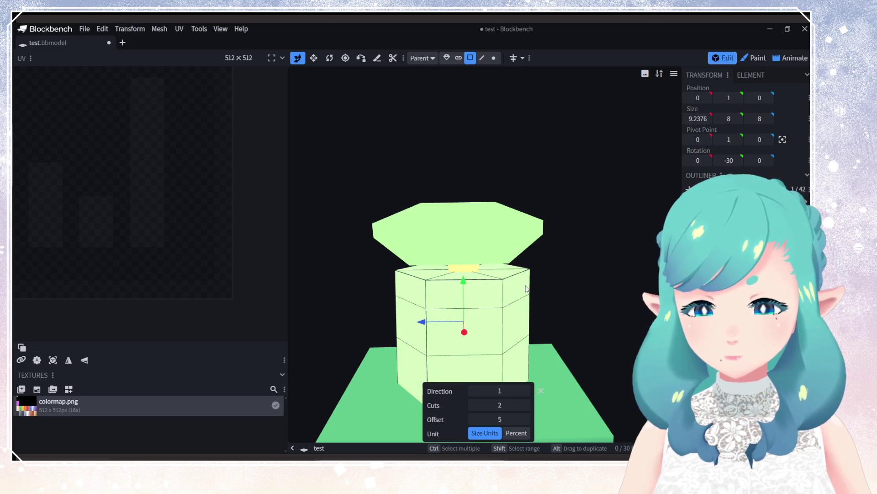
mouse_move(527, 288)
mouse_down()
mouse_move(536, 272)
mouse_move(618, 265)
mouse_move(606, 314)
mouse_move(526, 319)
mouse_move(520, 307)
mouse_up()
scroll(516, 320, down, 2)
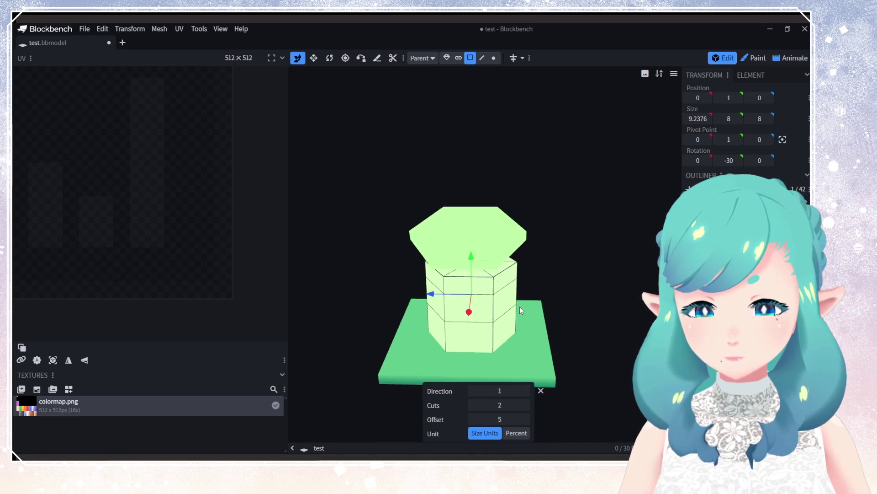
click(480, 220)
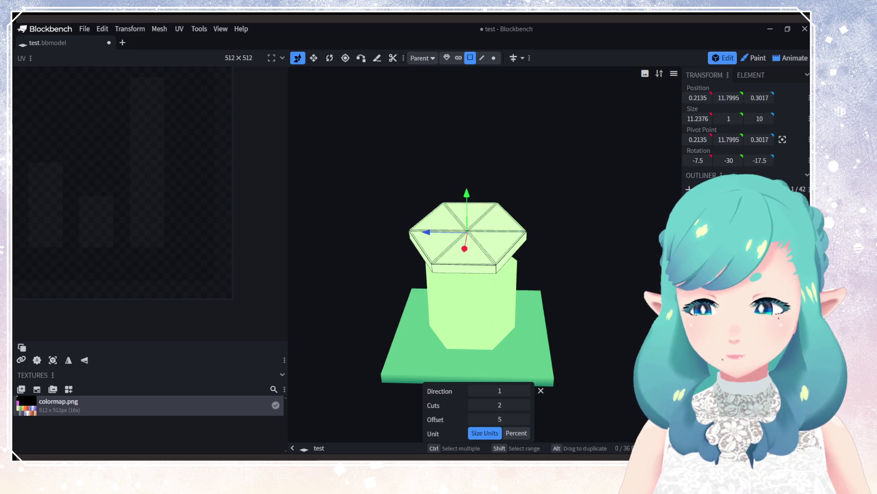
Step: With the support post selected in Object mode, bring up Append Elements to Template with 45° thresholds
drag(480, 219, 561, 316)
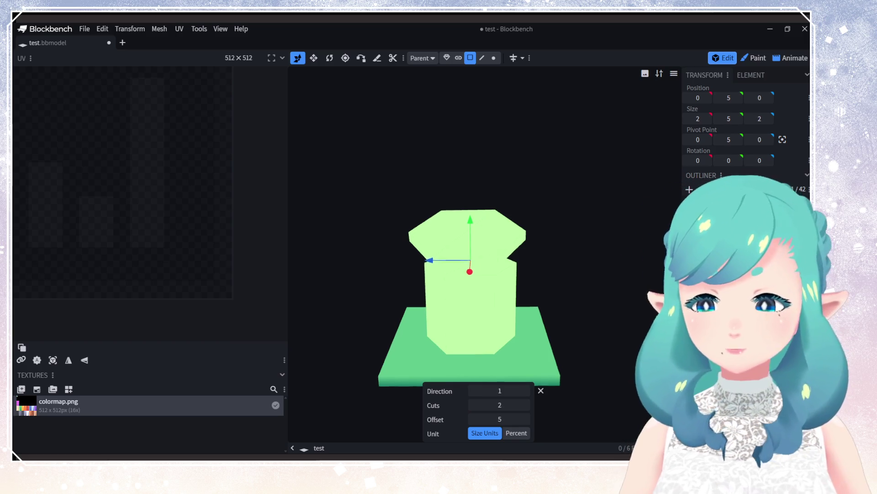
click(731, 220)
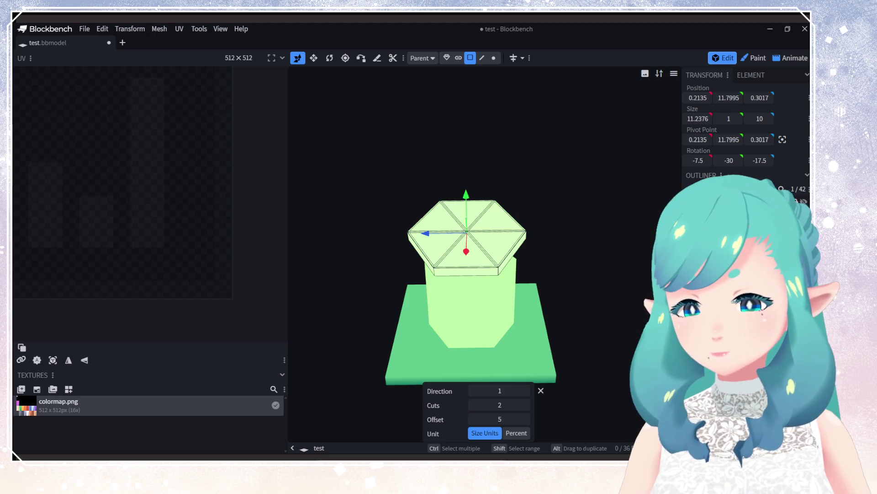
click(732, 228)
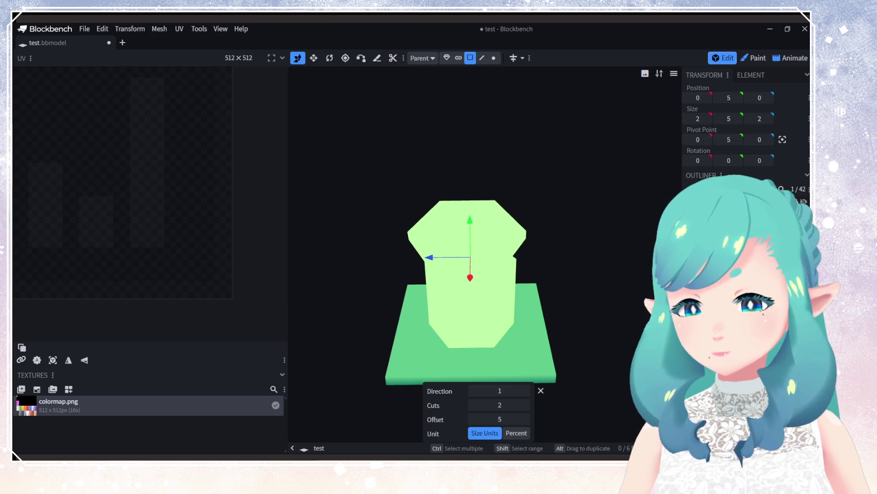
click(451, 57)
click(541, 390)
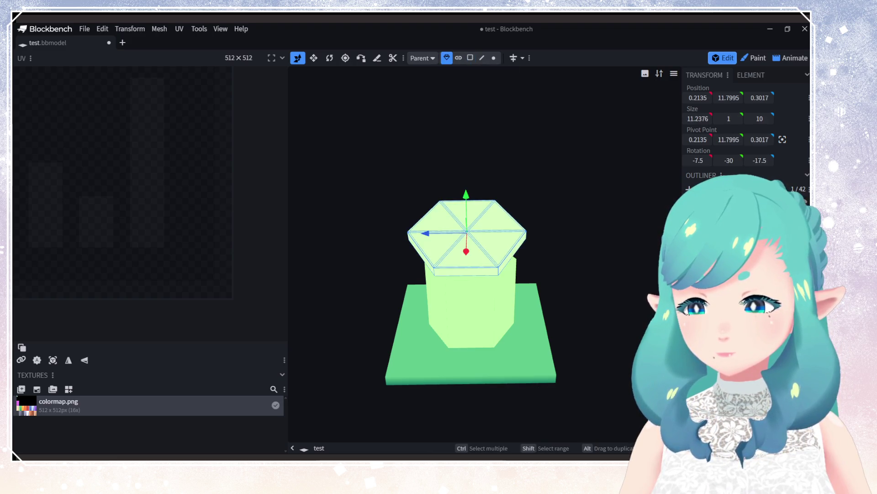
mouse_move(654, 292)
mouse_down()
mouse_move(629, 256)
mouse_move(639, 241)
mouse_move(665, 270)
mouse_move(538, 300)
mouse_move(525, 290)
mouse_up()
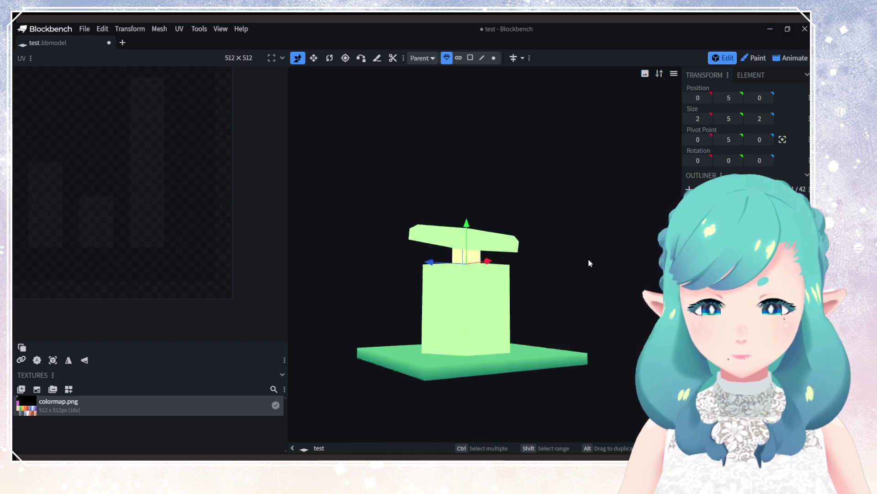
drag(588, 260, 352, 326)
click(69, 389)
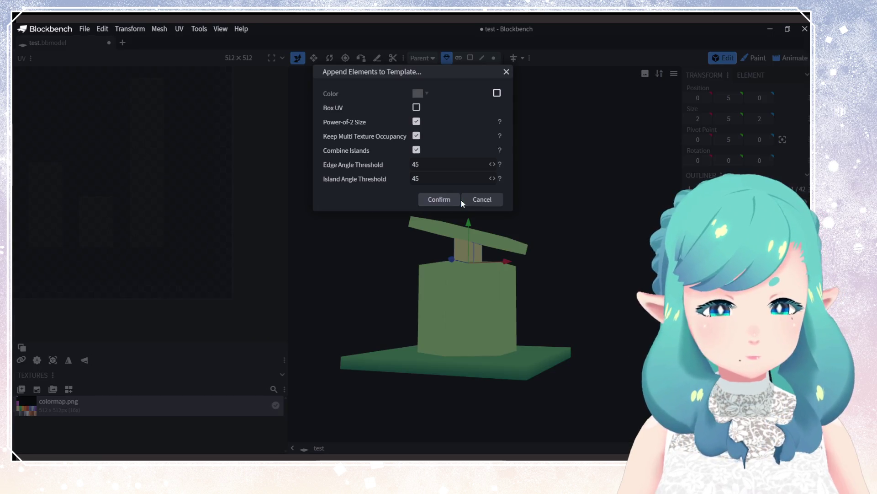
Step: Append the support post to colormap.png and place its UV on a palette swatch
click(426, 199)
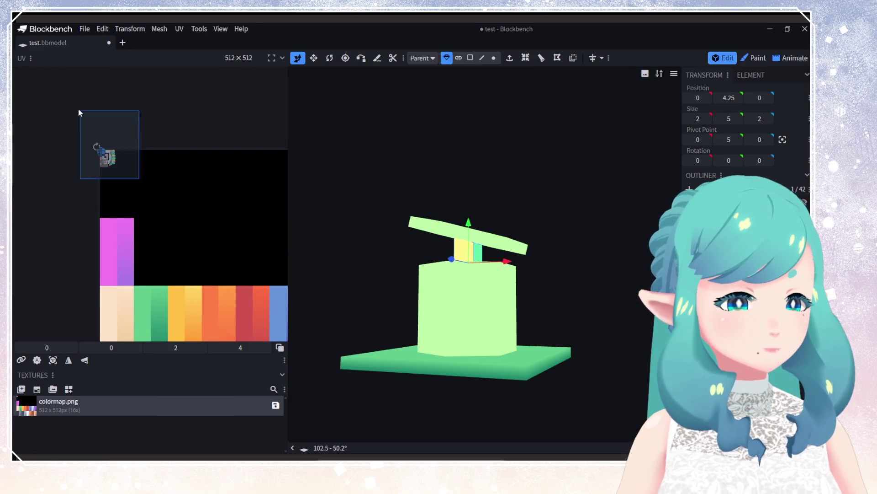
mouse_move(101, 151)
mouse_down()
mouse_move(133, 251)
mouse_move(149, 222)
mouse_move(158, 149)
mouse_move(163, 275)
mouse_up()
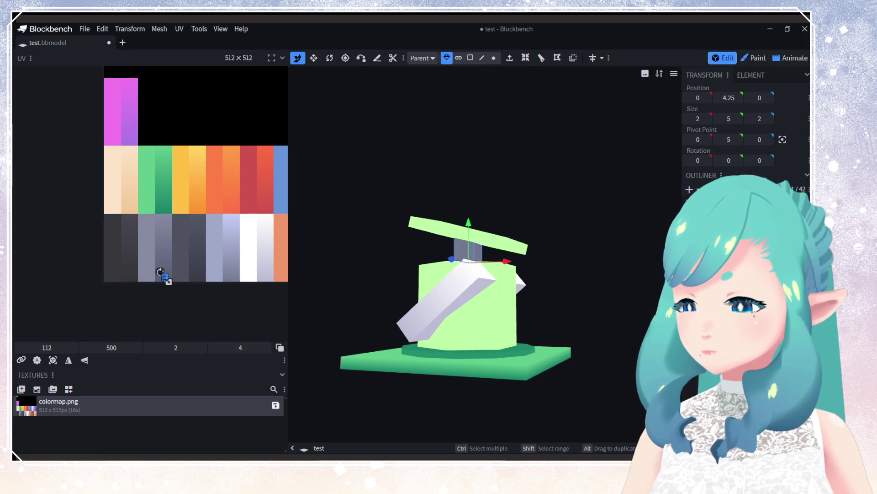
drag(589, 316, 571, 318)
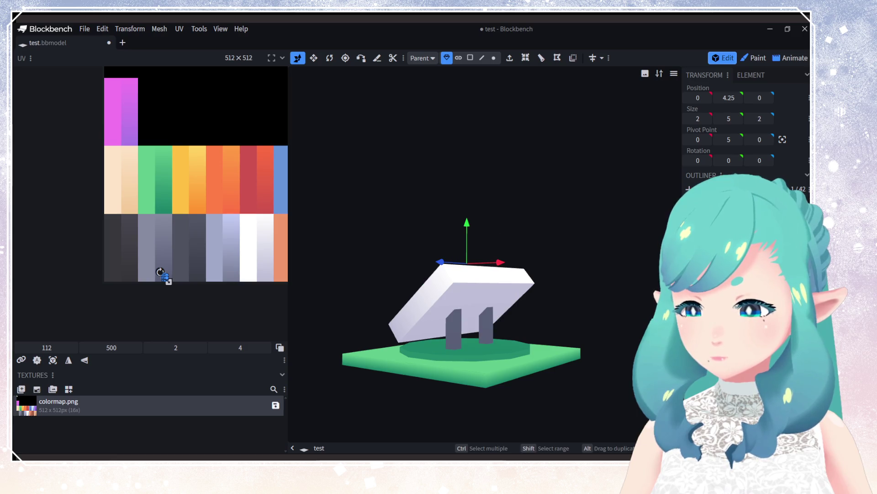
Step: Select the white tilted slab and reveal the hidden light-green hexagonal body beneath it
key(Escape)
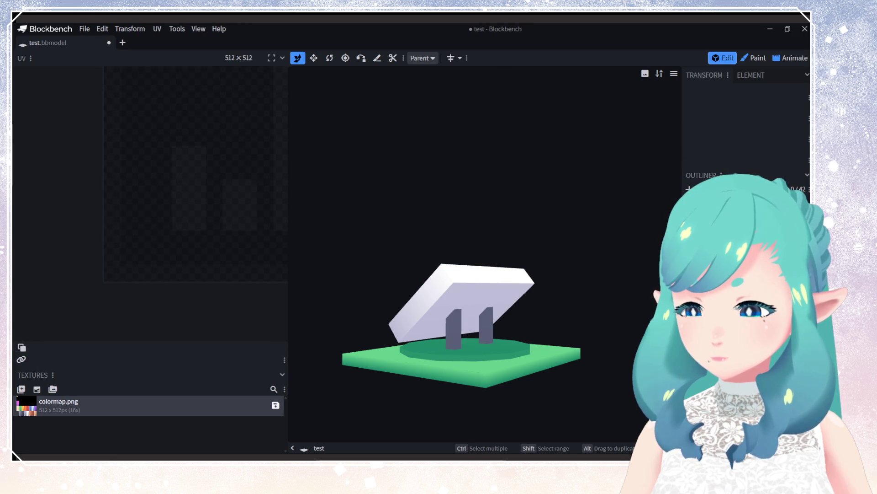
click(454, 326)
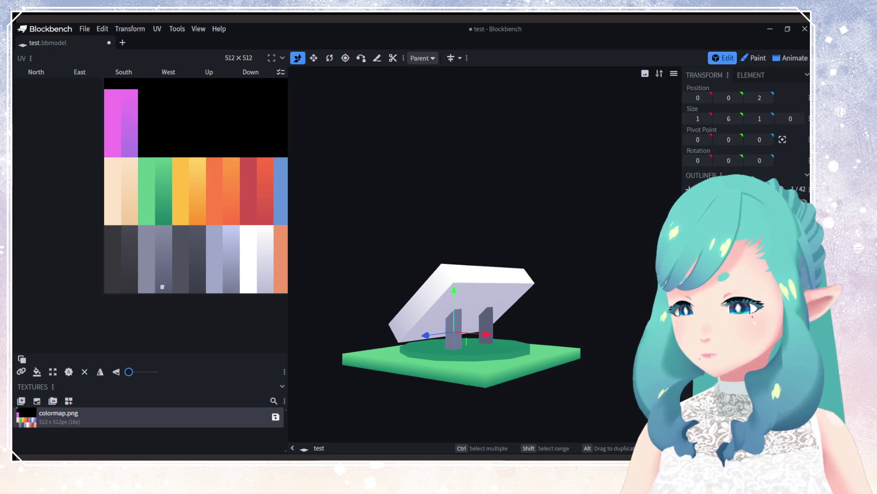
key(Escape)
click(462, 297)
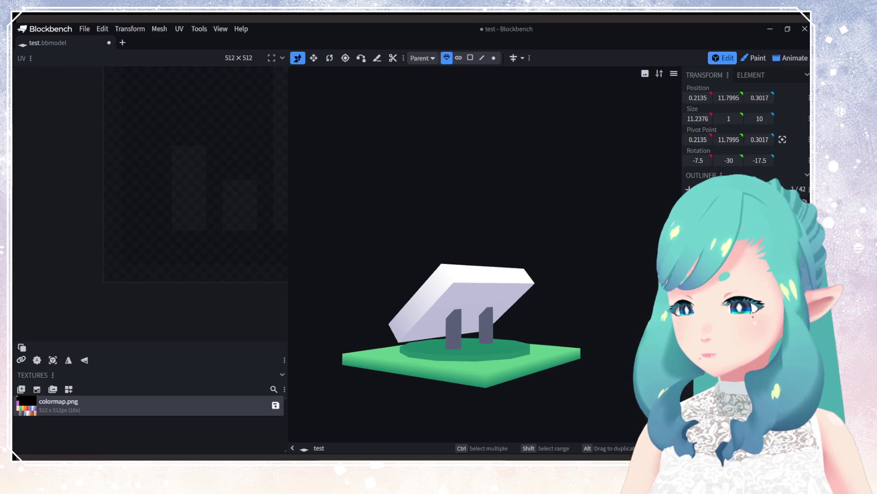
key(ctrl+z)
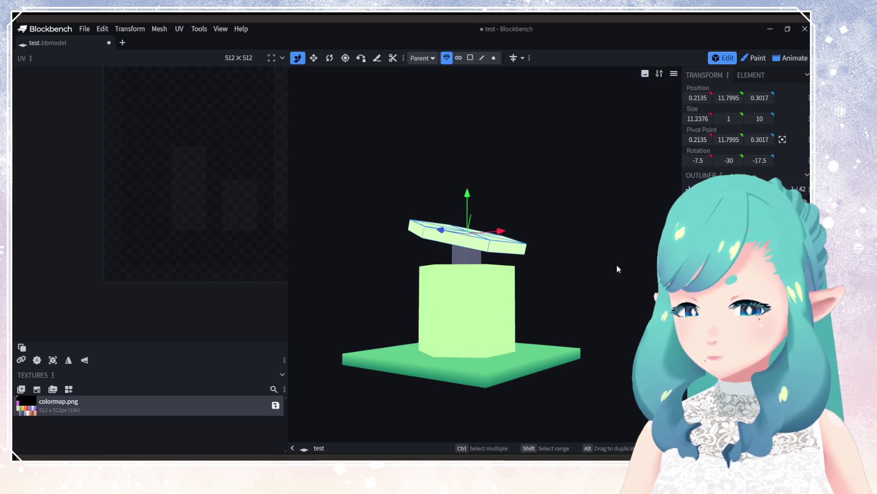
scroll(164, 246, up, 2)
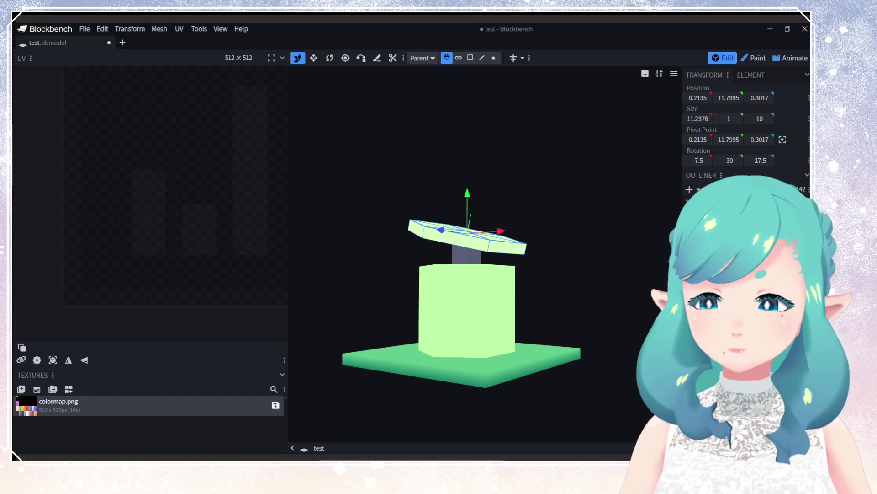
key(ctrl+z)
key(ctrl+y)
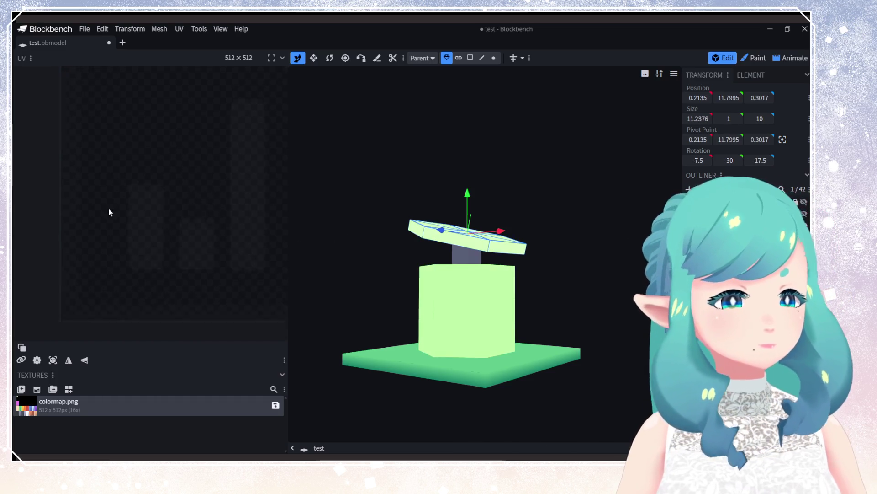
middle_drag(152, 267, 103, 338)
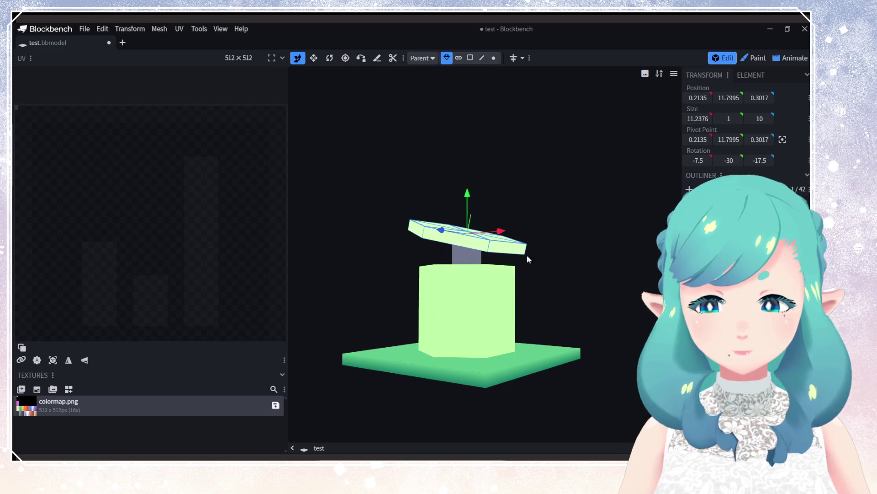
Step: Nudge the grey pillar's UV face slightly, then select the hexagonal top plate
click(466, 256)
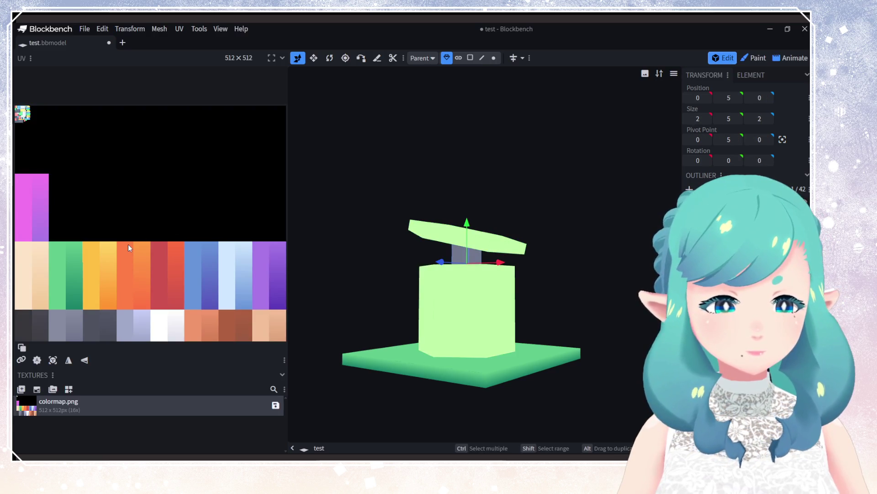
scroll(190, 240, up, 3)
scroll(158, 294, up, 2)
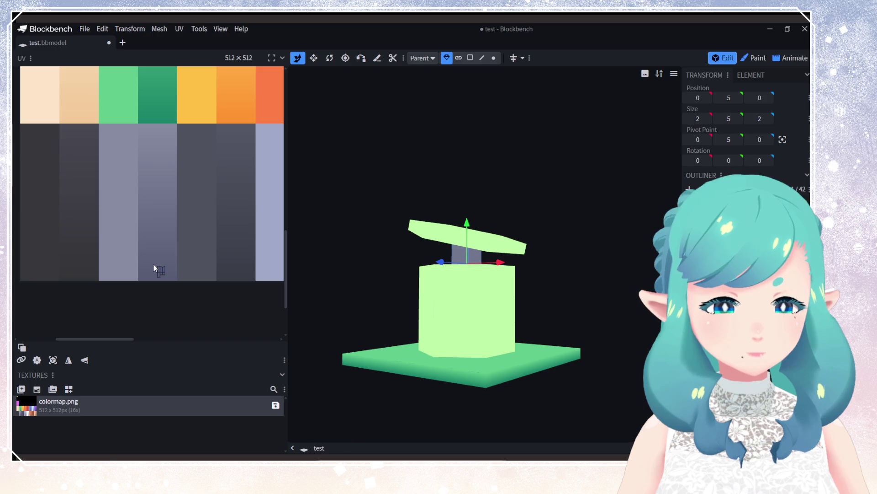
click(159, 270)
drag(159, 269, 157, 269)
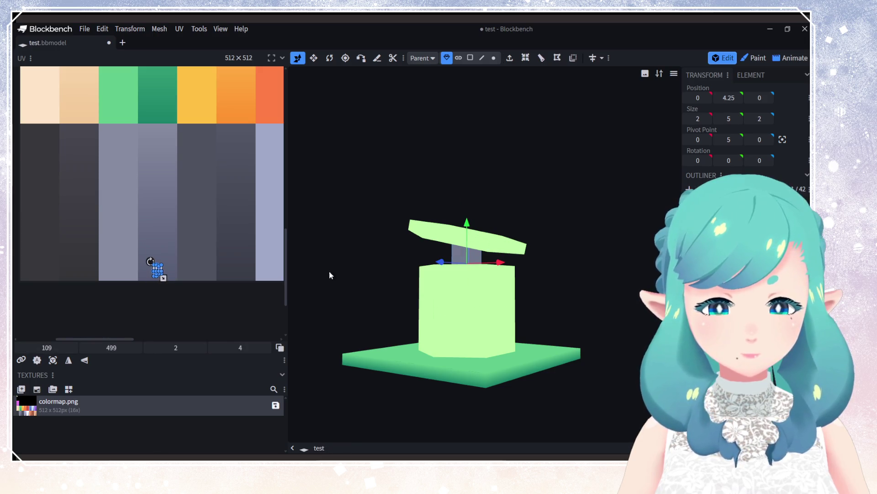
mouse_move(329, 270)
mouse_down()
mouse_move(434, 261)
mouse_move(472, 271)
mouse_up()
click(471, 229)
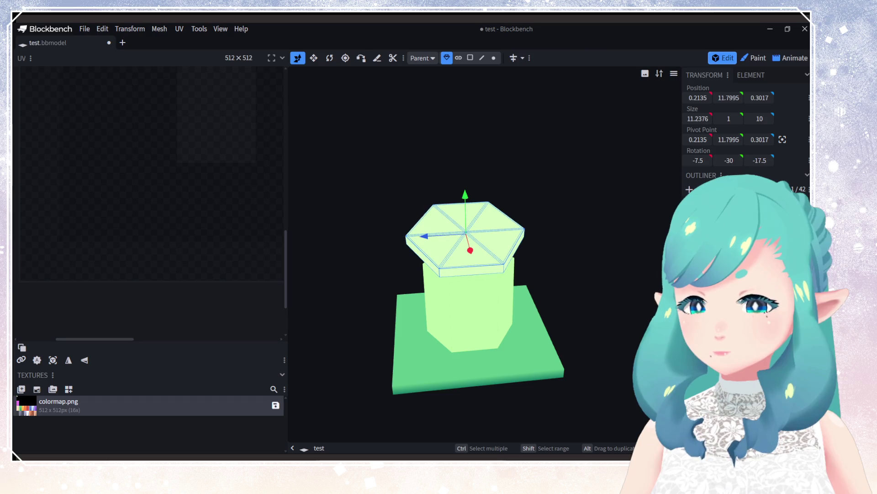
mouse_move(502, 228)
mouse_down()
mouse_move(488, 326)
mouse_move(487, 305)
mouse_up()
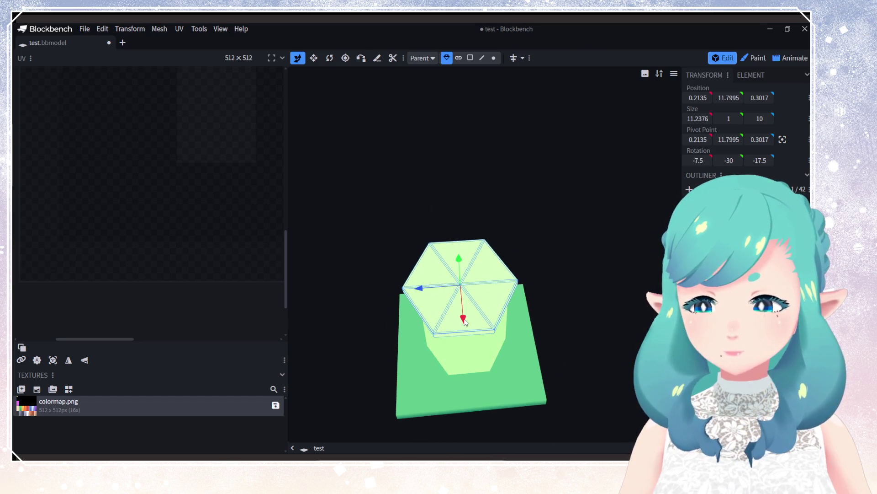
Step: Append the top plate to the colormap template and move its UV island onto the black area
right_click(44, 407)
click(112, 391)
click(437, 199)
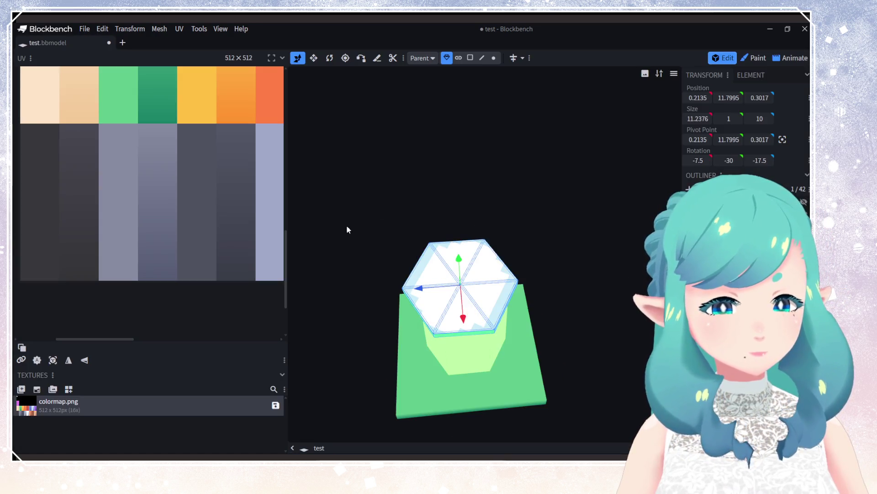
scroll(198, 282, down, 5)
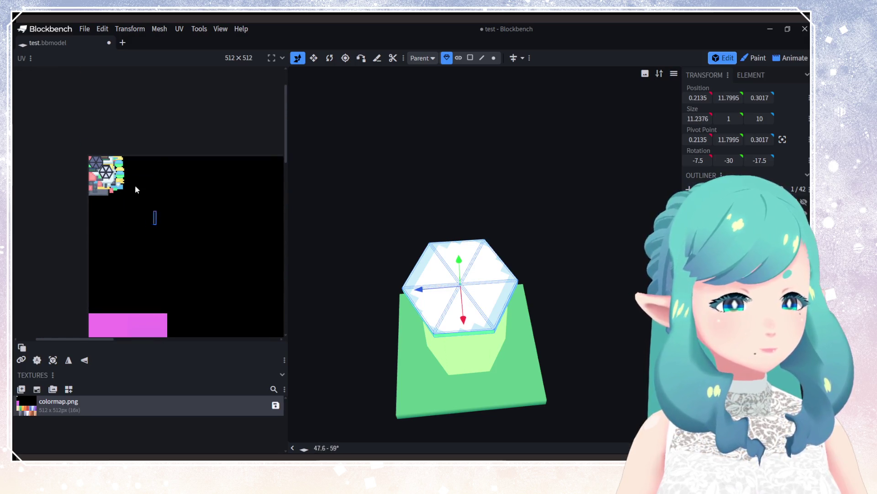
click(101, 167)
drag(101, 167, 212, 303)
middle_drag(190, 257, 89, 60)
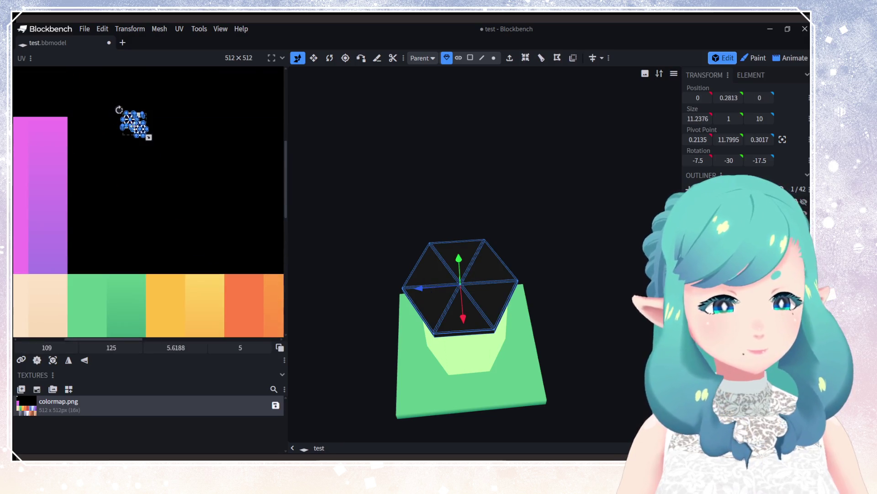
drag(132, 124, 231, 254)
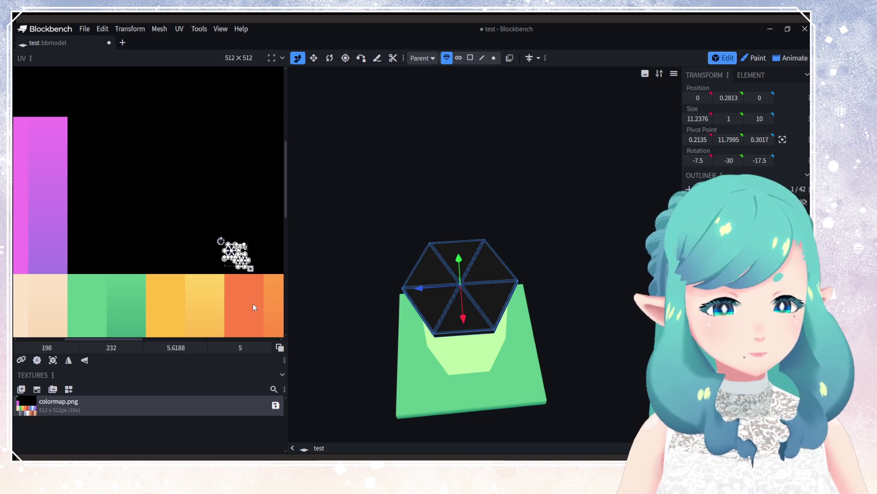
middle_drag(254, 304, 148, 238)
Step: Select the lower-right hexagon UV island and rotate it on the palette
click(193, 201)
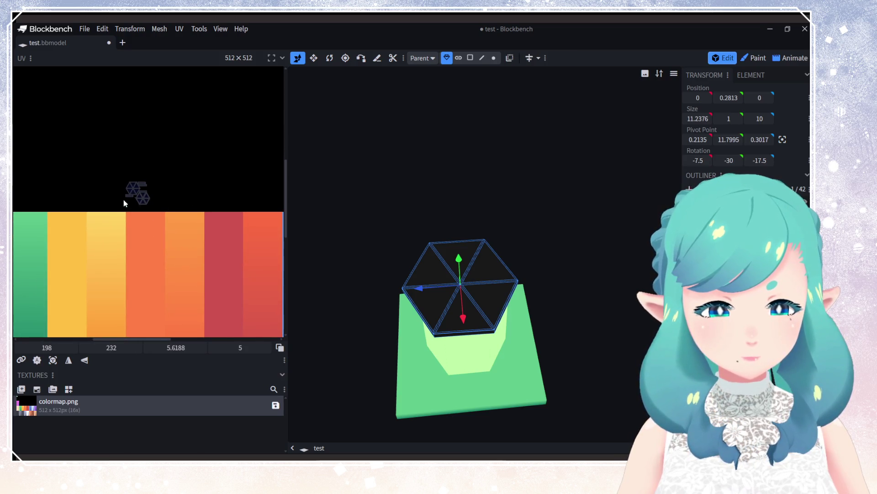
click(155, 194)
click(325, 248)
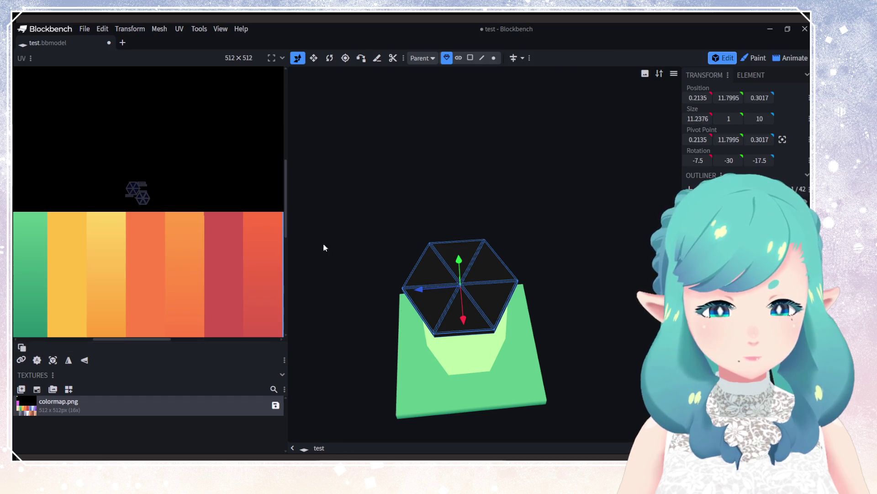
scroll(111, 185, up, 3)
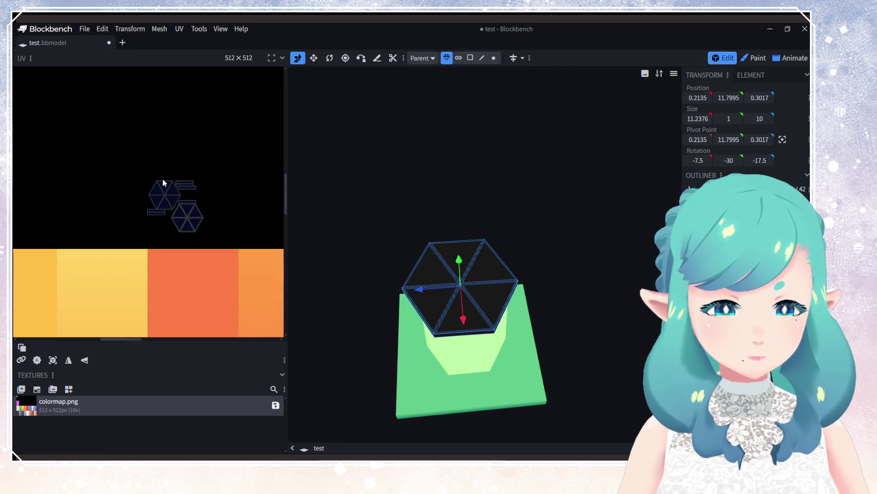
click(195, 213)
scroll(201, 206, up, 3)
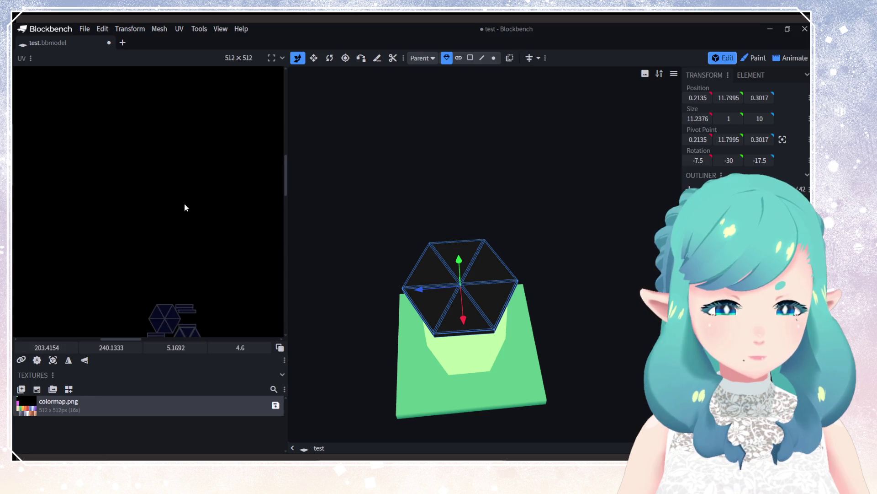
scroll(215, 256, down, 3)
mouse_move(191, 187)
mouse_down()
mouse_move(214, 197)
mouse_move(211, 211)
mouse_move(200, 213)
mouse_move(81, 139)
mouse_move(253, 235)
mouse_up()
scroll(208, 210, down, 3)
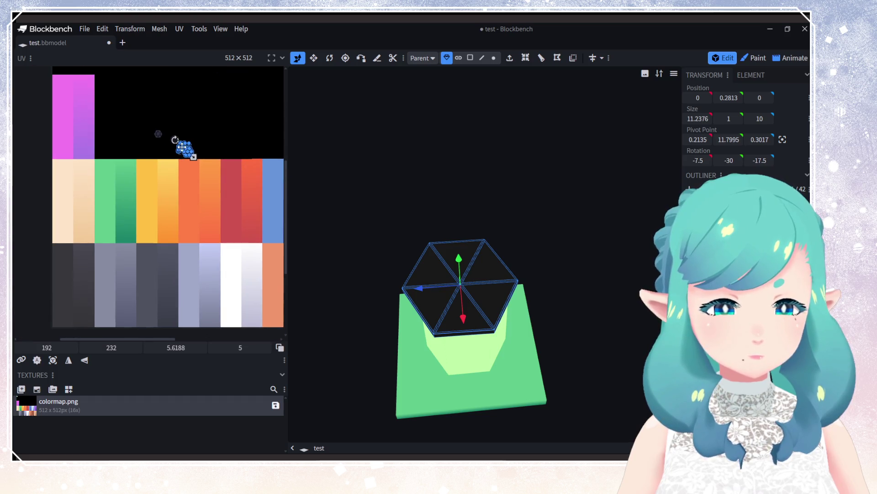
Step: Move the hexagon UV island onto the white column and fine-tune its position
drag(181, 148, 227, 272)
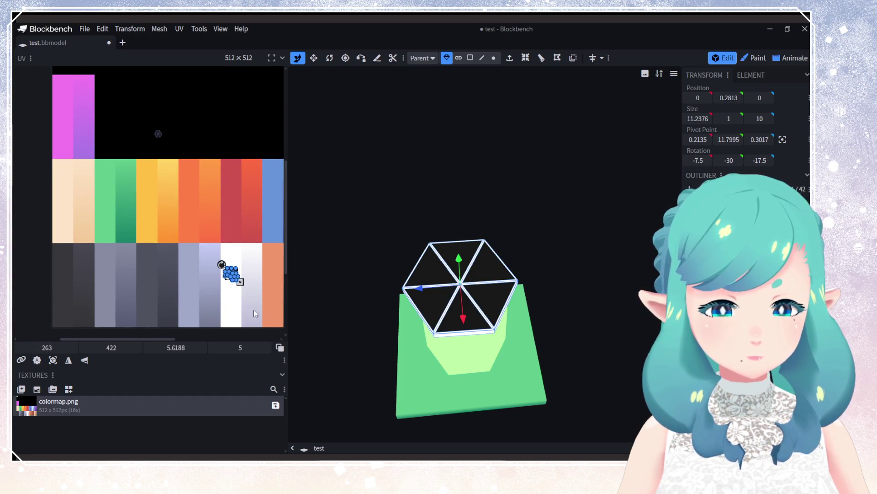
mouse_move(356, 311)
mouse_down()
mouse_move(418, 260)
mouse_move(450, 281)
mouse_up()
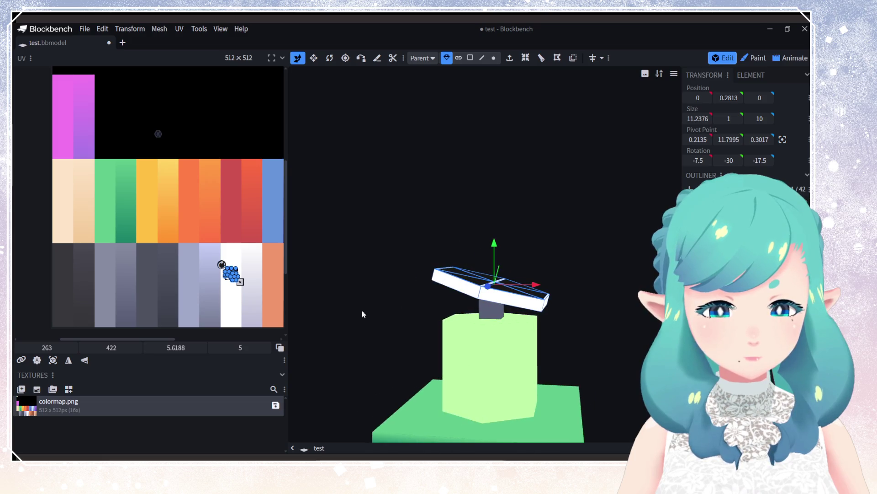
mouse_move(363, 314)
mouse_down()
mouse_move(412, 301)
mouse_move(276, 310)
mouse_up()
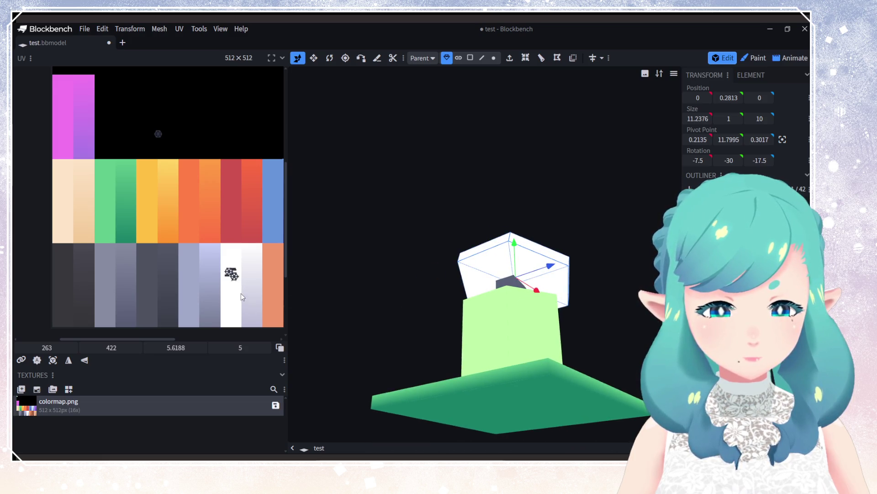
scroll(206, 207, up, 3)
click(204, 194)
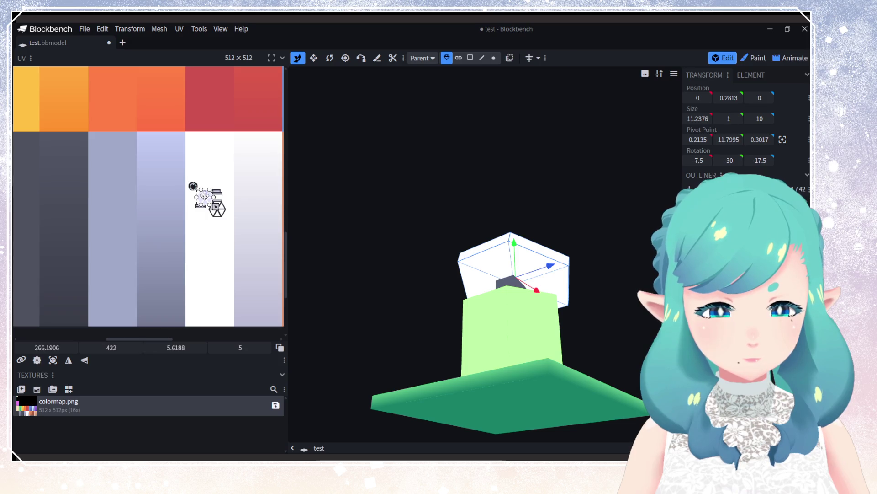
mouse_move(208, 202)
mouse_down()
mouse_move(225, 211)
mouse_move(251, 311)
mouse_up()
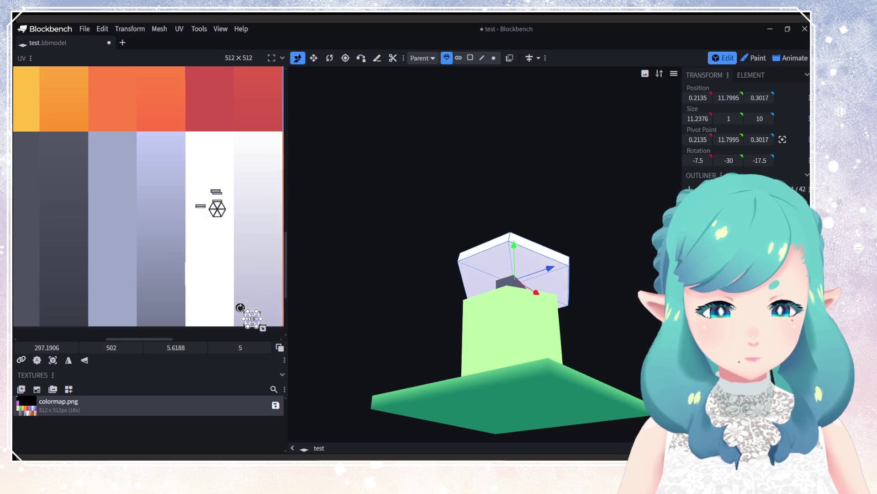
middle_drag(251, 311, 193, 188)
drag(227, 220, 222, 219)
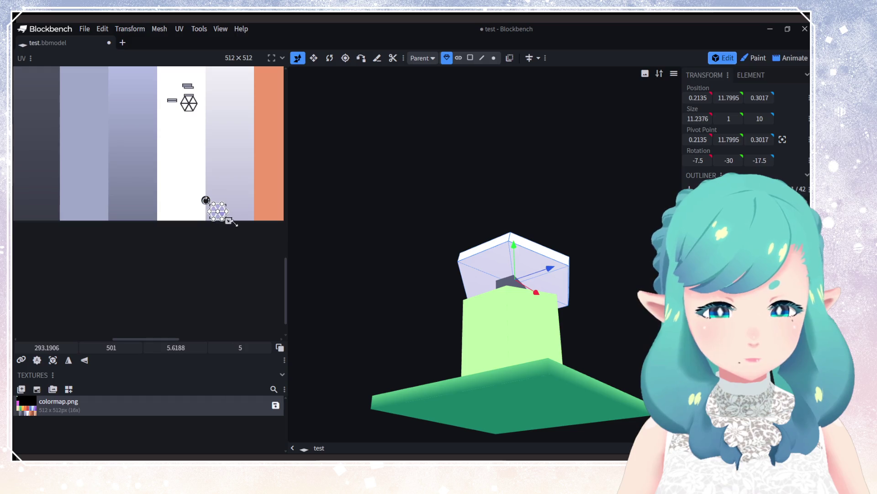
mouse_move(393, 348)
mouse_down()
mouse_move(583, 327)
mouse_move(544, 357)
mouse_move(456, 355)
mouse_move(546, 341)
mouse_up()
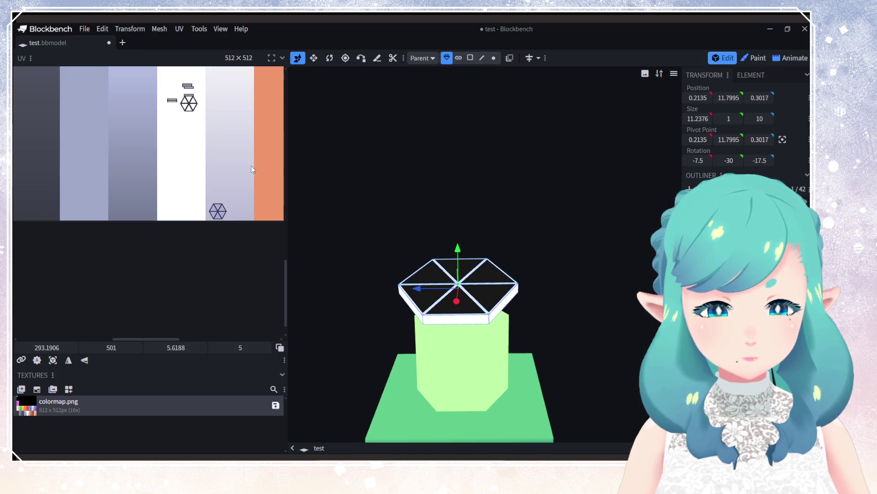
scroll(217, 217, up, 3)
Step: Move a small side face UV from the orange column to the lavender column's bottom
click(172, 165)
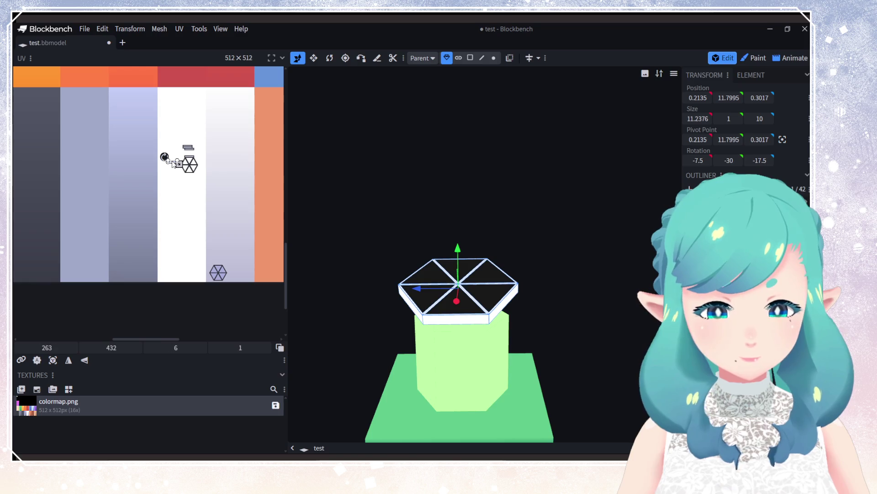
mouse_move(174, 164)
mouse_down()
mouse_move(280, 168)
mouse_move(234, 243)
mouse_move(244, 251)
mouse_move(224, 246)
mouse_move(231, 253)
mouse_up()
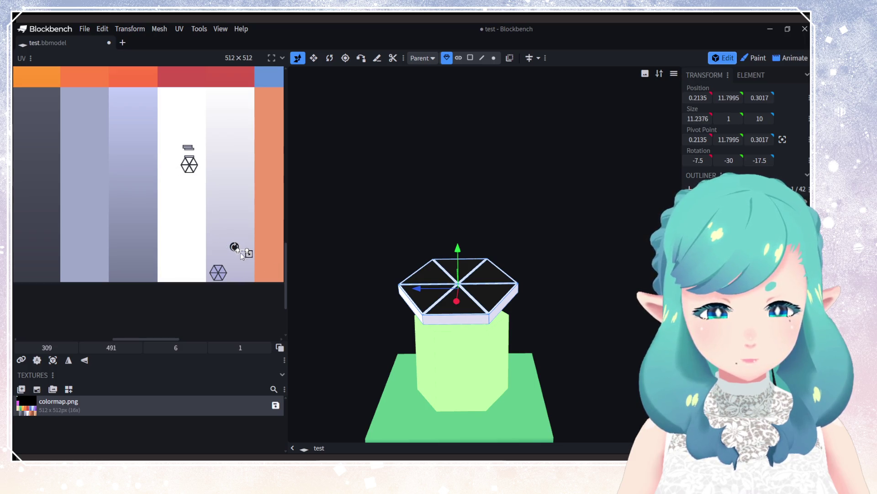
mouse_move(244, 260)
mouse_down()
mouse_move(247, 278)
mouse_move(240, 198)
mouse_move(245, 220)
mouse_up()
mouse_move(189, 161)
mouse_down()
mouse_move(194, 153)
mouse_move(231, 165)
mouse_up()
drag(374, 253, 196, 280)
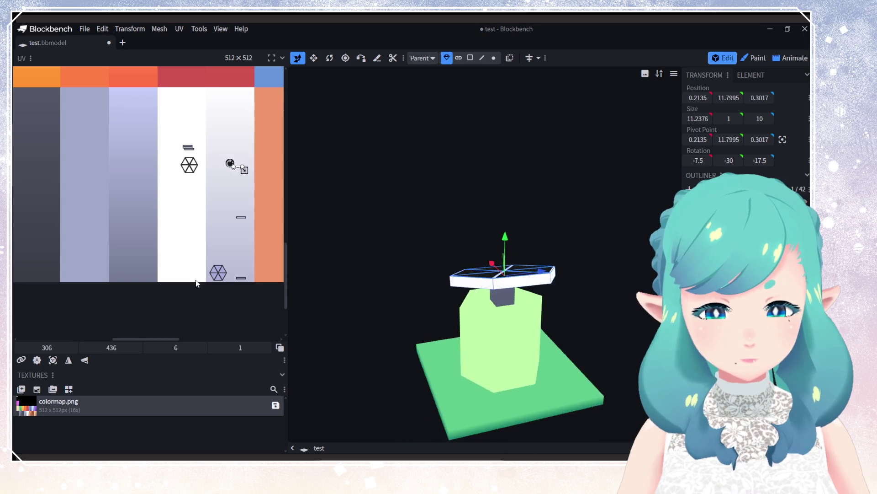
right_click(212, 280)
Step: Shift another panel face UV from the orange column into the white column
click(239, 170)
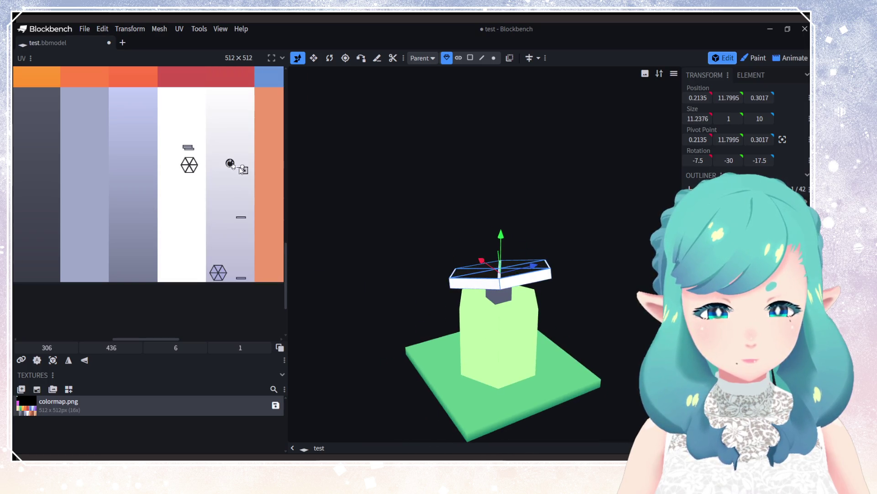
mouse_move(239, 167)
mouse_down()
mouse_move(273, 168)
mouse_move(254, 183)
mouse_move(244, 156)
mouse_move(214, 152)
mouse_move(225, 156)
mouse_up()
mouse_move(344, 246)
mouse_down()
mouse_move(294, 256)
mouse_move(372, 269)
mouse_move(320, 220)
mouse_up()
drag(227, 156, 260, 172)
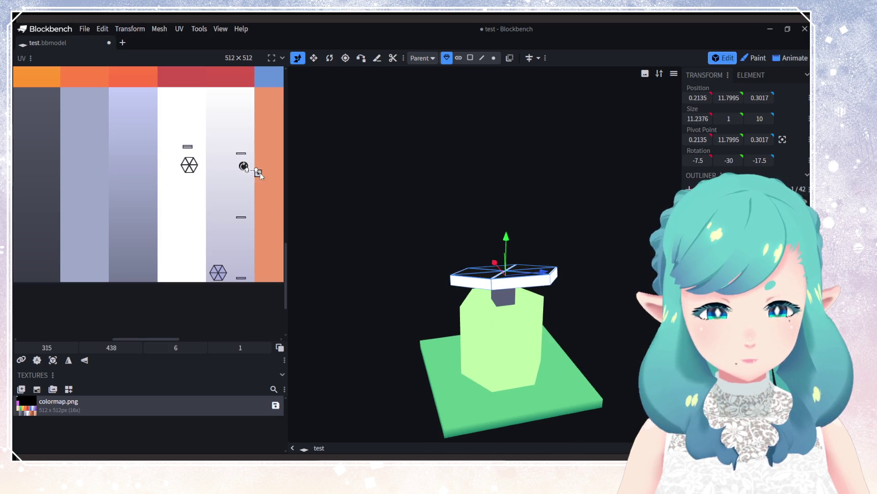
mouse_move(293, 220)
mouse_down()
mouse_move(298, 265)
mouse_move(236, 258)
mouse_up()
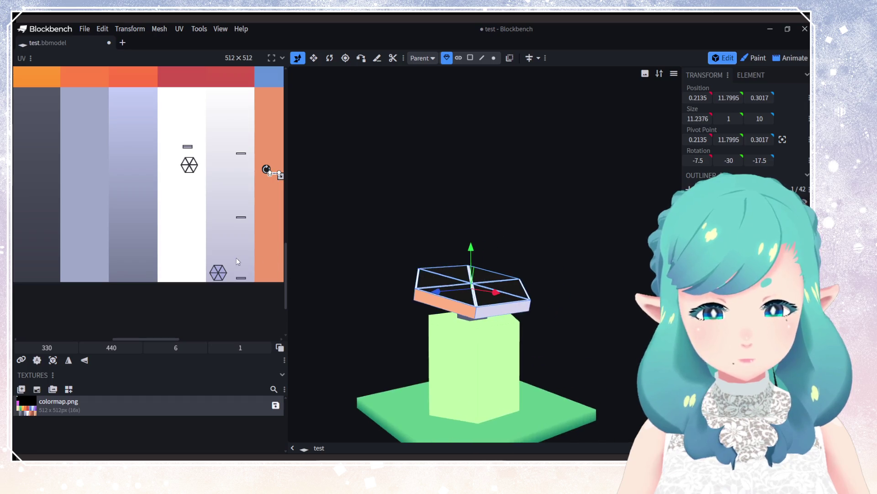
right_click(237, 258)
mouse_move(276, 174)
mouse_down()
mouse_move(235, 228)
mouse_move(226, 216)
mouse_move(272, 163)
mouse_up()
drag(512, 302, 583, 304)
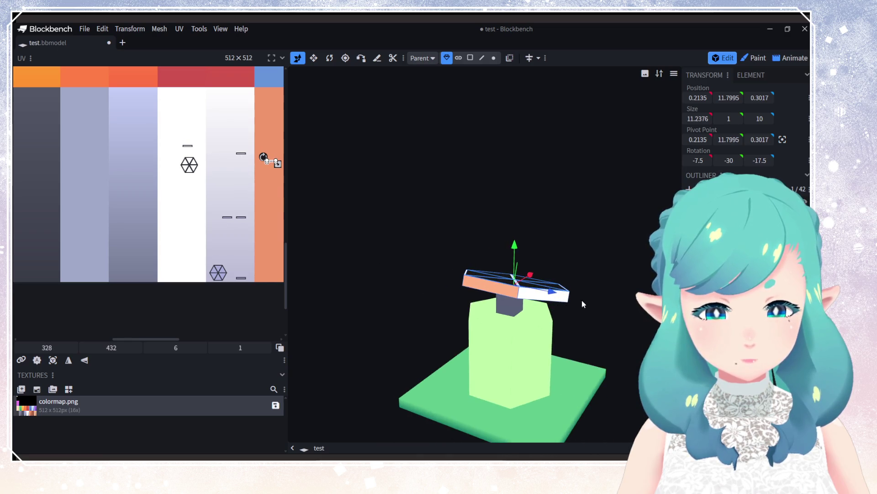
mouse_move(273, 162)
mouse_down()
mouse_move(176, 122)
mouse_move(195, 149)
mouse_move(230, 155)
mouse_up()
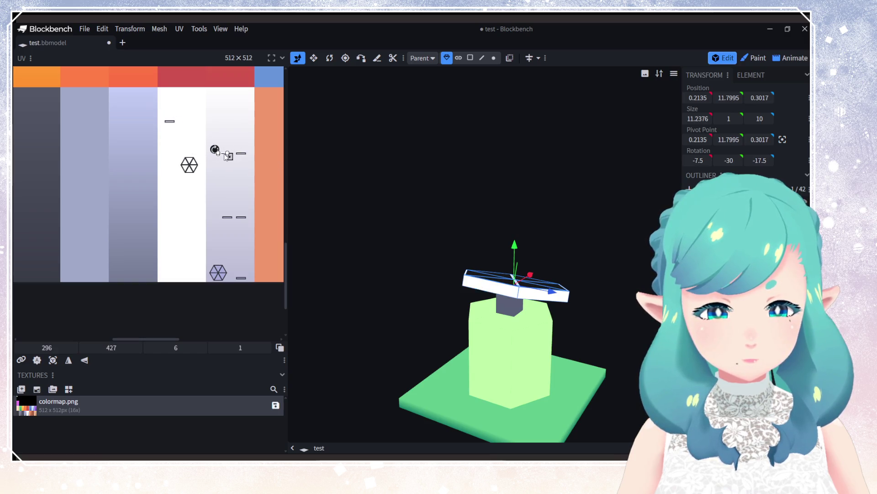
mouse_move(320, 268)
mouse_down()
mouse_move(356, 314)
mouse_move(482, 329)
mouse_move(457, 375)
mouse_up()
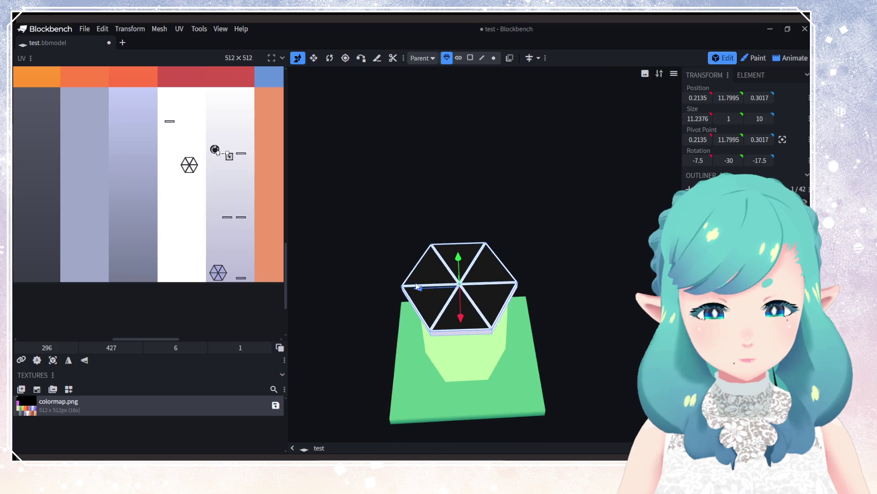
Step: Drop the hexagon top's UV onto the blue column, then onto the lighter blue column
scroll(218, 321, up, 3)
scroll(218, 321, down, 5)
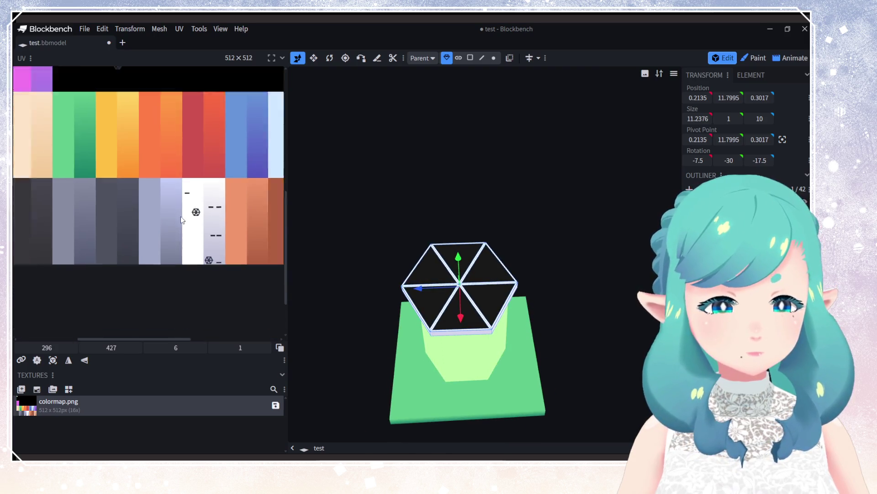
mouse_move(140, 158)
mouse_down()
mouse_move(234, 171)
mouse_move(245, 190)
mouse_move(233, 202)
mouse_up()
scroll(227, 202, up, 4)
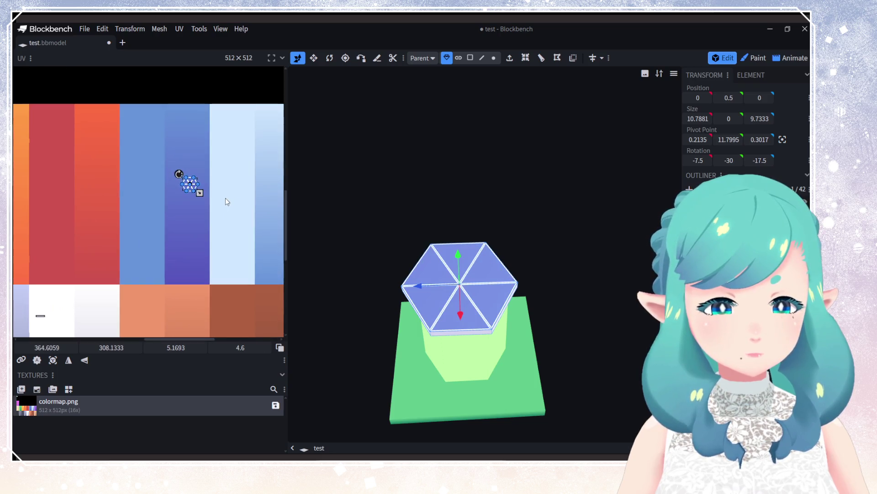
mouse_move(191, 184)
mouse_down()
mouse_move(148, 193)
mouse_move(195, 213)
mouse_up()
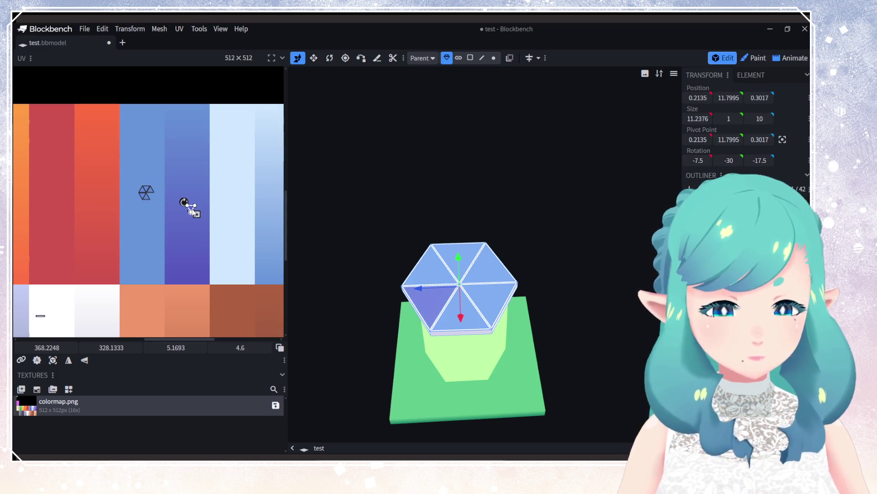
scroll(192, 231, up, 2)
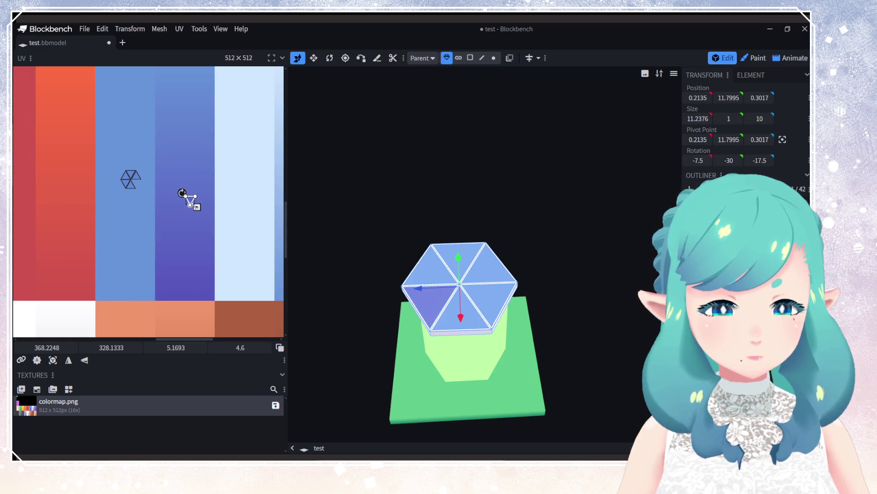
Step: Stretch the wedge's face UV into a tall thin triangle spanning the blue column, rotating it
drag(198, 209, 203, 299)
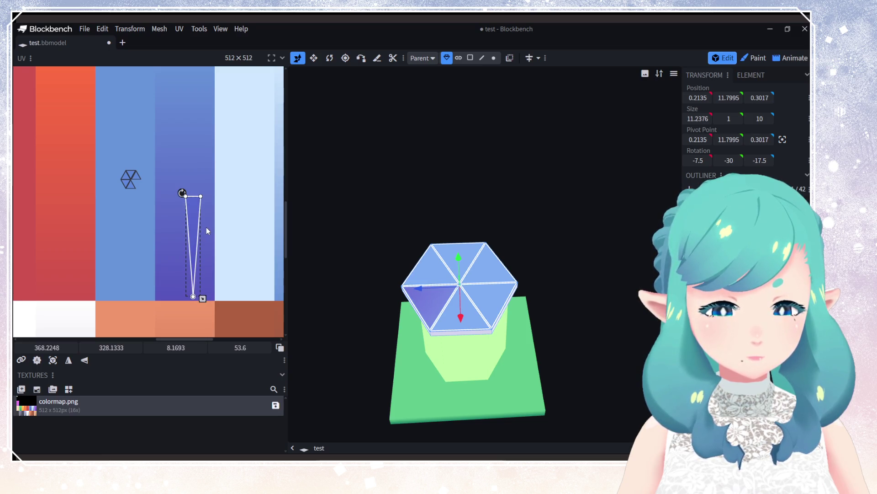
scroll(207, 231, down, 2)
drag(192, 230, 187, 152)
drag(192, 207, 201, 286)
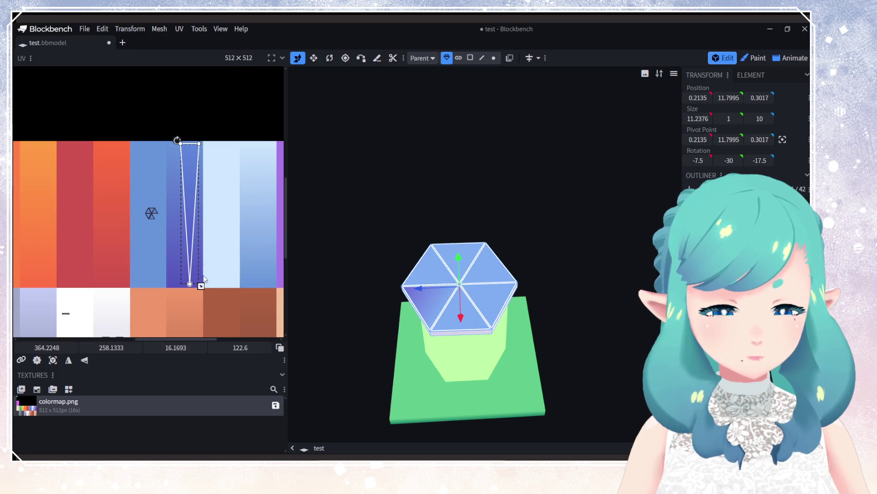
drag(191, 177, 193, 177)
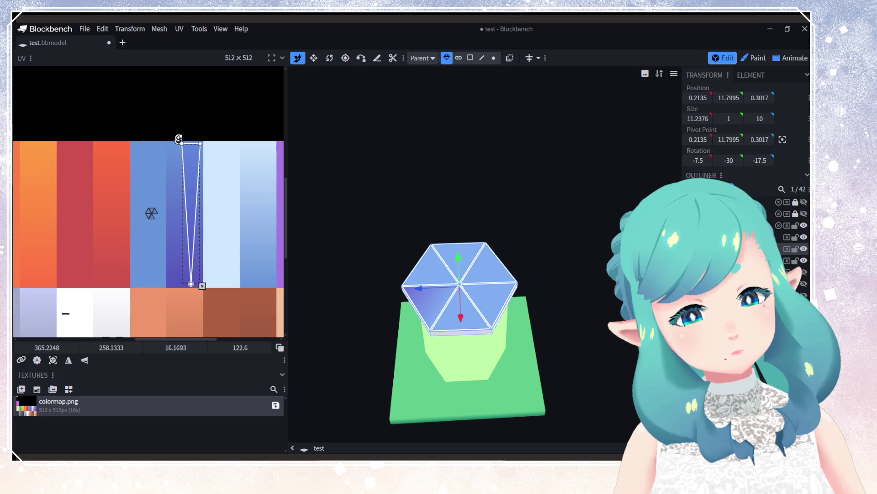
mouse_move(178, 138)
mouse_down()
mouse_move(140, 171)
mouse_move(128, 224)
mouse_move(154, 272)
mouse_move(218, 286)
mouse_up()
drag(188, 193, 184, 240)
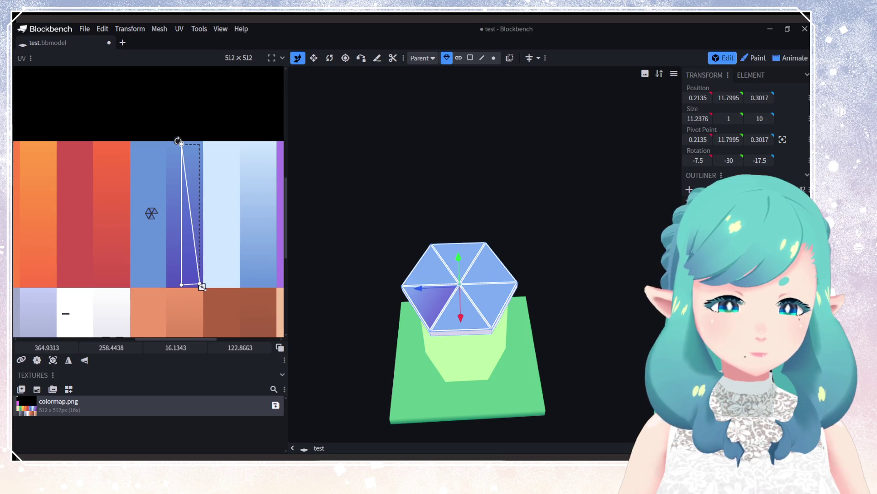
drag(202, 286, 199, 284)
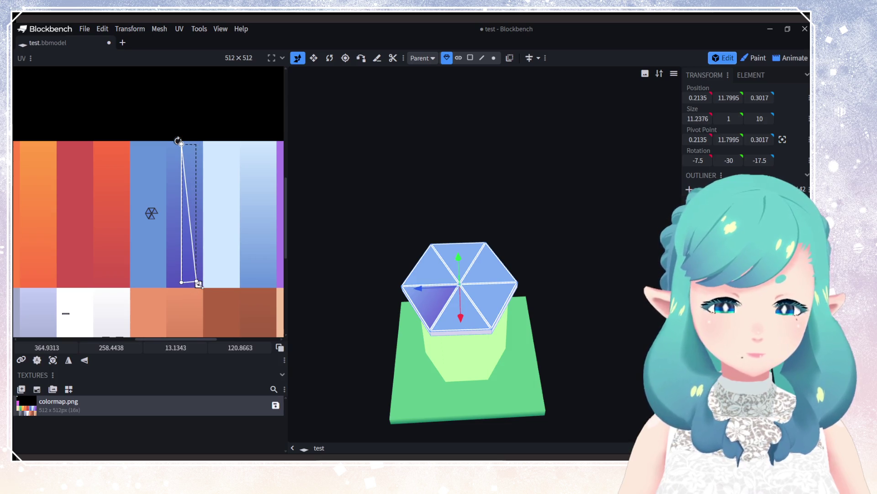
mouse_move(440, 348)
mouse_down()
mouse_move(439, 292)
mouse_move(439, 356)
mouse_up()
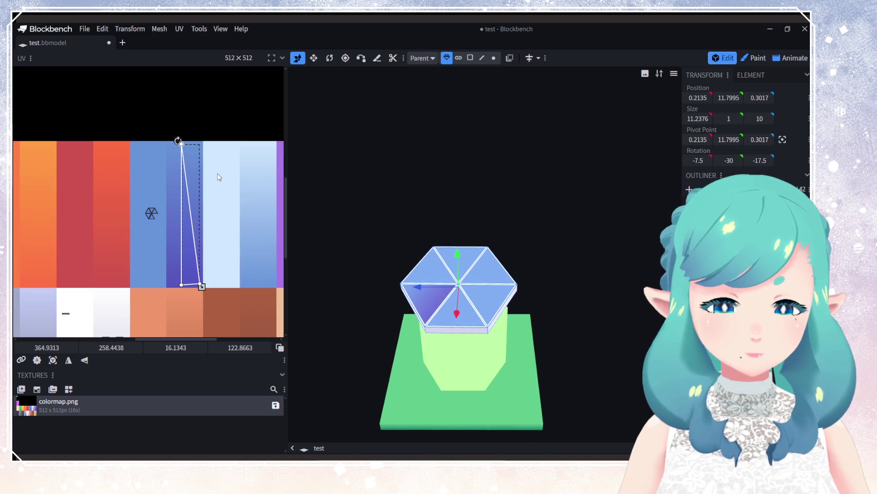
Step: Turn the triangle UV upright, flip it, and move it into the pale blue column
drag(186, 171, 183, 171)
mouse_move(173, 140)
mouse_down()
mouse_move(146, 141)
mouse_move(176, 138)
mouse_move(169, 138)
mouse_move(192, 156)
mouse_move(190, 147)
mouse_move(183, 144)
mouse_move(199, 286)
mouse_up()
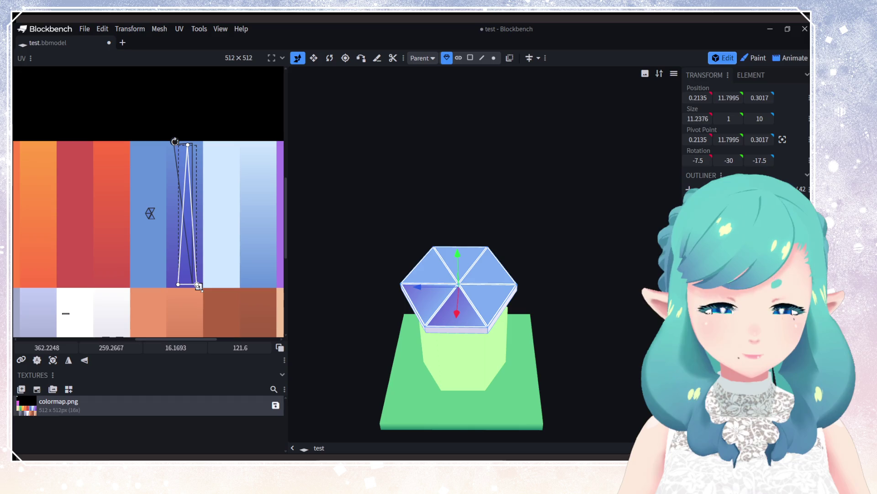
mouse_move(174, 141)
mouse_down()
mouse_move(137, 221)
mouse_move(170, 188)
mouse_up()
drag(191, 263, 185, 199)
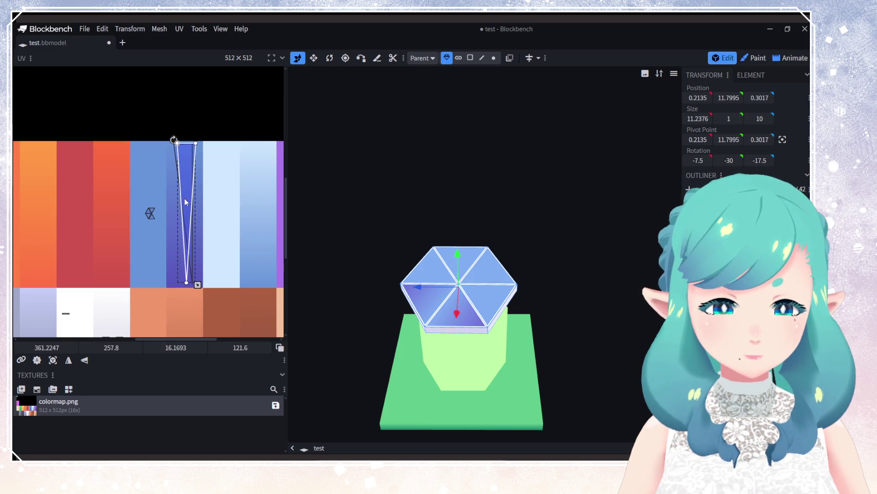
drag(184, 198, 223, 210)
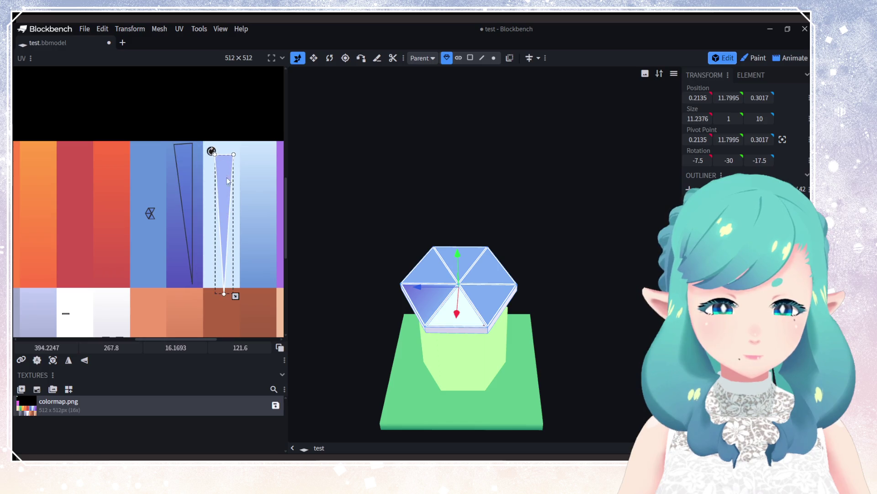
Step: Reshape the triangle UVs on the blue column by dragging their individual corners
click(224, 292)
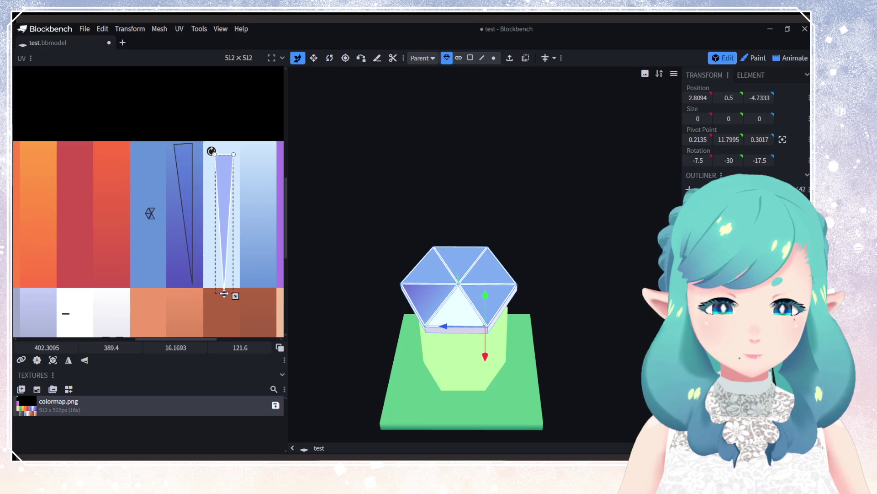
mouse_move(223, 175)
mouse_down()
mouse_move(222, 144)
mouse_move(218, 182)
mouse_up()
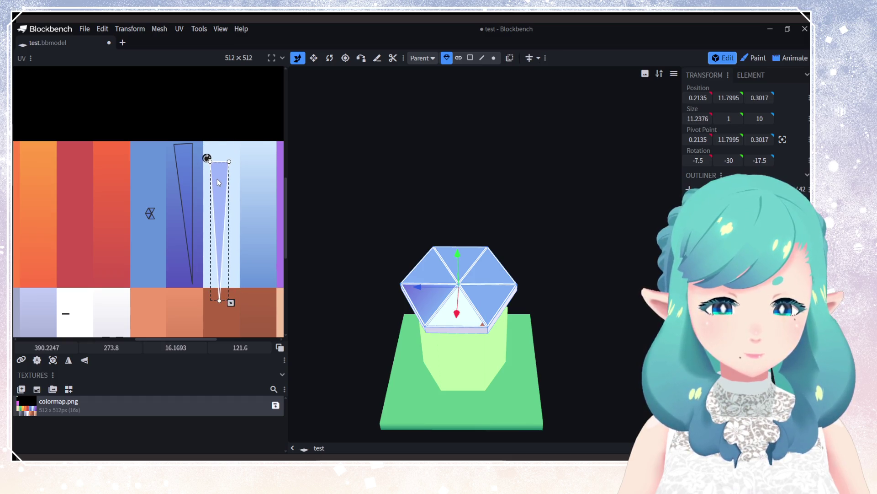
mouse_move(229, 162)
mouse_down()
mouse_move(241, 218)
mouse_move(238, 300)
mouse_move(223, 300)
mouse_move(201, 268)
mouse_move(209, 306)
mouse_up()
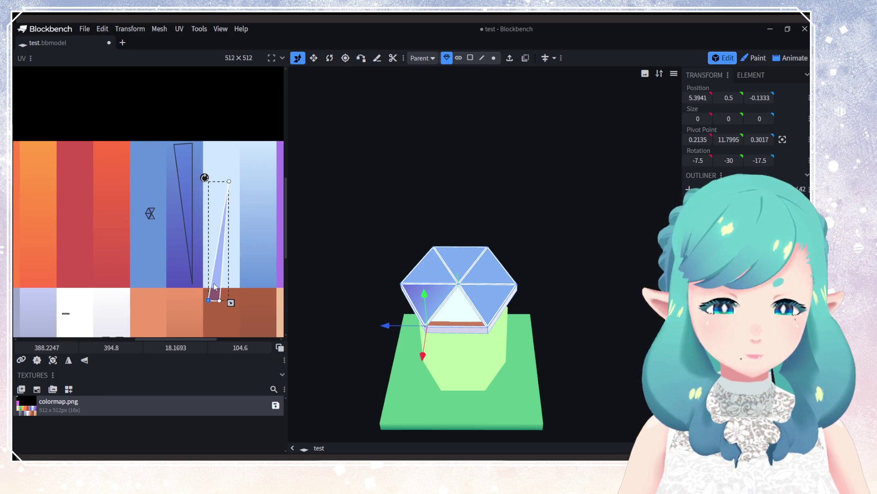
click(187, 207)
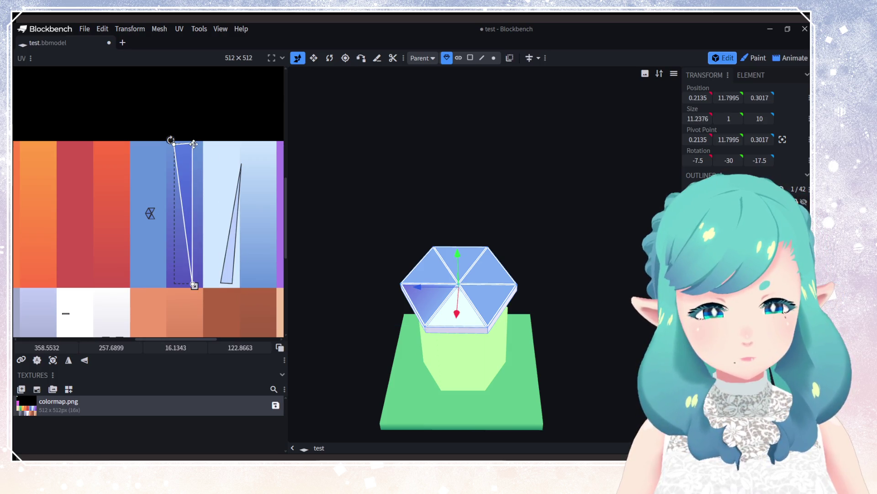
mouse_move(193, 144)
mouse_down()
mouse_move(219, 152)
mouse_move(210, 169)
mouse_move(199, 144)
mouse_up()
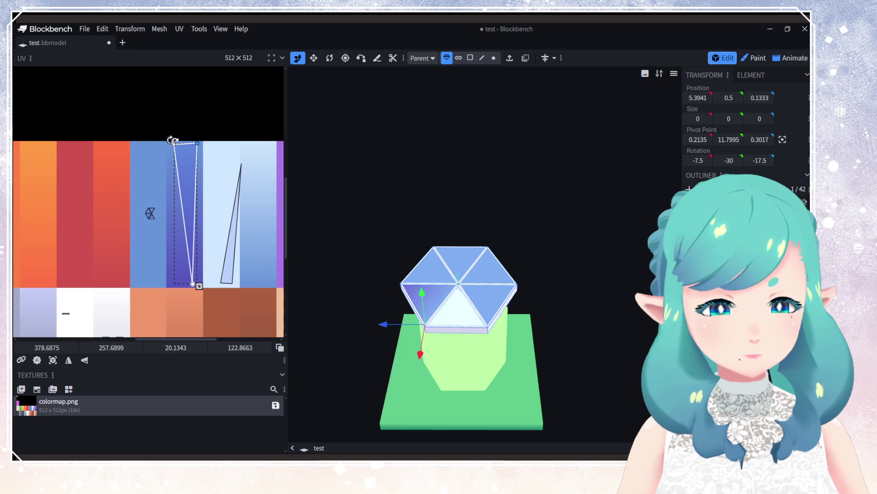
mouse_move(174, 144)
mouse_down()
mouse_move(181, 278)
mouse_move(172, 283)
mouse_up()
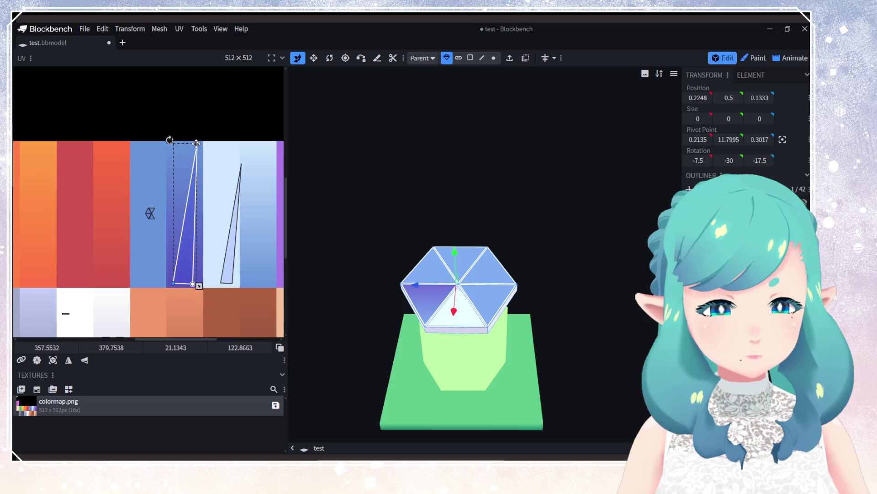
drag(196, 144, 182, 145)
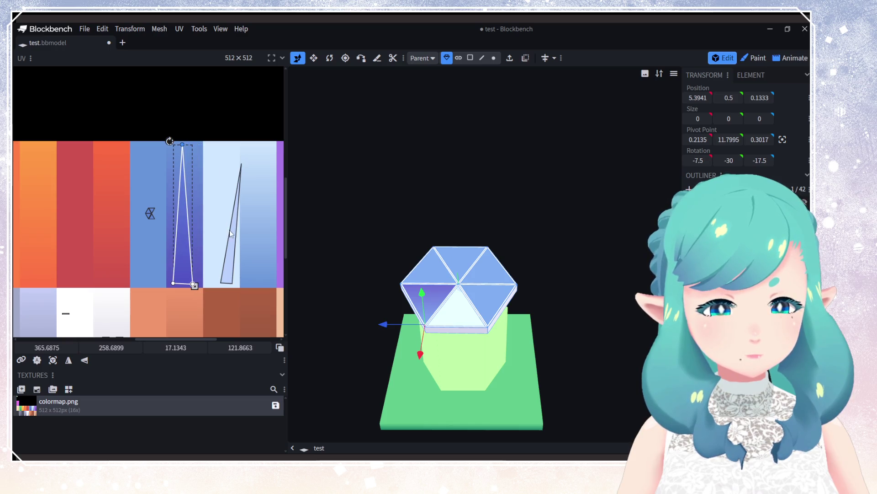
Step: Reshape the pale blue triangle UV and place another roof face's UV in the pale blue column
drag(233, 234, 224, 232)
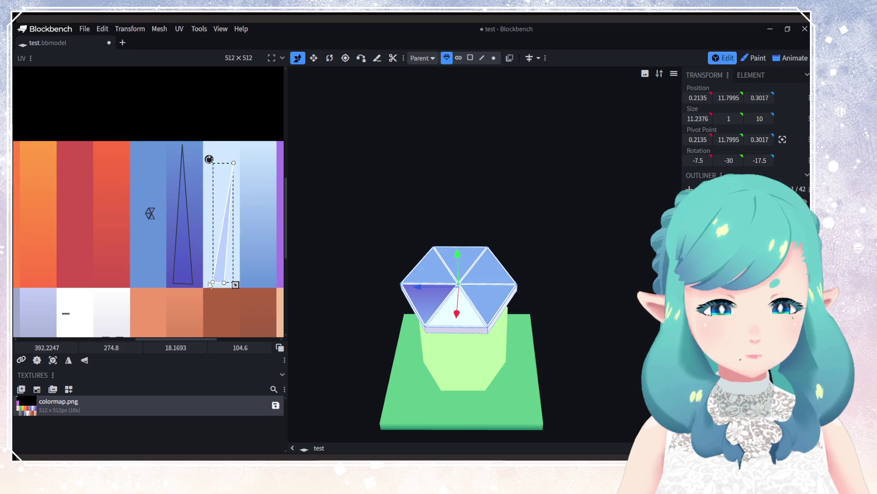
drag(210, 283, 170, 282)
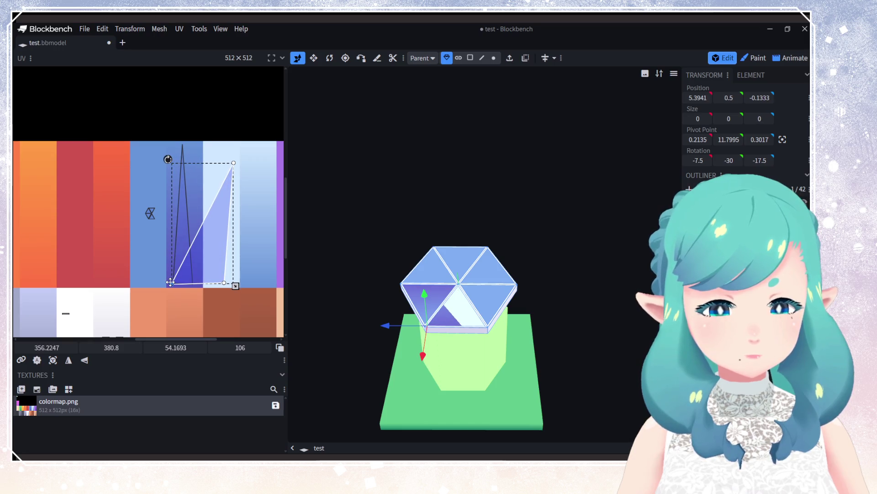
drag(224, 283, 195, 283)
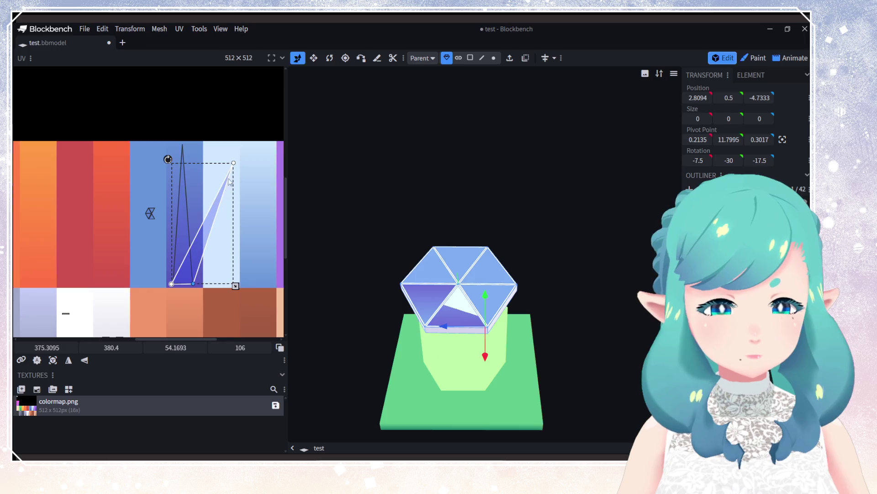
mouse_move(233, 163)
mouse_down()
mouse_move(186, 151)
mouse_move(171, 239)
mouse_move(182, 294)
mouse_move(191, 233)
mouse_move(184, 182)
mouse_move(184, 283)
mouse_up()
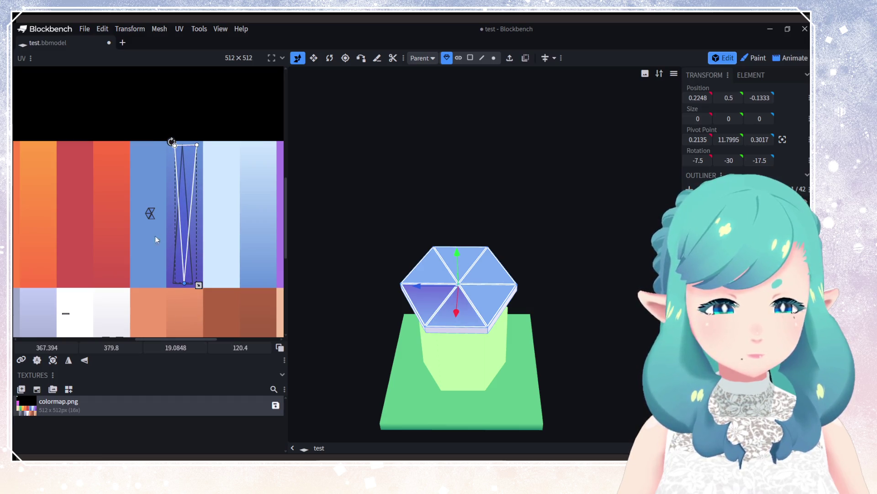
mouse_move(154, 212)
mouse_down()
mouse_move(149, 206)
mouse_move(249, 190)
mouse_move(238, 190)
mouse_up()
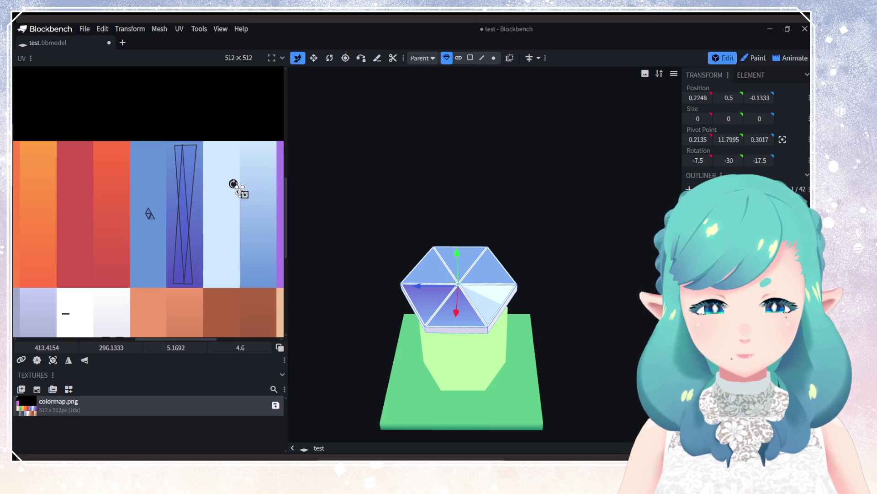
Step: Stretch the first roof face's UV into a thin triangle within the dark-blue column
drag(240, 192, 184, 287)
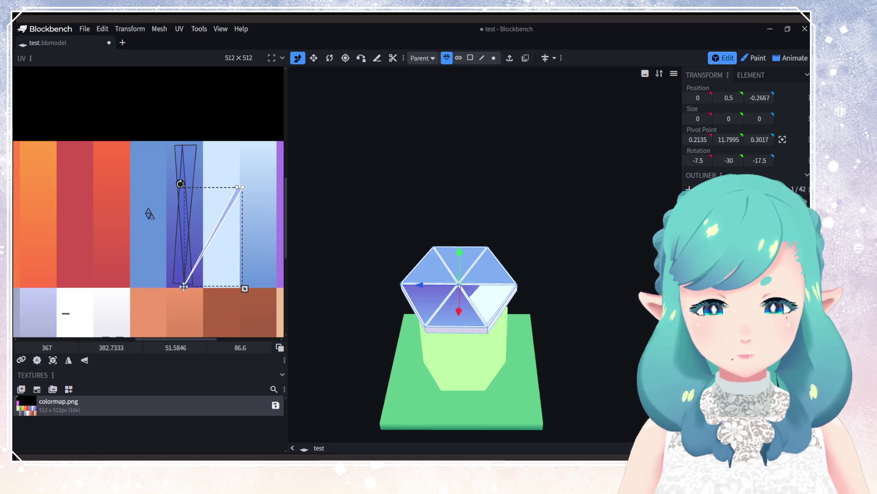
drag(237, 187, 174, 143)
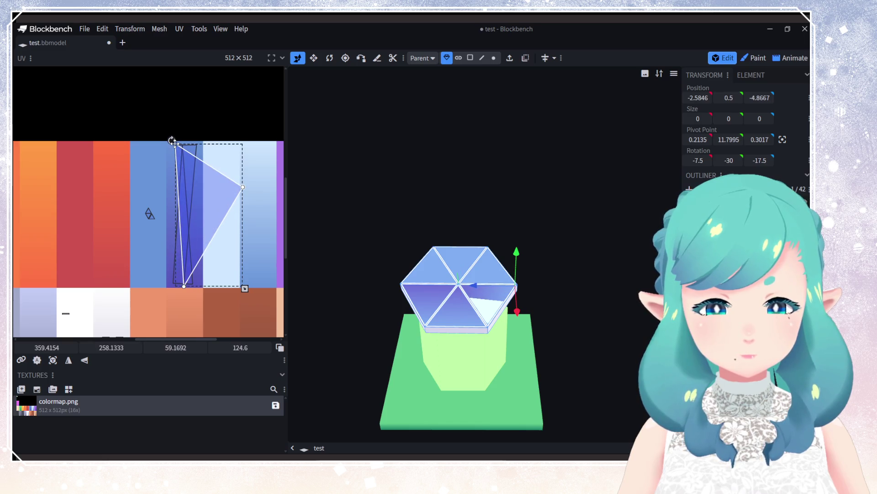
drag(242, 187, 191, 142)
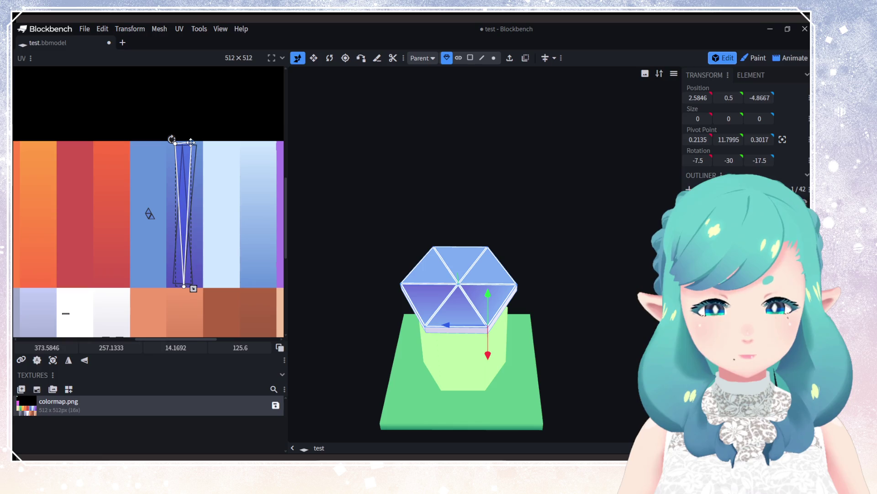
click(152, 218)
Step: Map the next roof face's UV triangle into the dark-blue column, corner by corner
drag(145, 212, 231, 207)
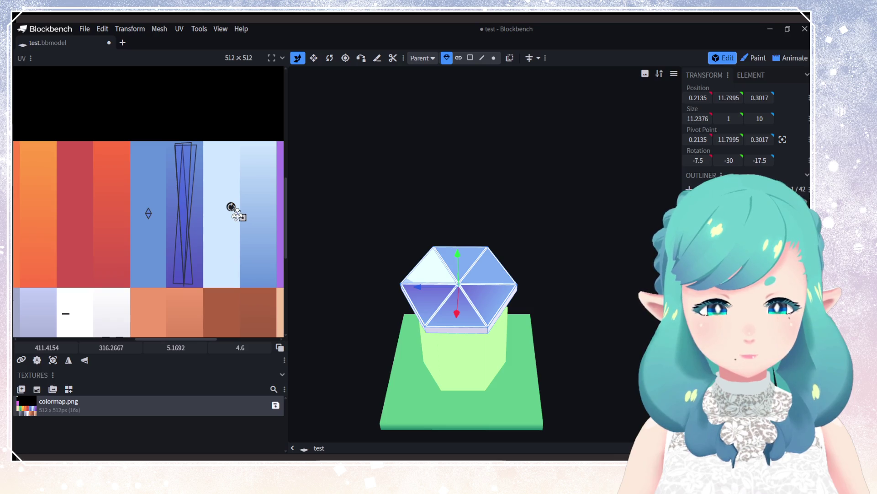
mouse_move(237, 211)
mouse_down()
mouse_move(251, 177)
mouse_move(259, 209)
mouse_move(250, 185)
mouse_up()
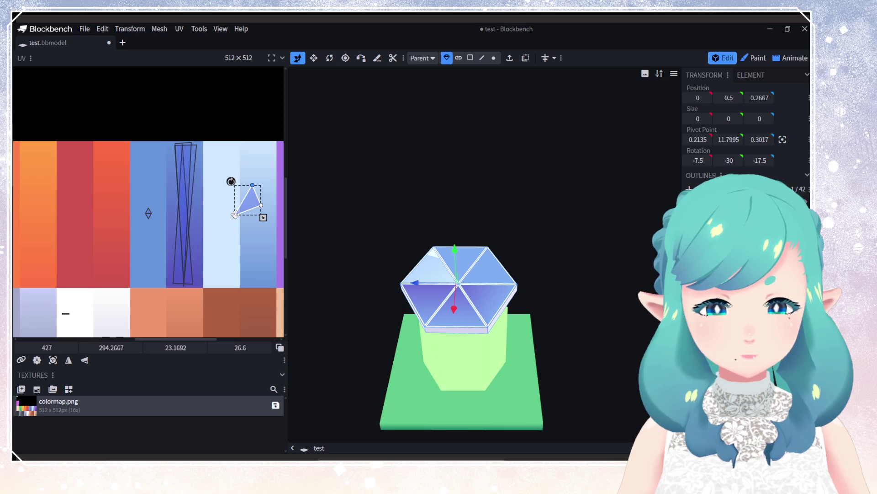
drag(235, 214, 182, 145)
drag(260, 205, 173, 284)
mouse_move(252, 184)
mouse_down()
mouse_move(197, 286)
mouse_move(197, 145)
mouse_up()
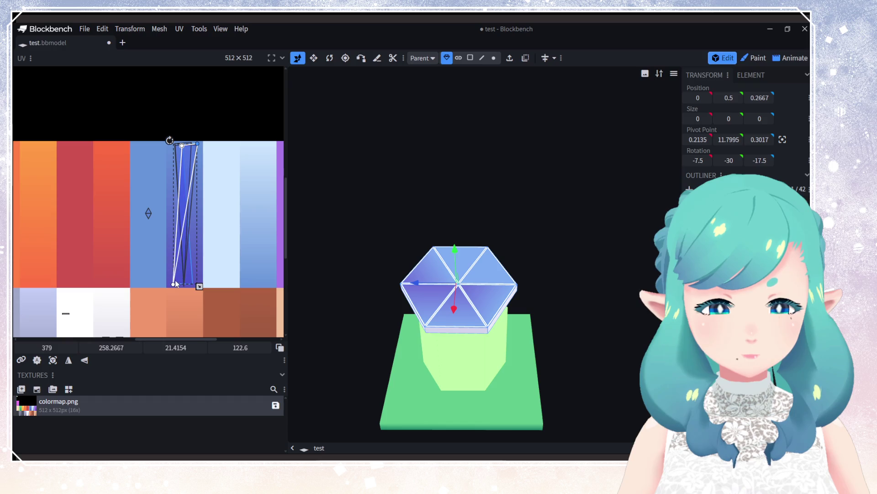
Step: Fine-tune the current triangle's corners to fit inside the dark-blue strip
drag(172, 283, 176, 281)
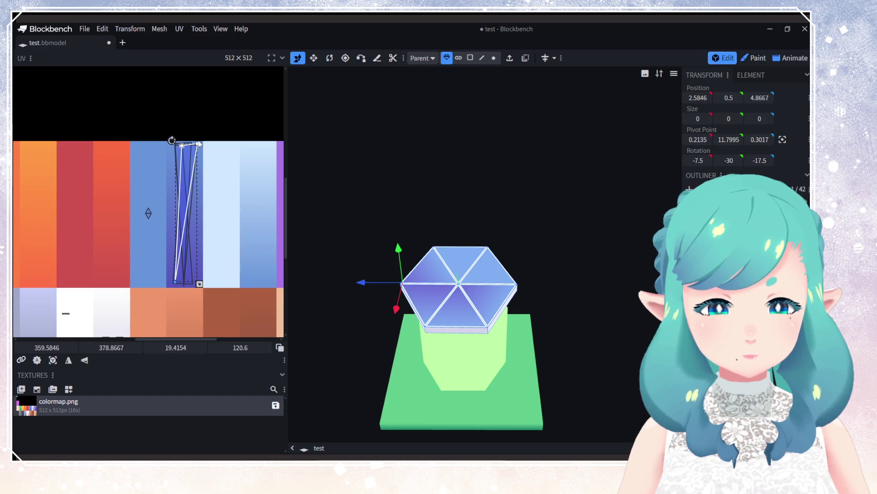
drag(198, 144, 189, 285)
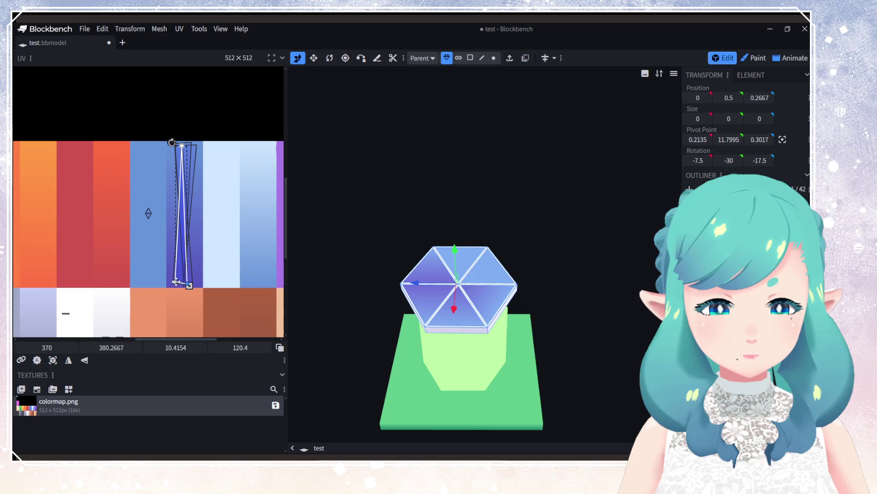
drag(182, 145, 193, 146)
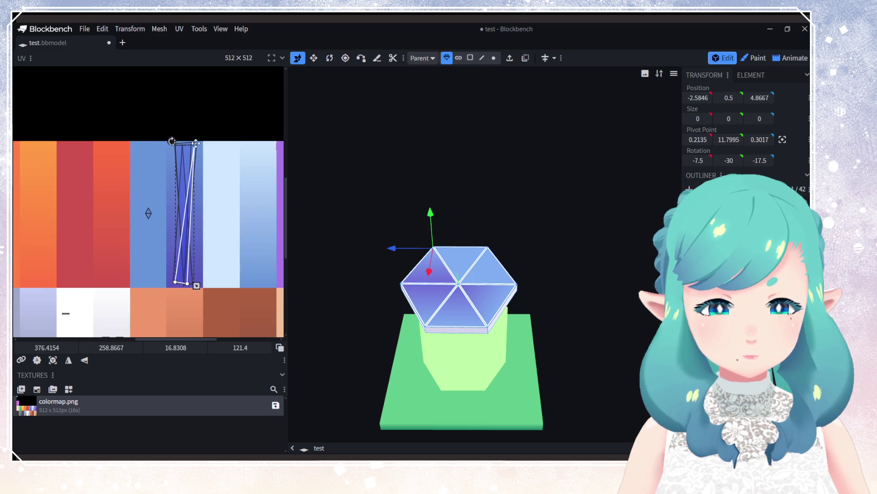
drag(175, 280, 170, 144)
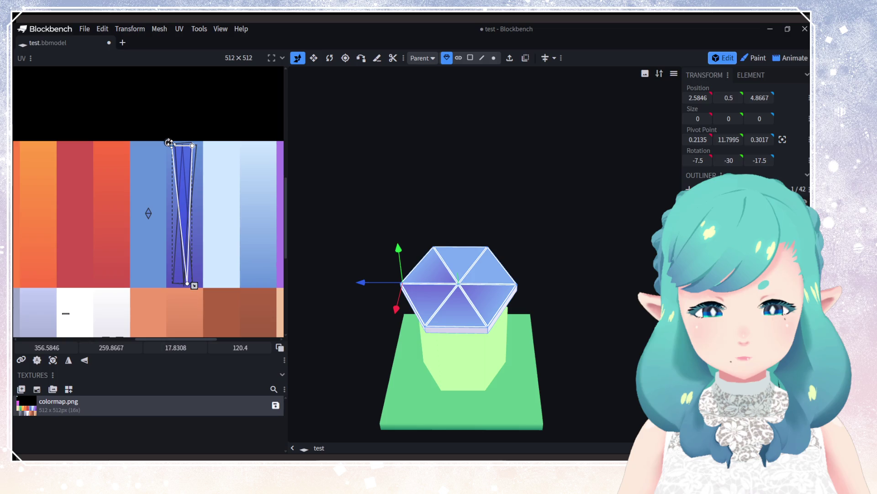
mouse_move(171, 143)
mouse_down()
mouse_move(188, 281)
mouse_move(175, 286)
mouse_up()
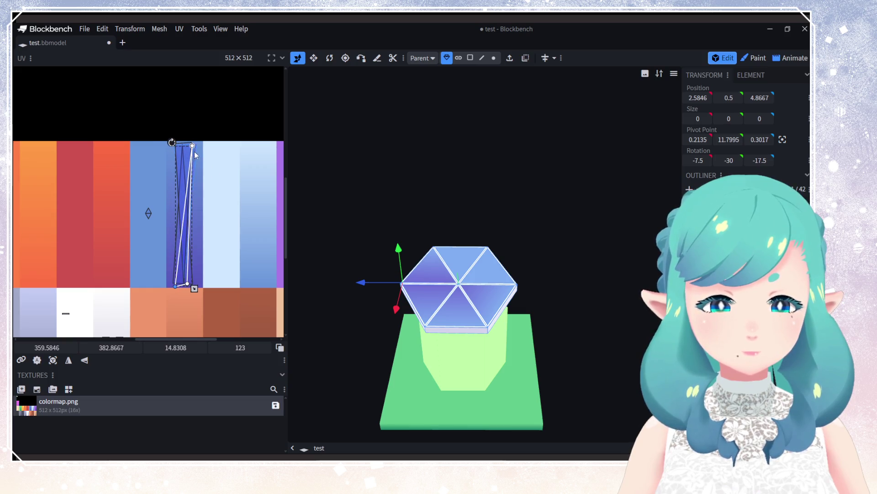
drag(192, 146, 183, 145)
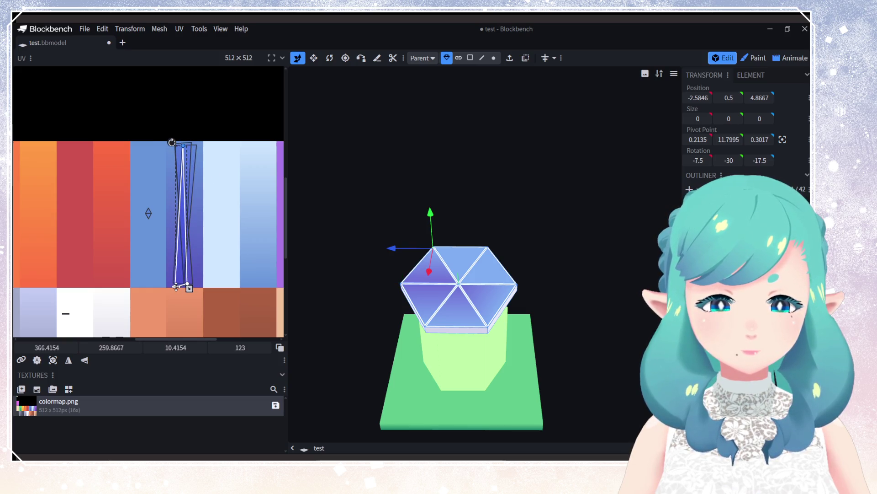
drag(175, 286, 172, 282)
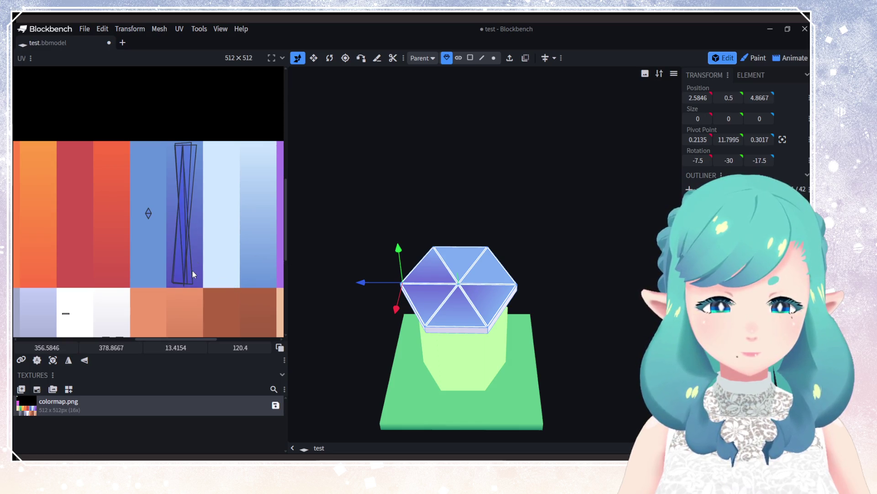
mouse_move(188, 270)
mouse_down()
mouse_move(227, 269)
mouse_move(191, 261)
mouse_move(233, 264)
mouse_move(197, 249)
mouse_move(207, 239)
mouse_move(183, 241)
mouse_up()
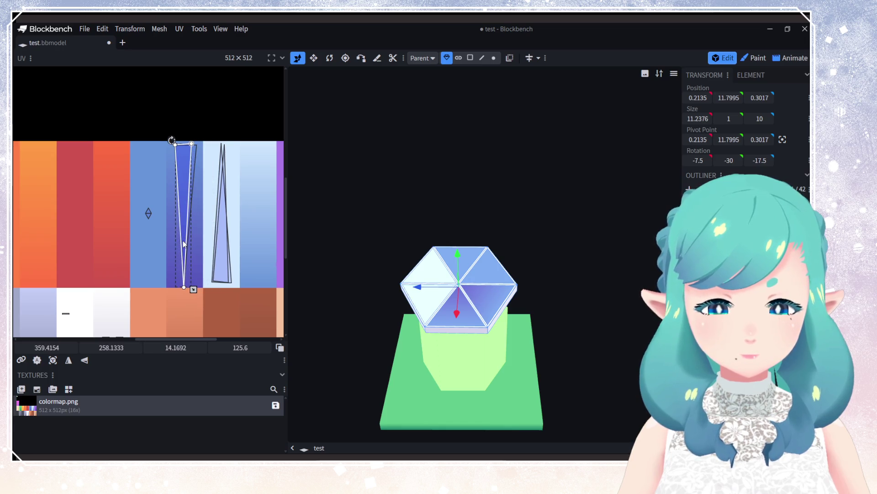
mouse_move(192, 143)
mouse_down()
mouse_move(194, 176)
mouse_move(195, 147)
mouse_move(172, 144)
mouse_move(172, 281)
mouse_move(197, 283)
mouse_up()
Step: Stretch the small leftover face UV into a thin triangle on the dark-blue strip
click(196, 144)
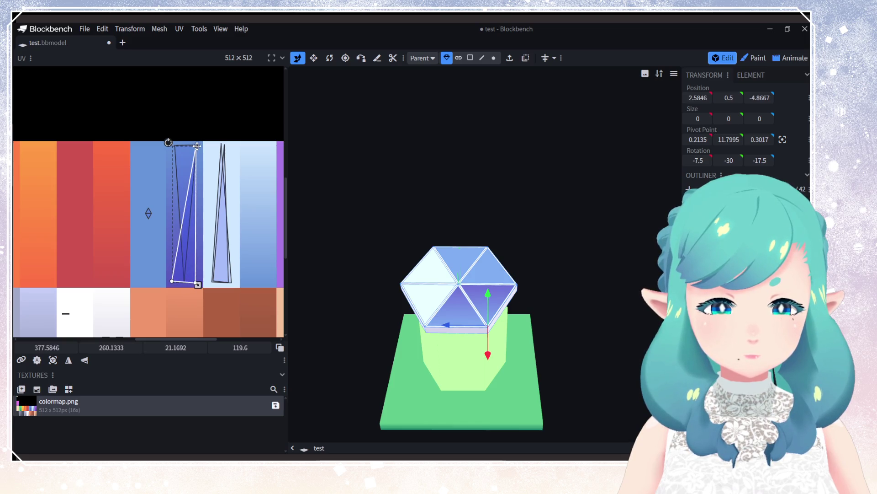
click(245, 278)
click(223, 256)
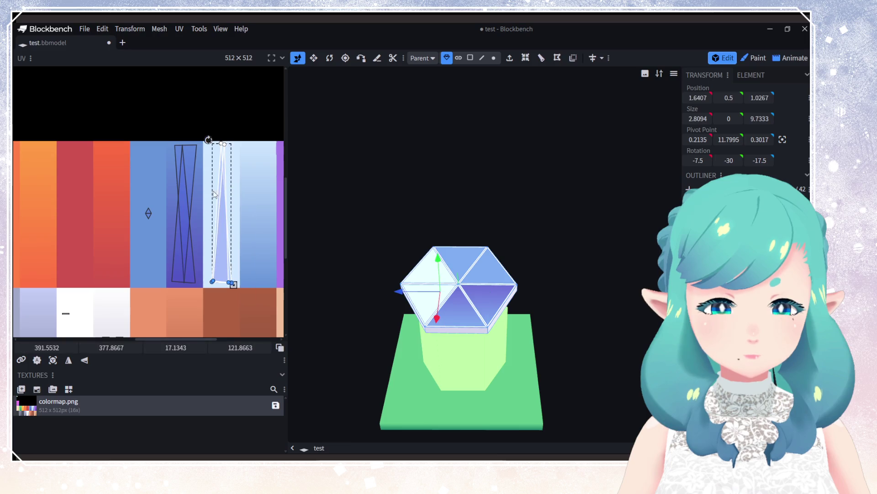
click(181, 192)
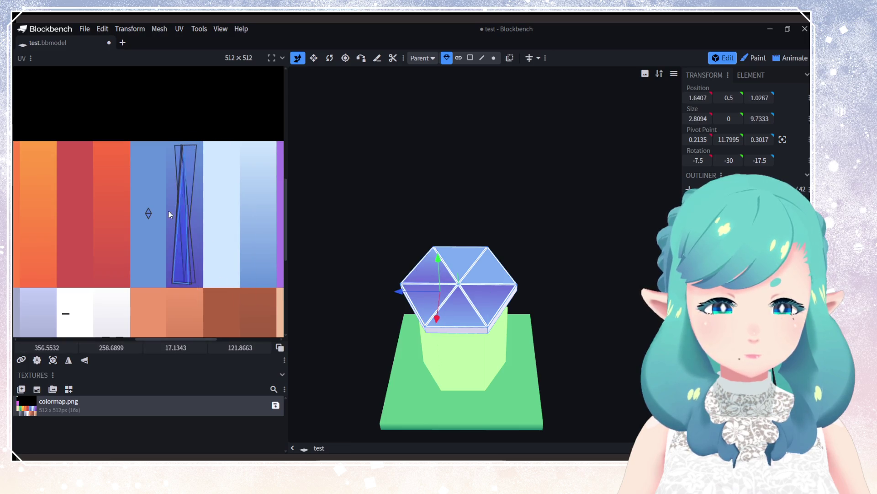
drag(188, 201, 237, 196)
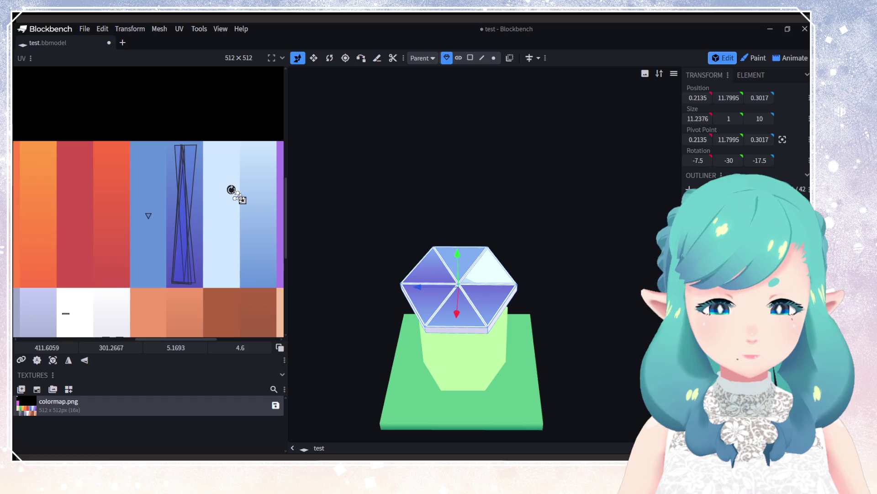
drag(238, 195, 181, 284)
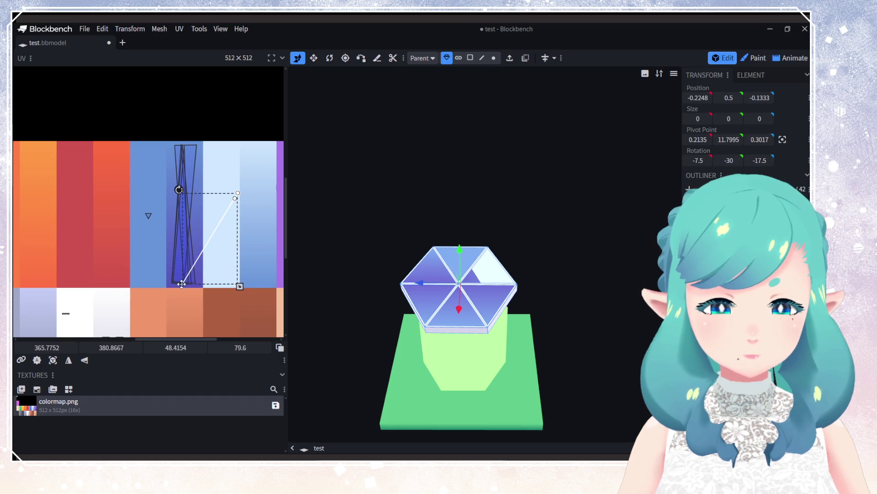
drag(235, 198, 174, 145)
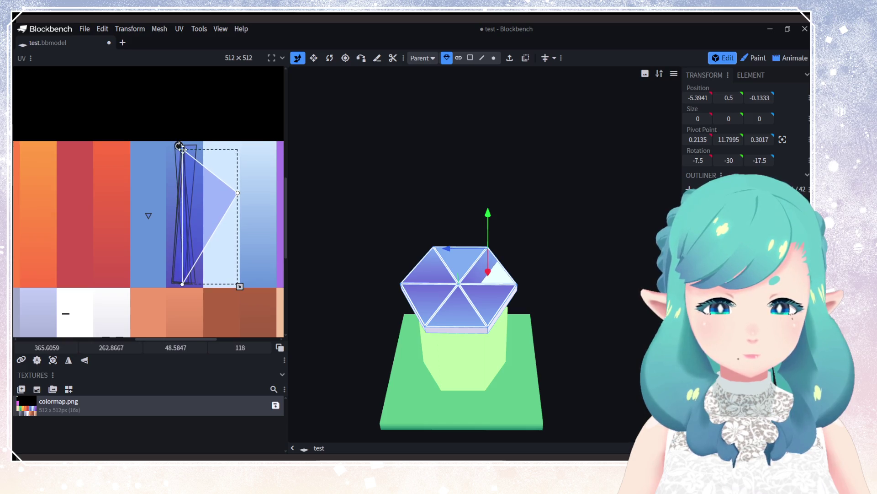
drag(235, 198, 197, 284)
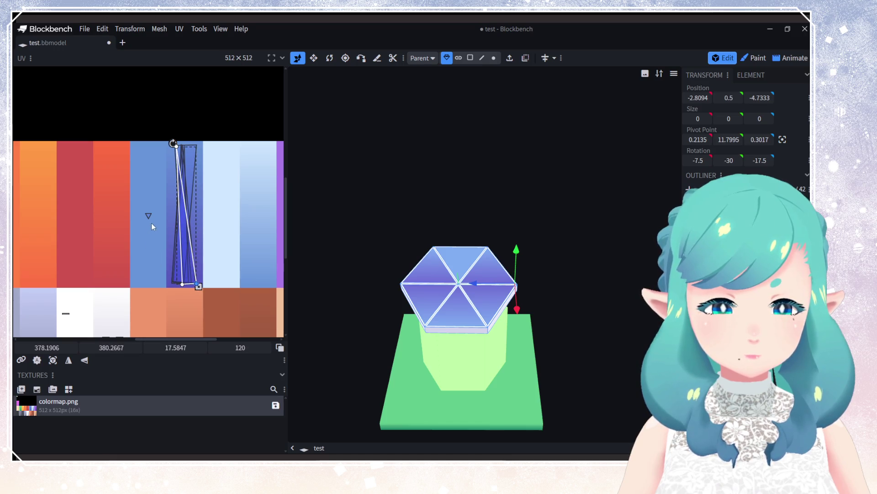
Step: Map the last unmapped roof face into a narrow triangle on the dark-blue strip
mouse_move(151, 215)
mouse_down()
mouse_move(228, 186)
mouse_move(232, 167)
mouse_move(247, 194)
mouse_up()
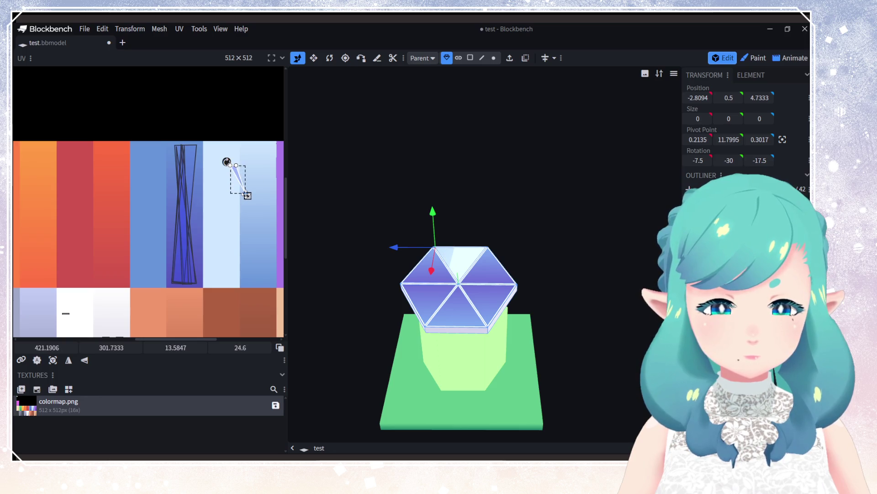
mouse_move(247, 195)
mouse_down()
mouse_move(238, 146)
mouse_move(172, 141)
mouse_move(193, 152)
mouse_move(222, 144)
mouse_move(235, 162)
mouse_move(182, 285)
mouse_up()
drag(223, 146, 173, 144)
drag(240, 144, 194, 144)
mouse_move(447, 197)
mouse_down()
mouse_move(473, 245)
mouse_move(346, 249)
mouse_up()
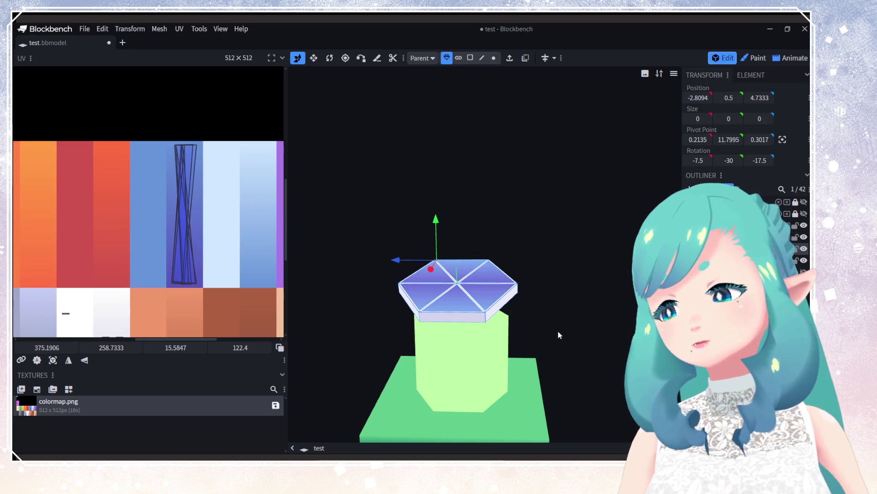
Step: Select the hexagonal column and add its faces to the texture layout
mouse_move(538, 319)
mouse_down()
mouse_move(536, 371)
mouse_move(546, 397)
mouse_up()
click(731, 219)
mouse_move(608, 256)
mouse_down()
mouse_move(569, 273)
mouse_move(640, 308)
mouse_move(548, 329)
mouse_move(582, 299)
mouse_move(588, 329)
mouse_up()
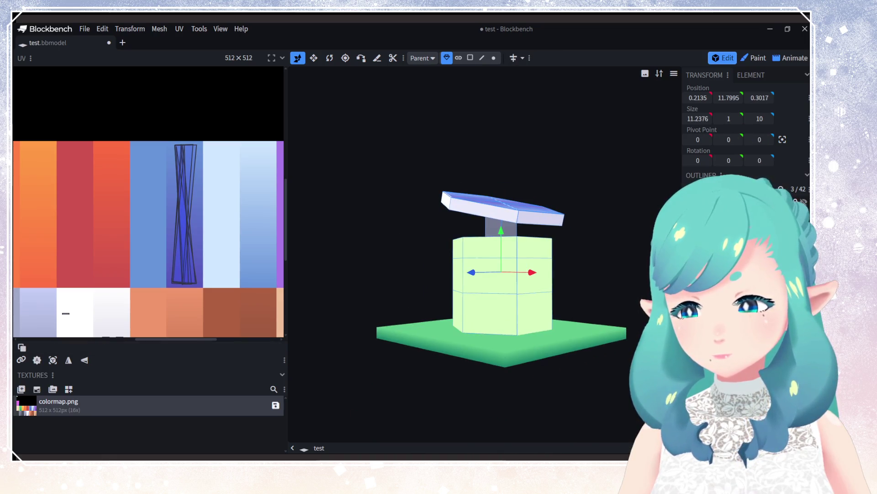
click(731, 210)
click(731, 220)
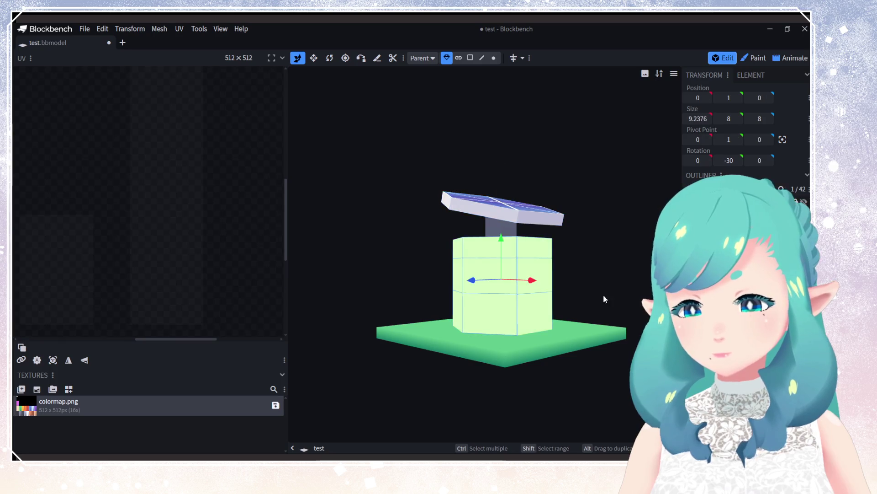
drag(603, 299, 594, 334)
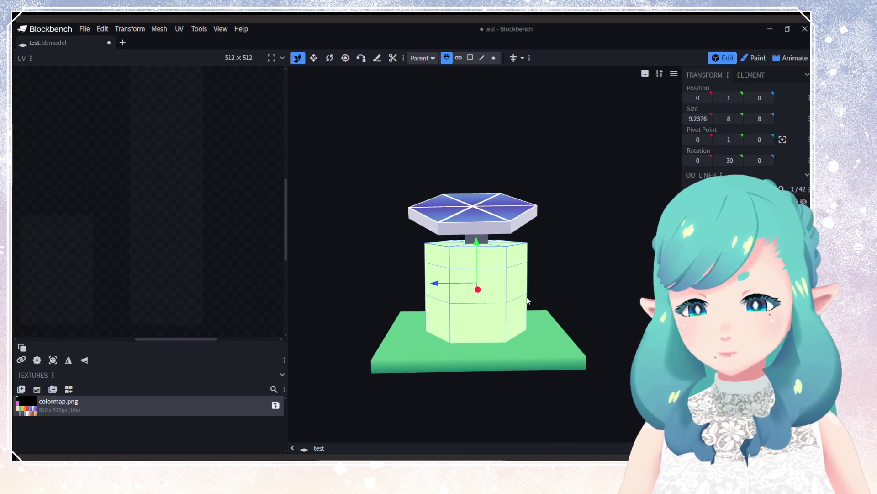
click(69, 389)
click(439, 198)
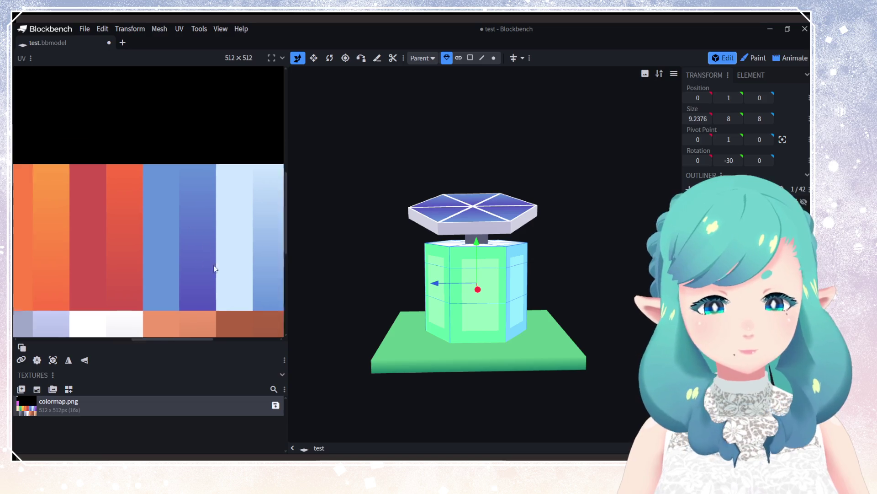
Step: Move the column's UV faces onto the black swatch of the colormap
scroll(216, 268, up, 5)
click(88, 84)
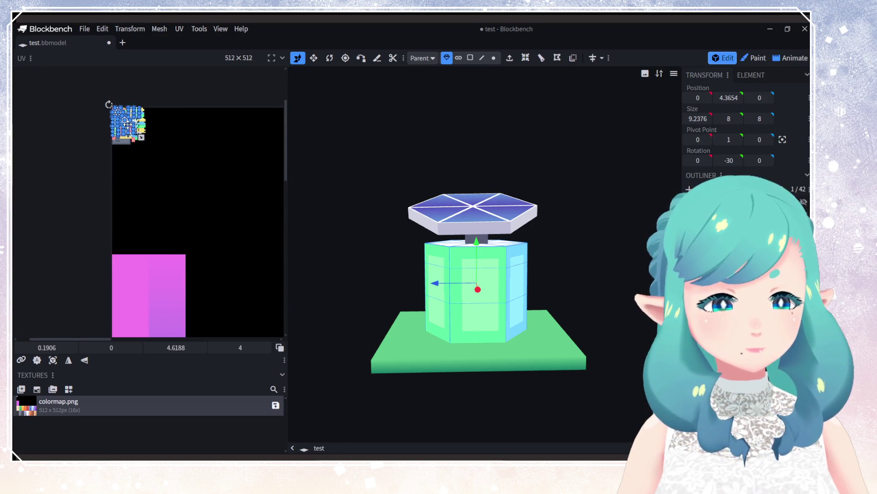
mouse_move(126, 123)
mouse_down()
mouse_move(188, 174)
mouse_move(250, 297)
mouse_up()
scroll(167, 186, down, 3)
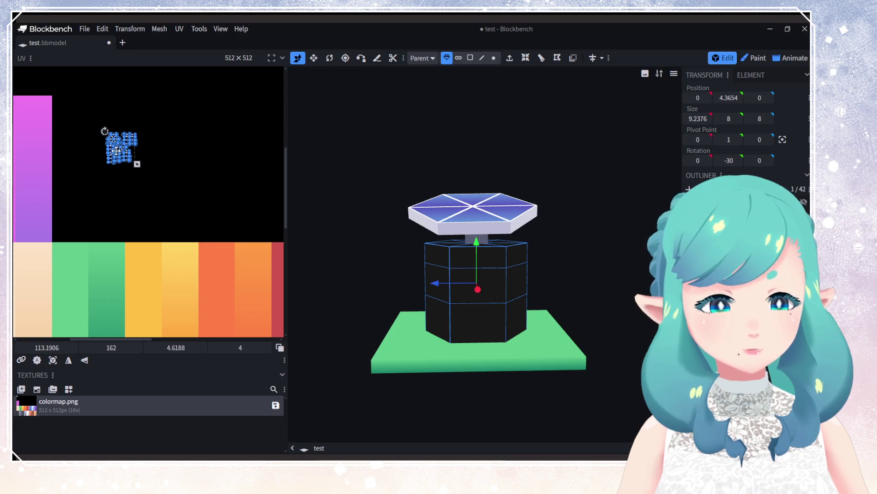
mouse_move(120, 139)
mouse_down()
mouse_move(236, 192)
mouse_move(233, 286)
mouse_up()
mouse_move(234, 286)
middle_down()
mouse_move(133, 132)
mouse_move(167, 222)
middle_up()
mouse_move(167, 221)
mouse_down()
mouse_move(166, 113)
mouse_move(159, 135)
mouse_up()
click(177, 161)
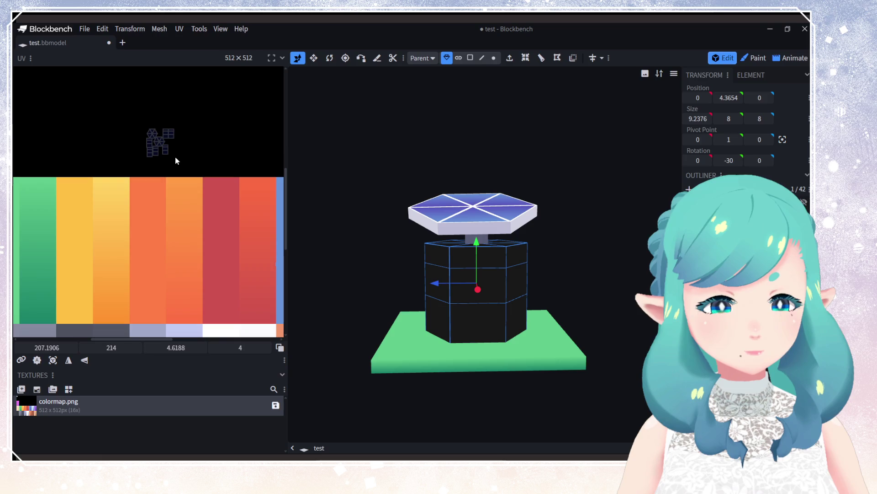
Step: Box-select the hexagon top face's UV vertices within the small UV cluster
click(150, 134)
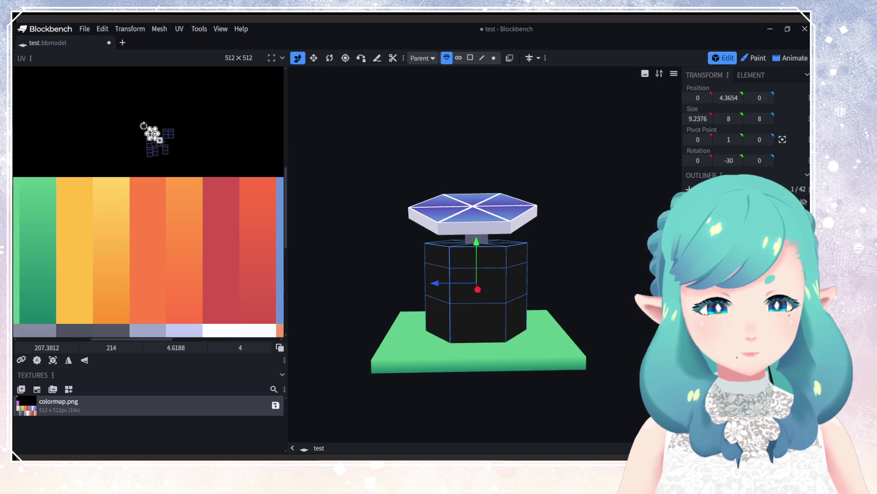
mouse_move(146, 123)
mouse_down()
mouse_move(211, 206)
mouse_move(191, 174)
mouse_up()
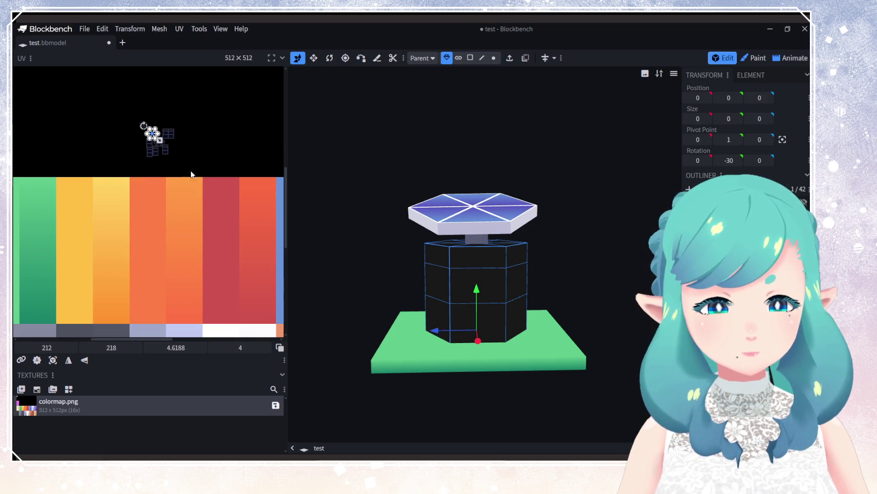
click(151, 132)
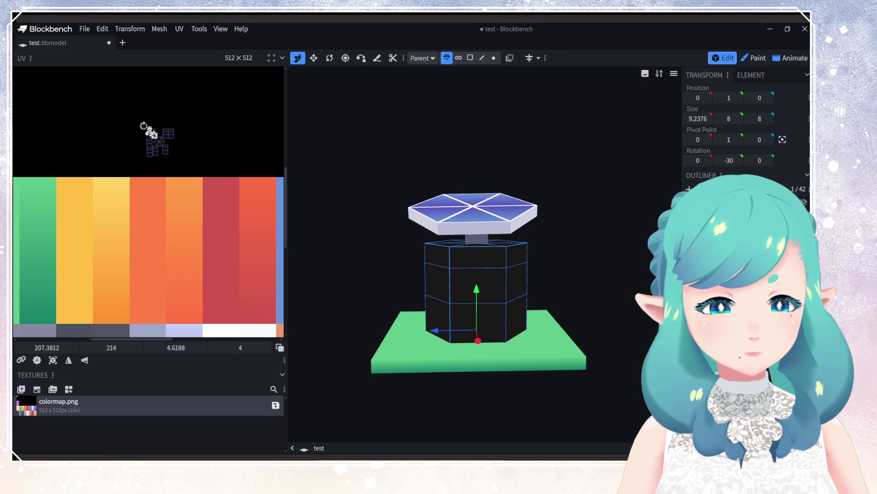
drag(145, 127, 230, 174)
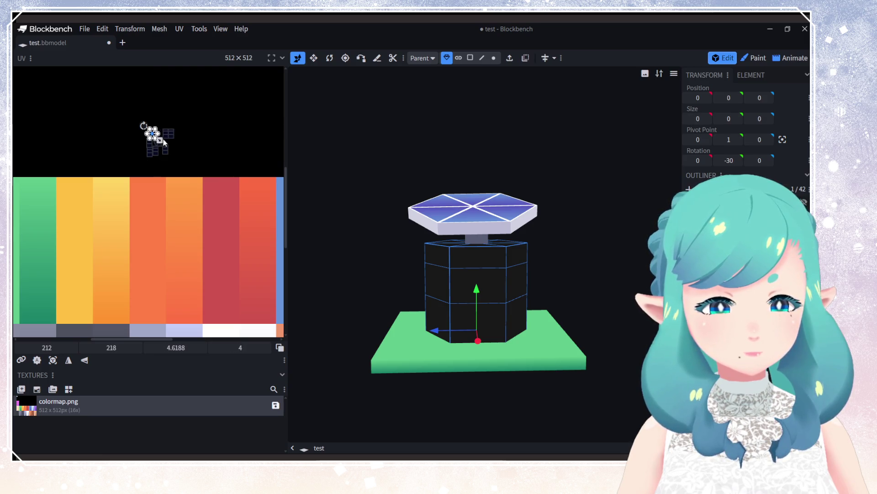
scroll(128, 120, up, 5)
scroll(172, 158, up, 2)
Step: Select all the hexagon face's UV vertices and move the island toward the swatch rows
mouse_move(160, 127)
mouse_down()
mouse_move(236, 172)
mouse_move(215, 197)
mouse_move(231, 194)
mouse_move(237, 180)
mouse_up()
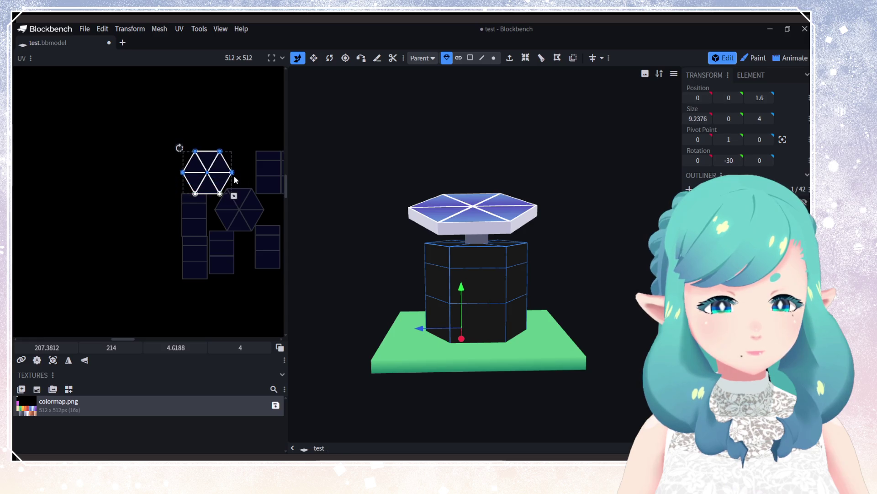
shift+click(220, 192)
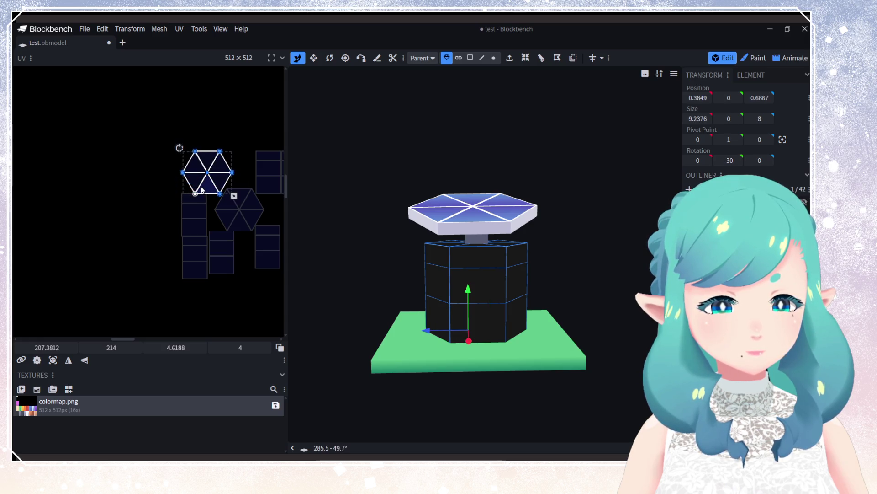
shift+click(196, 194)
scroll(201, 191, down, 5)
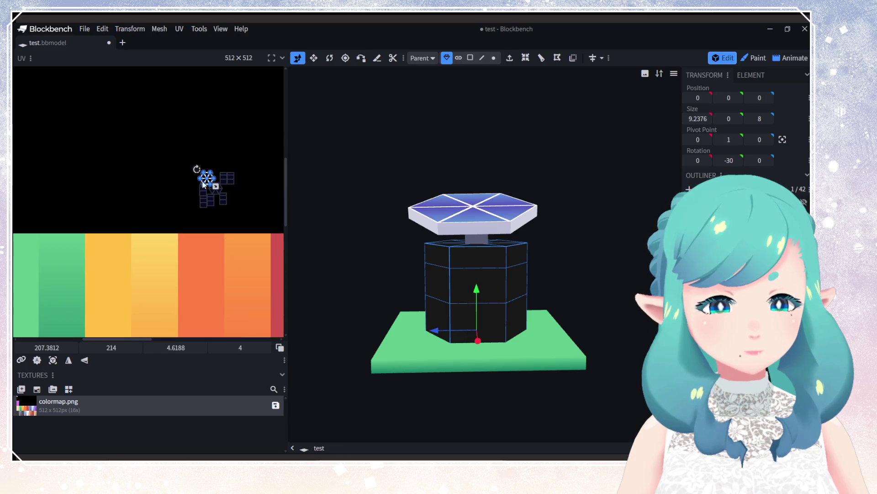
drag(204, 184, 199, 209)
scroll(197, 247, down, 5)
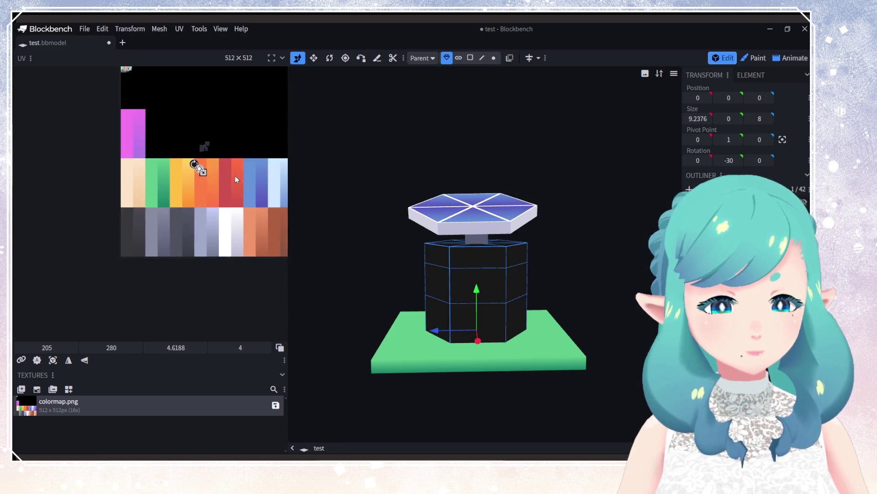
mouse_move(167, 128)
mouse_down()
mouse_move(221, 209)
mouse_move(166, 121)
mouse_move(213, 174)
mouse_move(231, 228)
mouse_move(207, 202)
mouse_up()
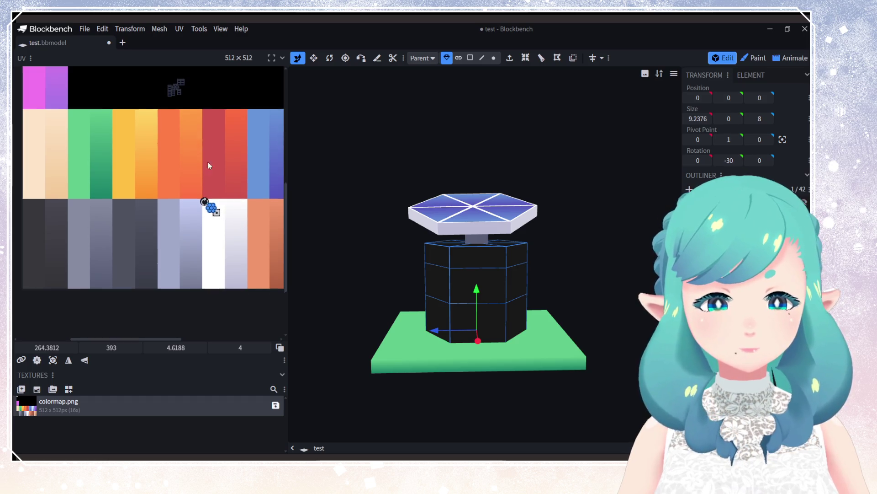
scroll(207, 180, up, 3)
scroll(207, 179, up, 2)
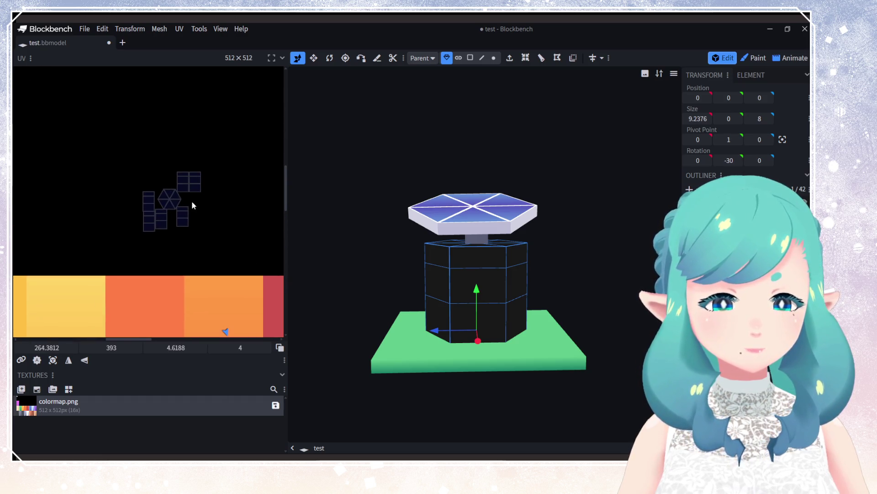
Step: Enlarge the hexagon UV island and place it on the pale colour column
click(165, 198)
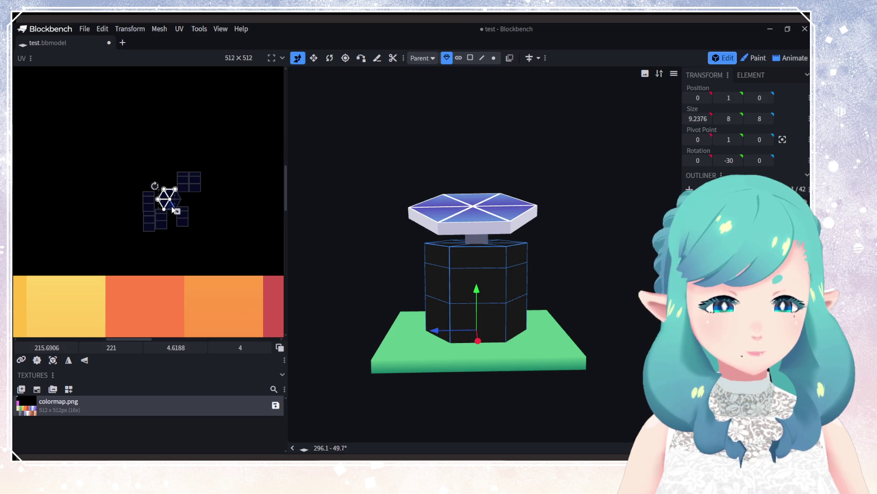
mouse_move(170, 200)
mouse_down()
mouse_move(229, 215)
mouse_move(196, 210)
mouse_up()
mouse_move(182, 212)
mouse_down()
mouse_move(216, 233)
mouse_move(216, 249)
mouse_move(244, 281)
mouse_up()
scroll(244, 281, down, 5)
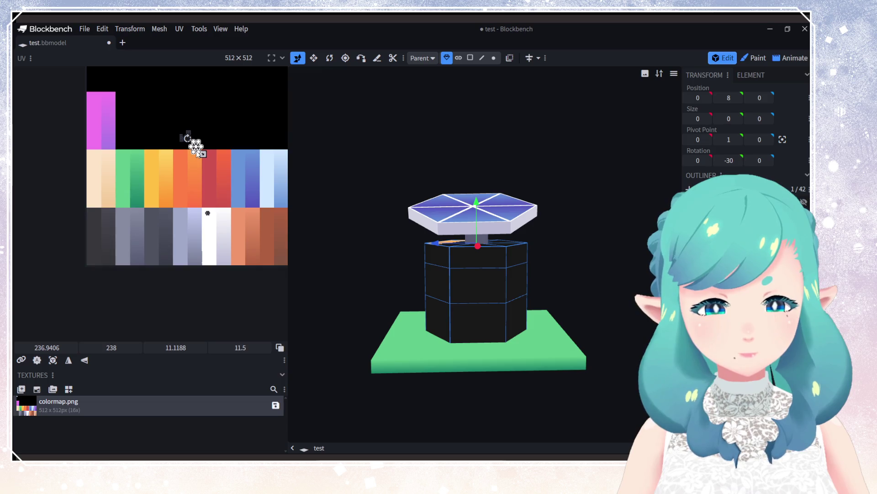
mouse_move(196, 150)
mouse_down()
mouse_move(251, 225)
mouse_move(201, 152)
mouse_up()
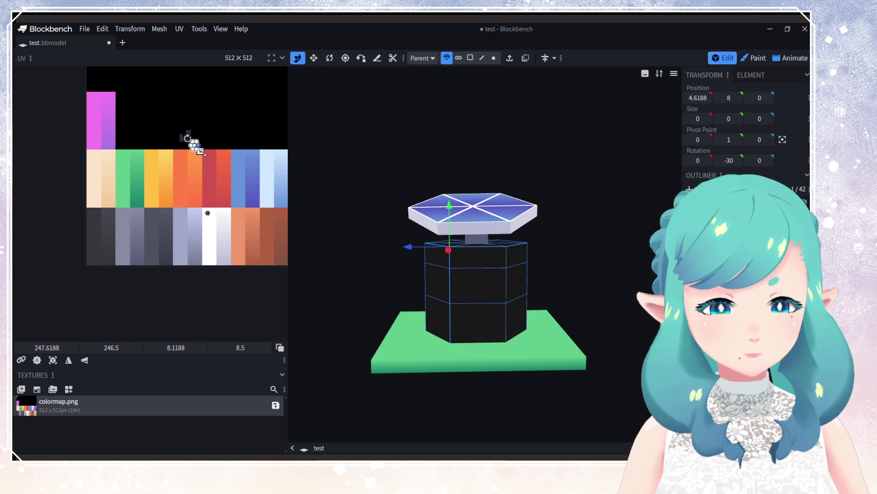
click(190, 142)
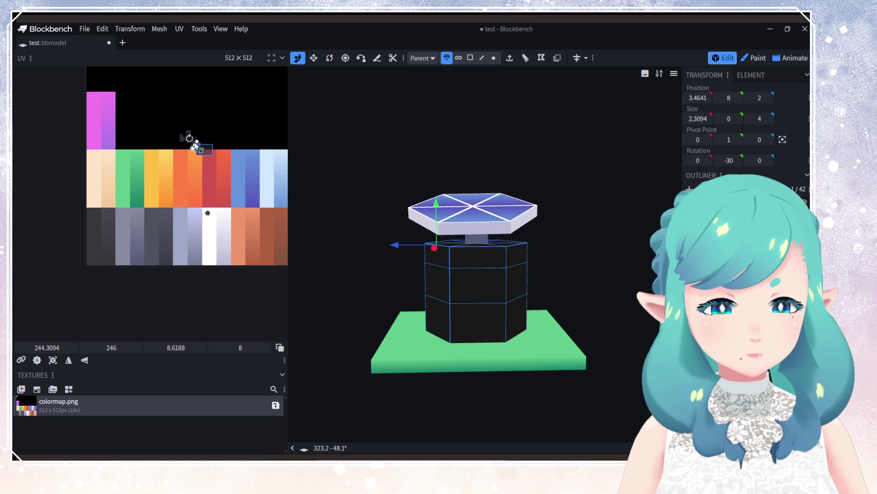
click(194, 147)
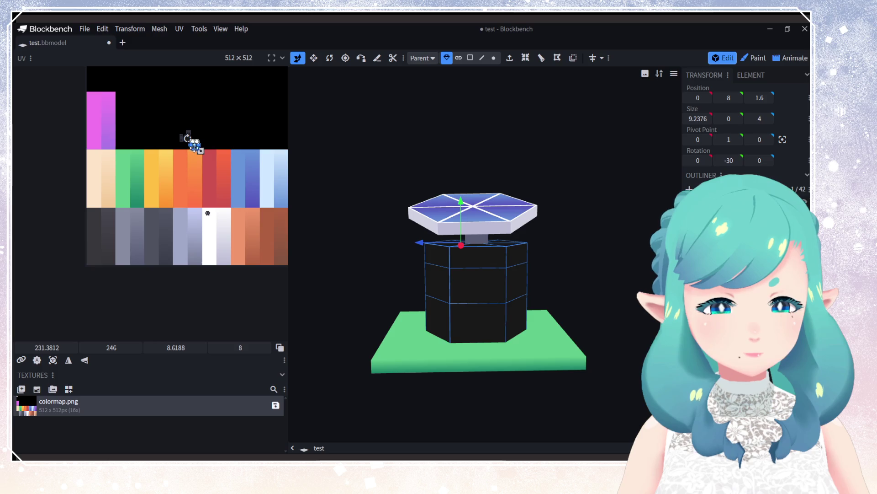
scroll(176, 131, up, 5)
mouse_move(263, 213)
mouse_down()
mouse_move(217, 158)
mouse_move(226, 246)
mouse_move(201, 262)
mouse_move(208, 265)
mouse_up()
scroll(220, 165, down, 5)
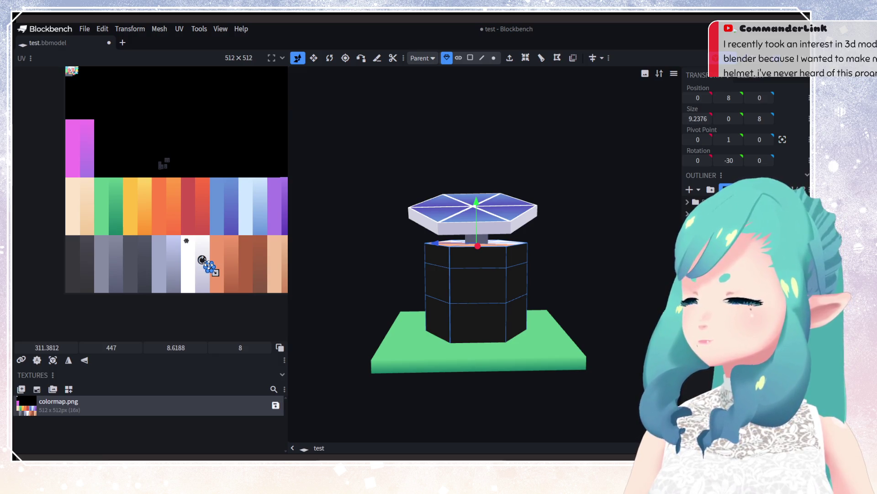
scroll(207, 265, up, 5)
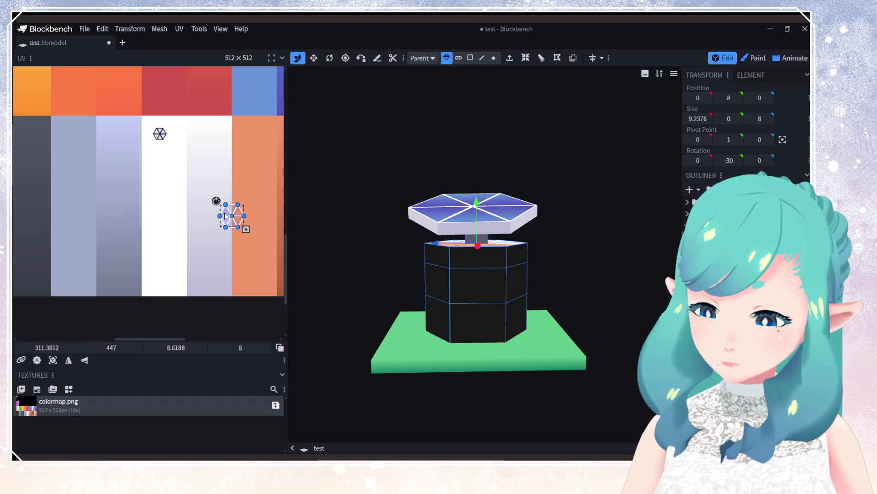
Step: Shrink the hexagon top face's UV to a small square inside the lavender swatch
scroll(219, 221, left, 2)
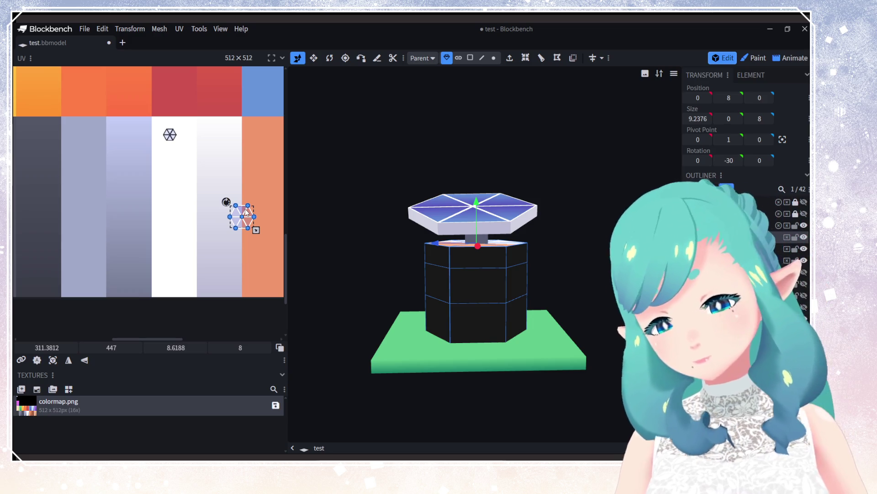
click(224, 178)
mouse_move(224, 179)
mouse_down()
mouse_move(256, 228)
mouse_move(231, 258)
mouse_move(225, 286)
mouse_up()
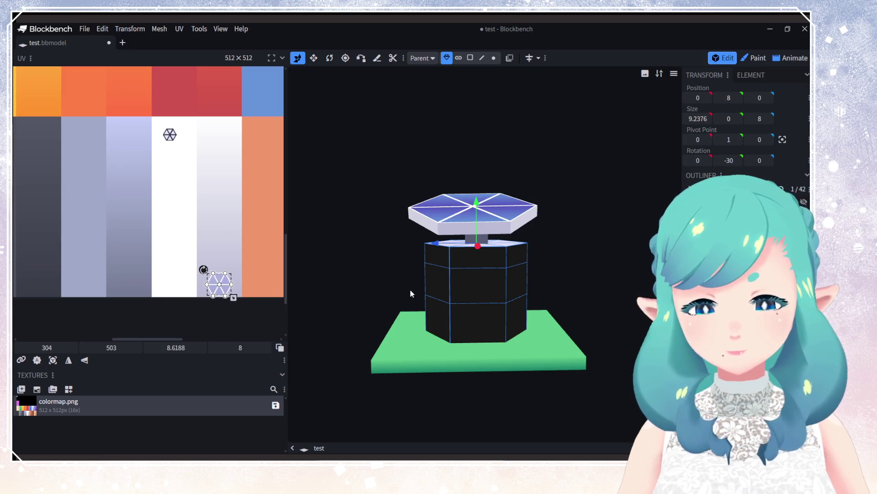
mouse_move(410, 288)
mouse_down()
mouse_move(511, 299)
mouse_move(522, 315)
mouse_up()
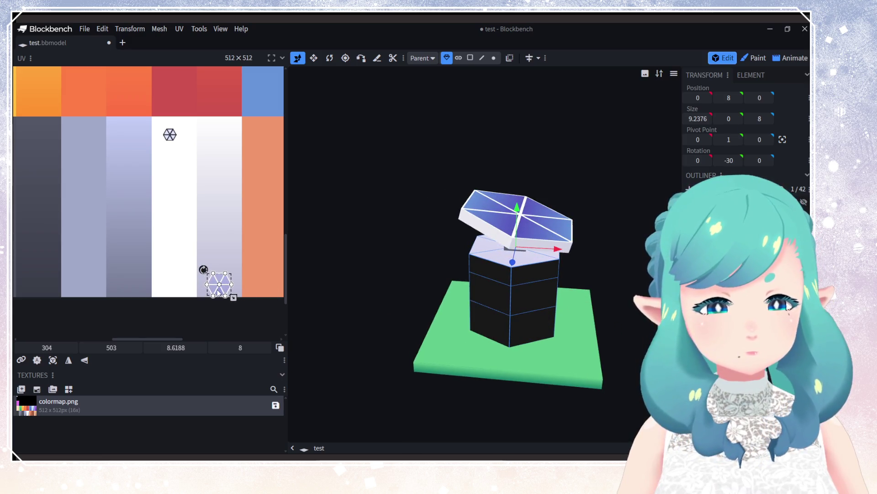
key(ctrl+z)
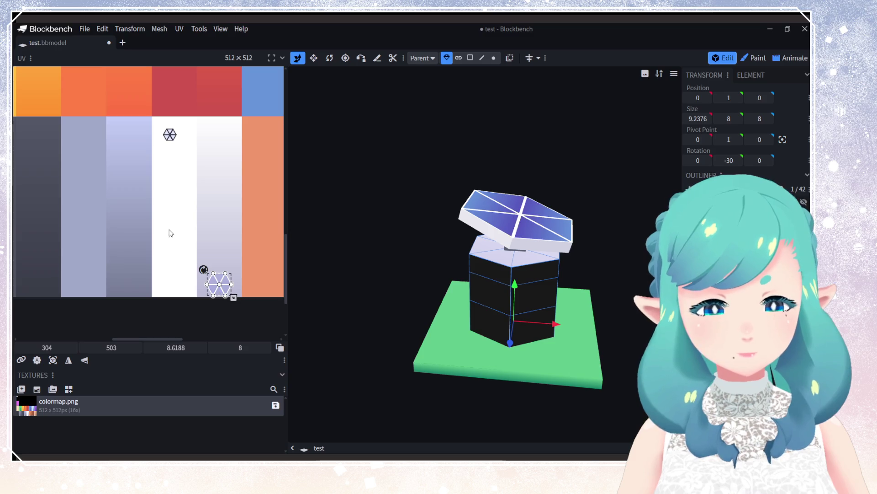
scroll(171, 233, down, 5)
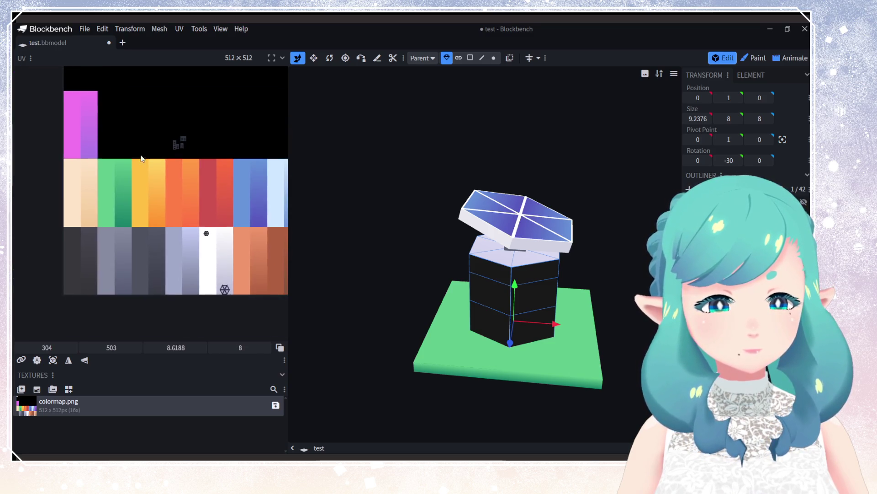
scroll(176, 257, up, 5)
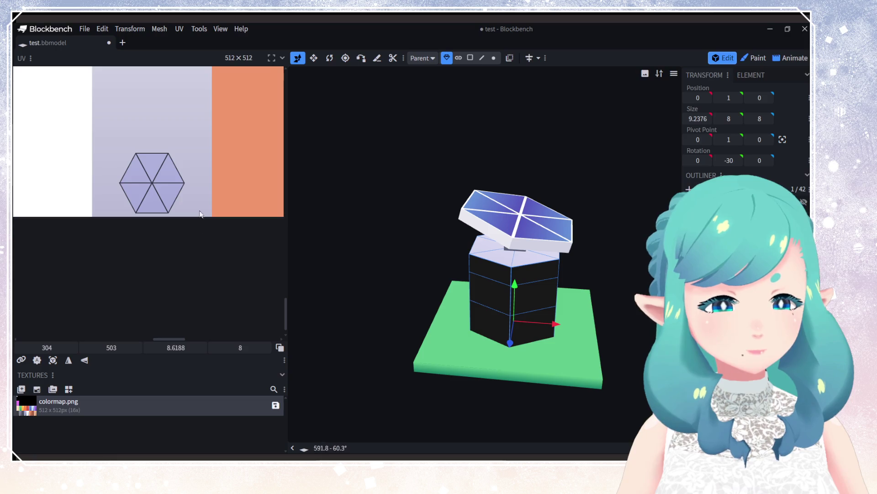
drag(200, 213, 116, 148)
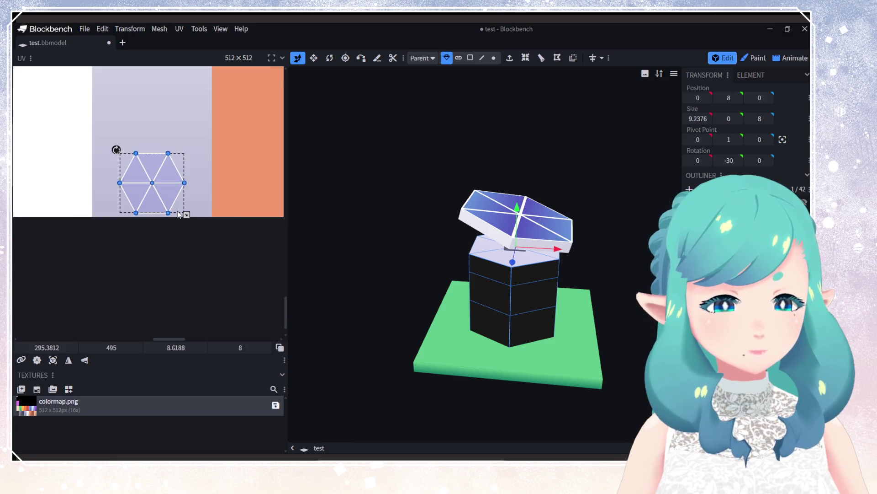
mouse_move(186, 215)
mouse_down()
mouse_move(137, 170)
mouse_move(163, 204)
mouse_up()
scroll(159, 230, down, 5)
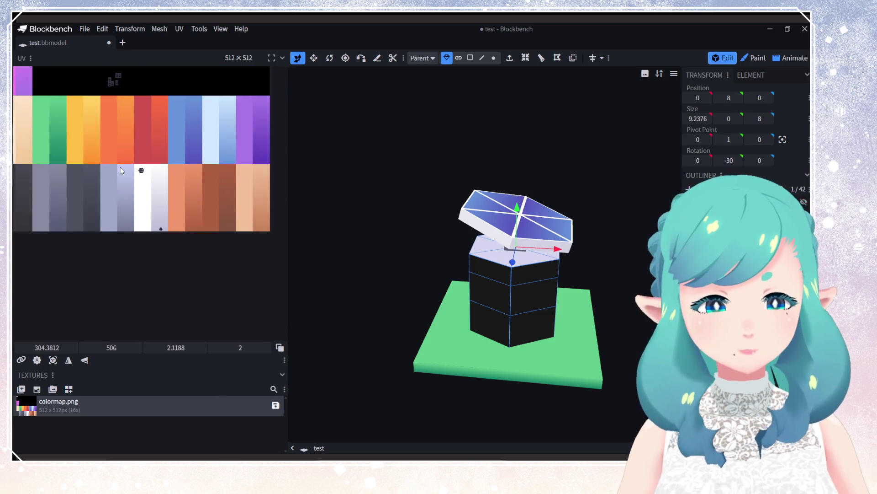
scroll(192, 187, up, 5)
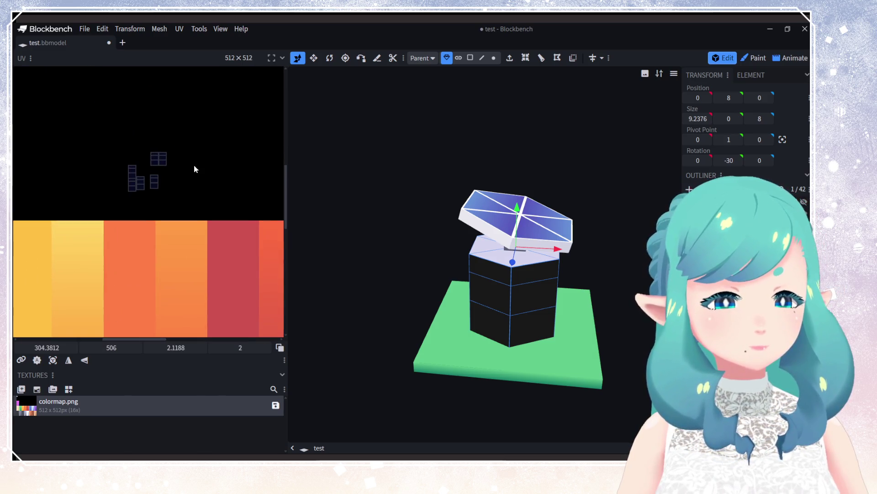
Step: Pull the left wall UV islands apart, moving the upper and lower pieces up and right
click(156, 158)
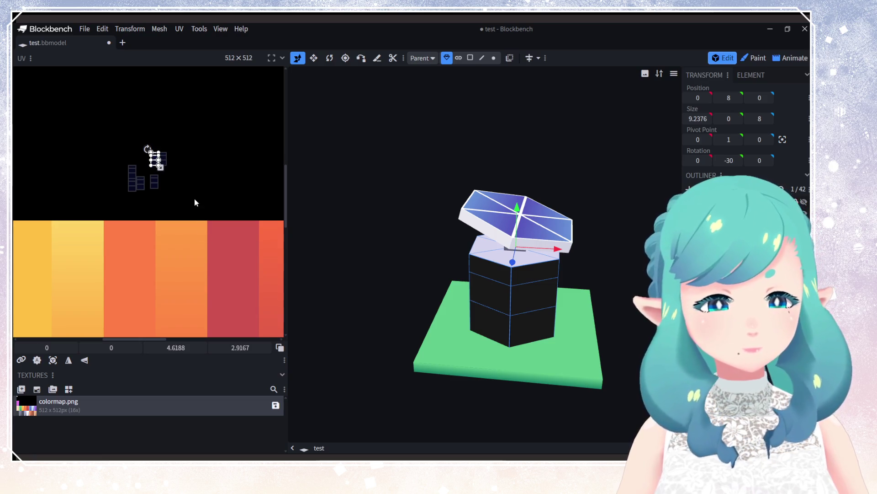
scroll(126, 172, up, 3)
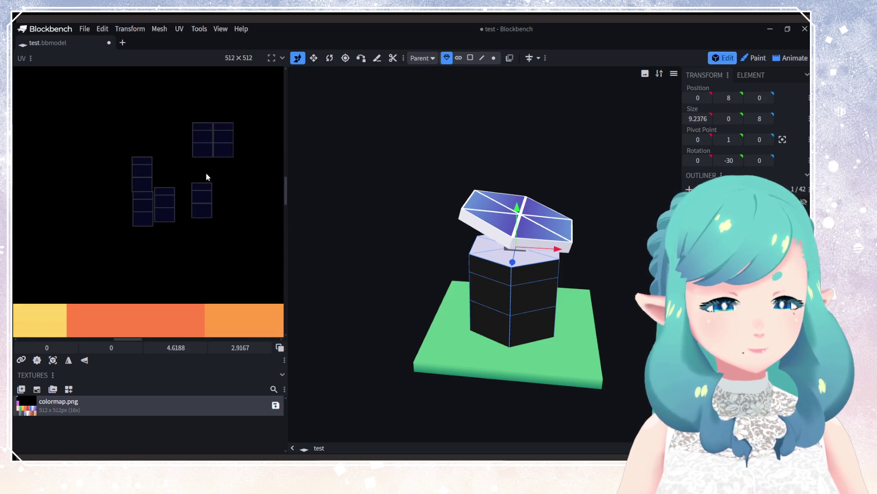
click(141, 176)
drag(141, 176, 177, 152)
click(133, 204)
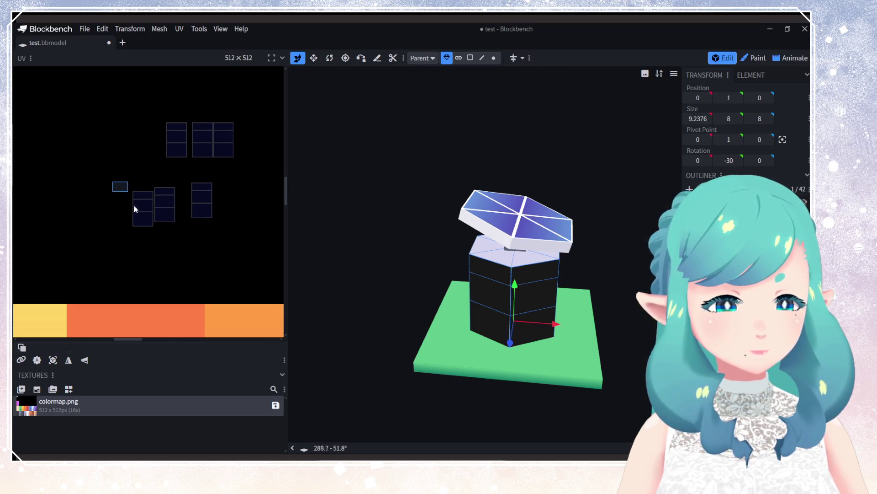
drag(134, 204, 137, 137)
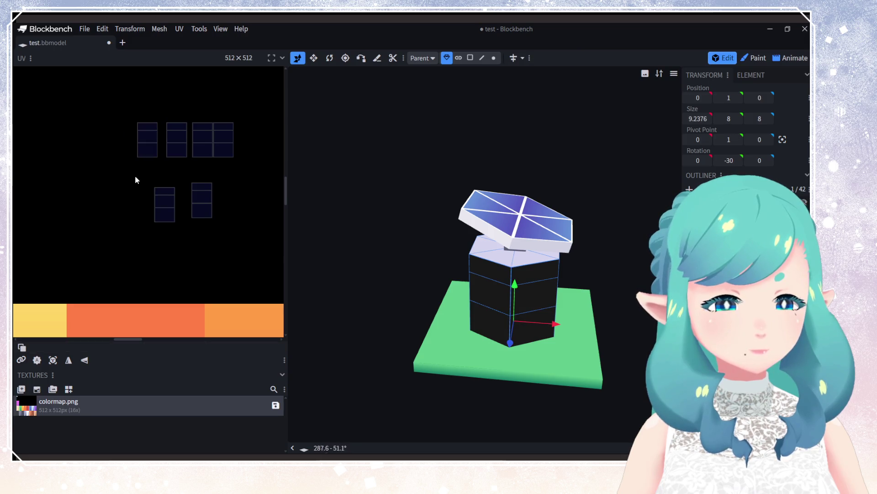
Step: Move the remaining lower side-face UV islands up into one row
click(165, 218)
drag(165, 218, 122, 157)
click(163, 184)
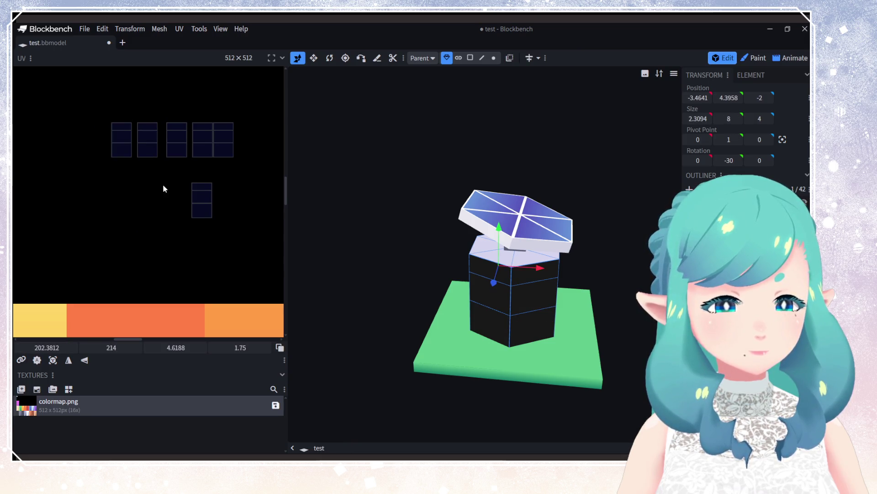
click(203, 213)
drag(203, 213, 99, 154)
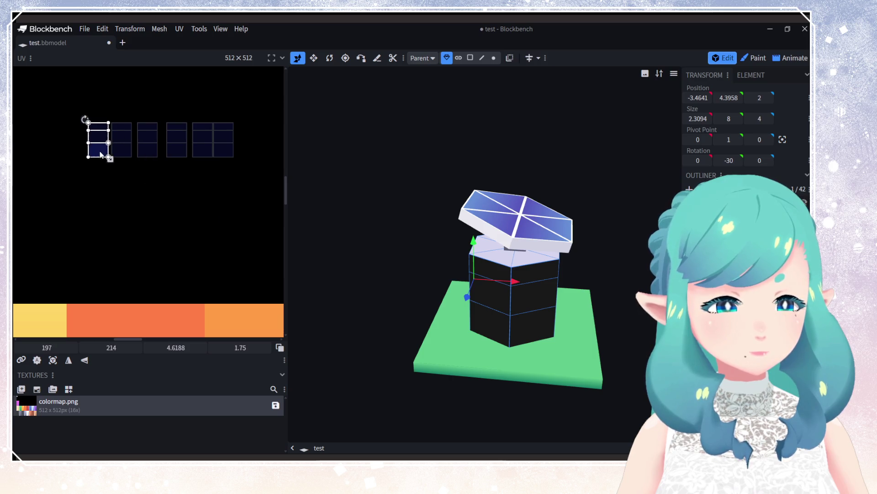
click(89, 133)
click(95, 126)
click(124, 167)
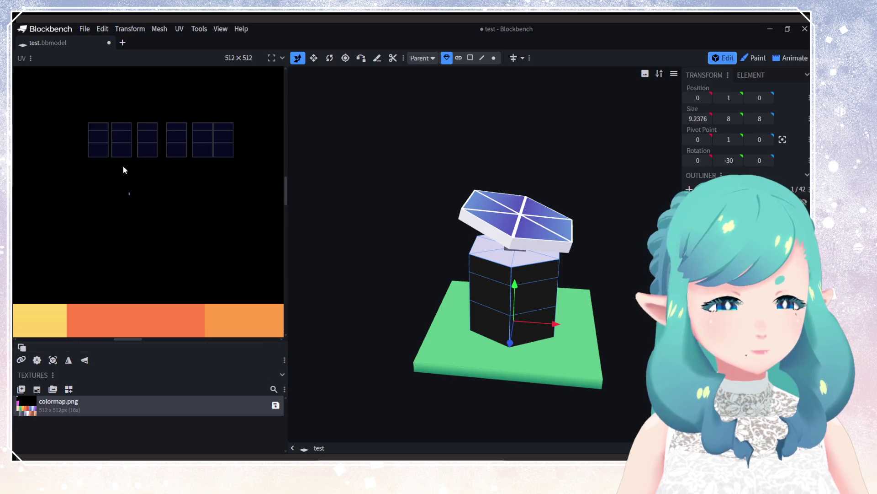
drag(402, 256, 425, 299)
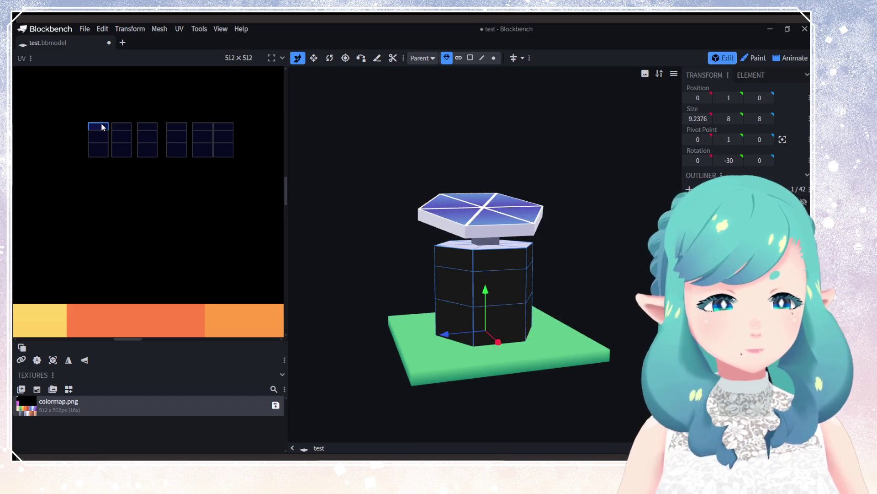
Step: Select the five islands' top-face UVs and move them below the side faces
click(115, 126)
shift+click(147, 127)
shift+click(177, 126)
shift+click(203, 126)
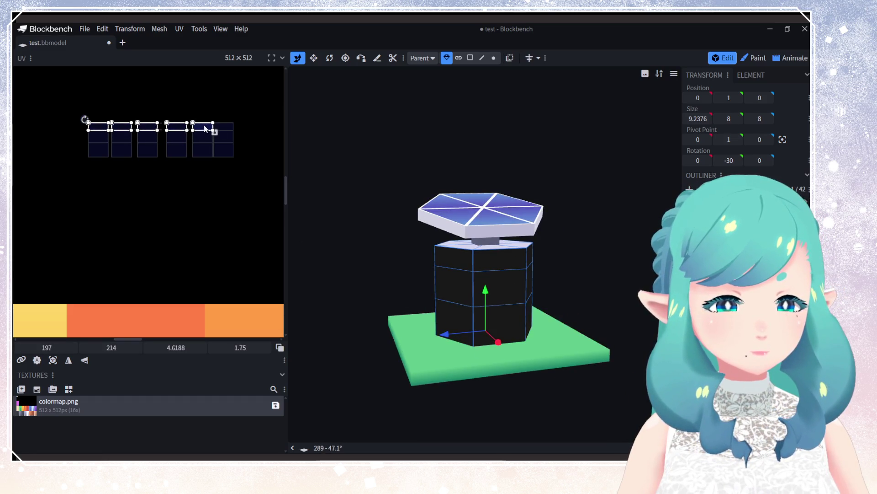
shift+click(224, 127)
mouse_move(202, 130)
mouse_down()
mouse_move(219, 277)
mouse_move(219, 255)
mouse_up()
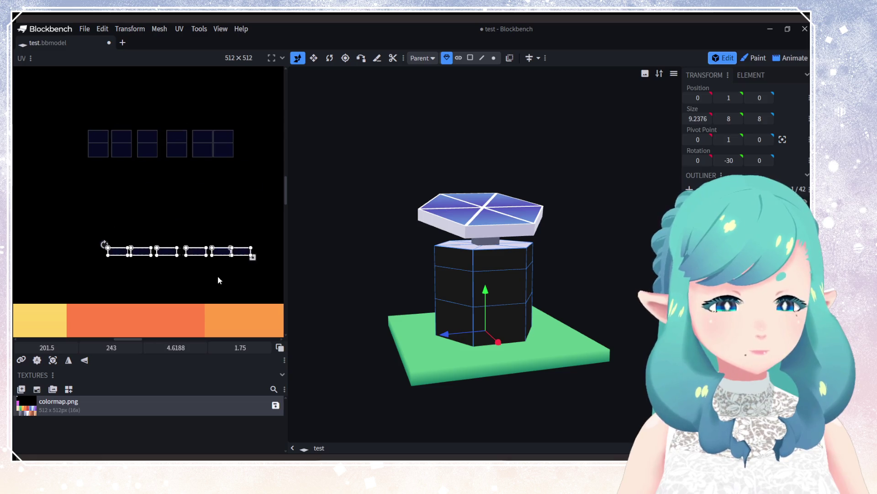
click(218, 276)
Step: Stack the top hexagon band's side-face UVs onto a single spot
click(221, 252)
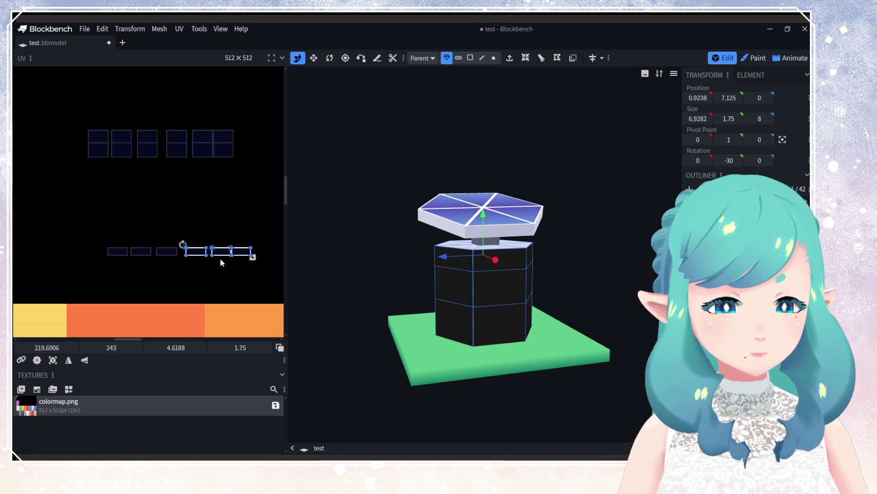
scroll(137, 256, up, 3)
mouse_move(149, 249)
mouse_down()
mouse_move(85, 234)
mouse_move(102, 243)
mouse_up()
click(86, 242)
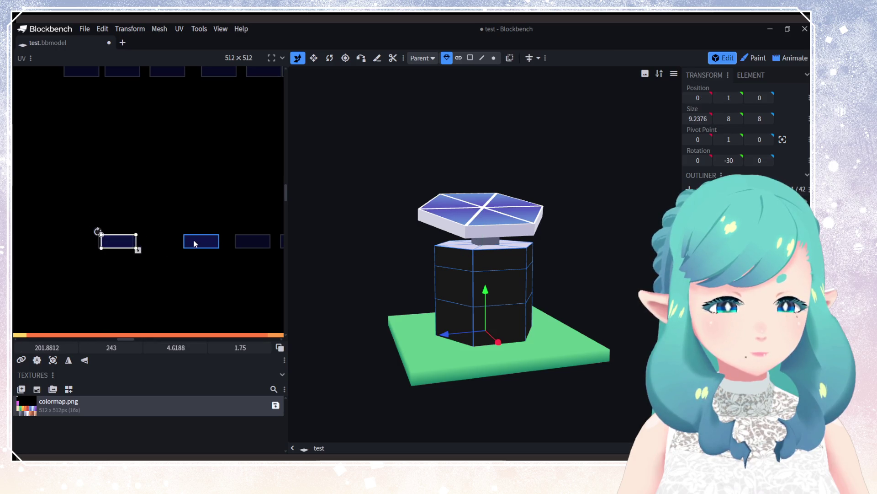
drag(196, 243, 114, 243)
drag(252, 242, 118, 241)
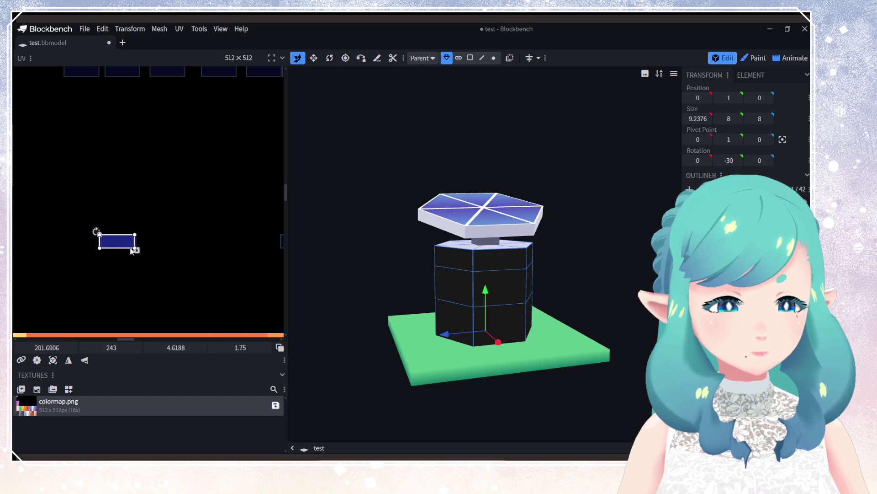
scroll(151, 247, down, 2)
click(239, 249)
drag(238, 250, 123, 247)
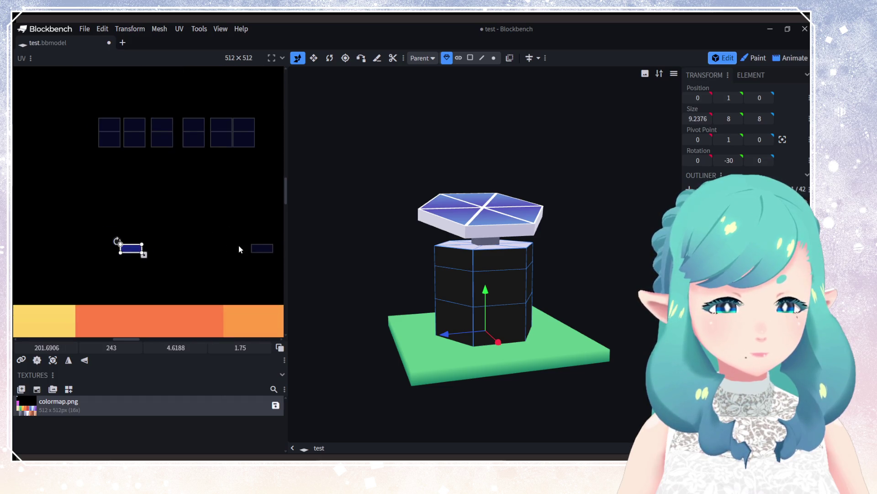
click(258, 248)
drag(258, 249, 125, 249)
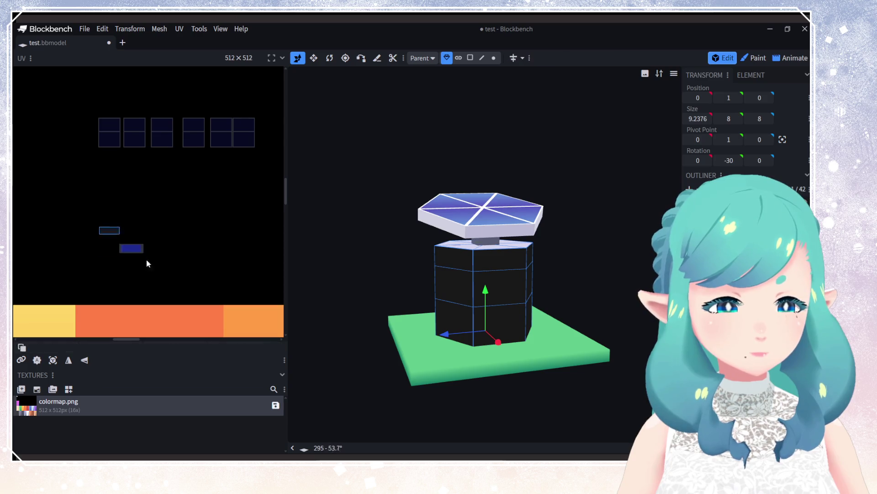
click(130, 247)
scroll(172, 280, down, 2)
Step: Stretch the top band's stacked UV over the yellow-orange stripe at full height
scroll(187, 301, down, 2)
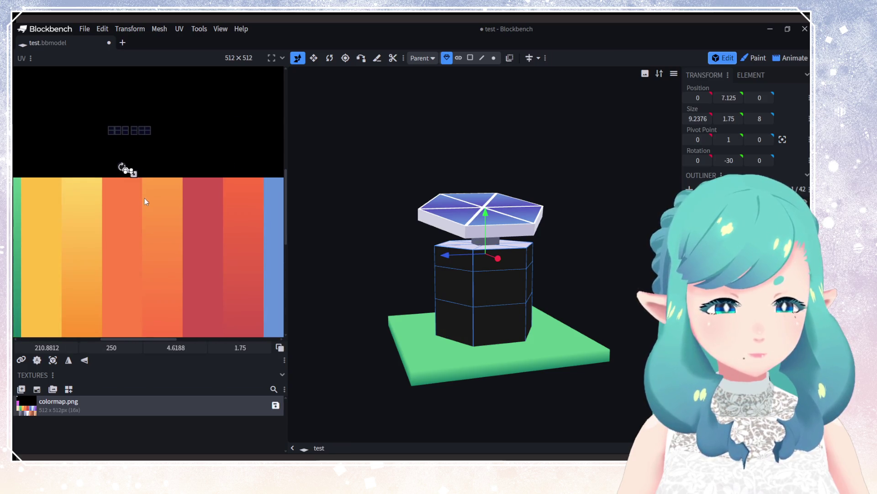
scroll(145, 198, up, 3)
click(127, 158)
scroll(186, 281, down, 2)
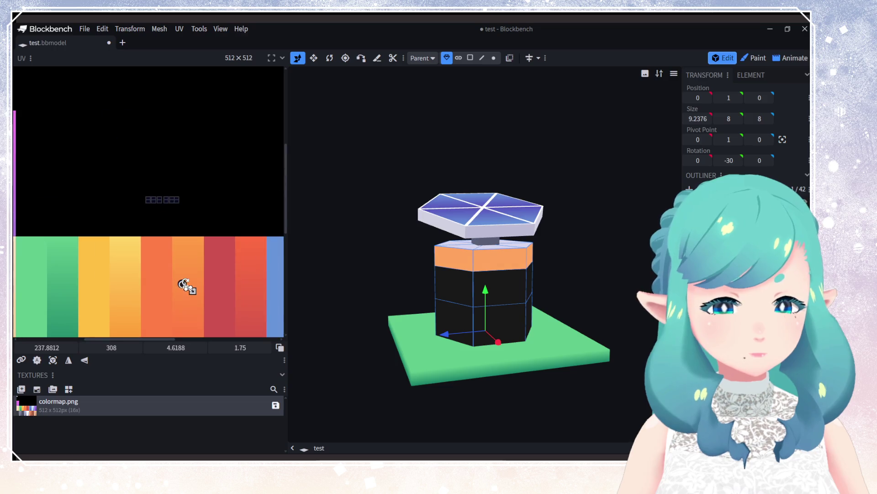
scroll(196, 206, down, 2)
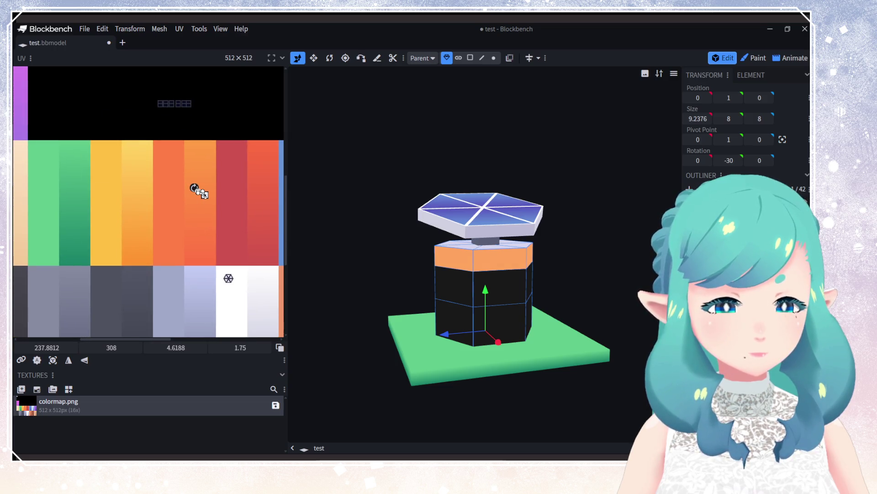
mouse_move(204, 195)
mouse_down()
mouse_move(243, 217)
mouse_move(125, 218)
mouse_move(146, 268)
mouse_move(129, 276)
mouse_move(143, 263)
mouse_up()
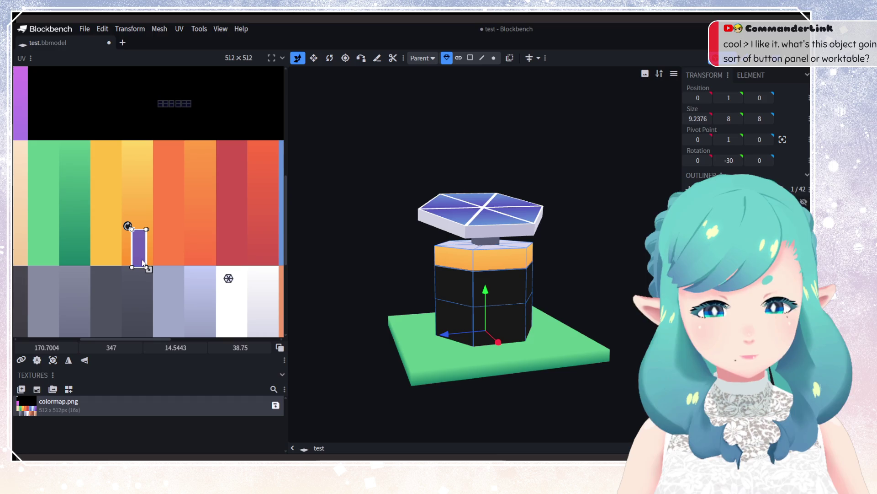
mouse_move(127, 225)
mouse_down()
mouse_move(122, 231)
mouse_move(132, 228)
mouse_move(132, 215)
mouse_move(131, 251)
mouse_move(139, 248)
mouse_move(133, 161)
mouse_move(148, 265)
mouse_move(136, 237)
mouse_up()
click(158, 299)
click(136, 239)
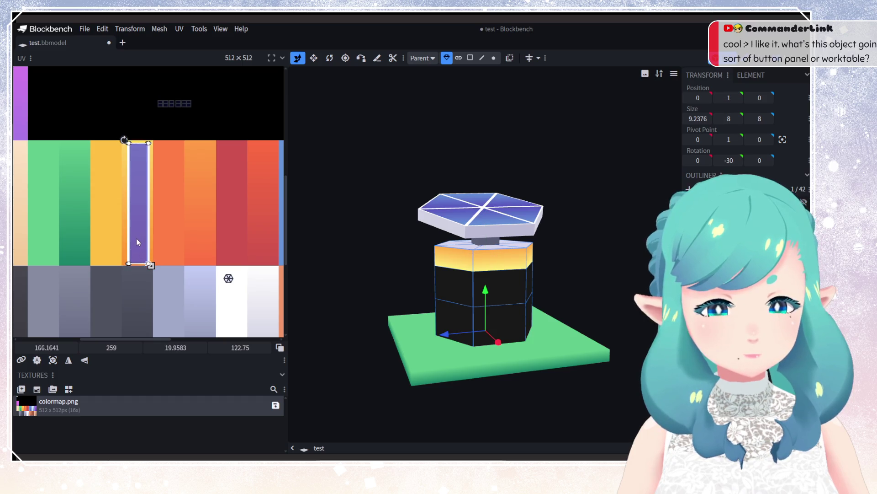
middle_drag(217, 107, 199, 118)
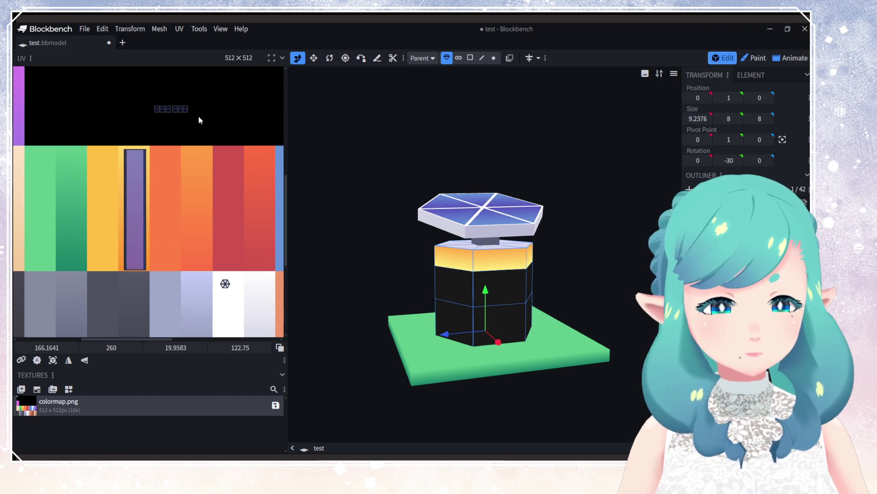
scroll(155, 95, up, 5)
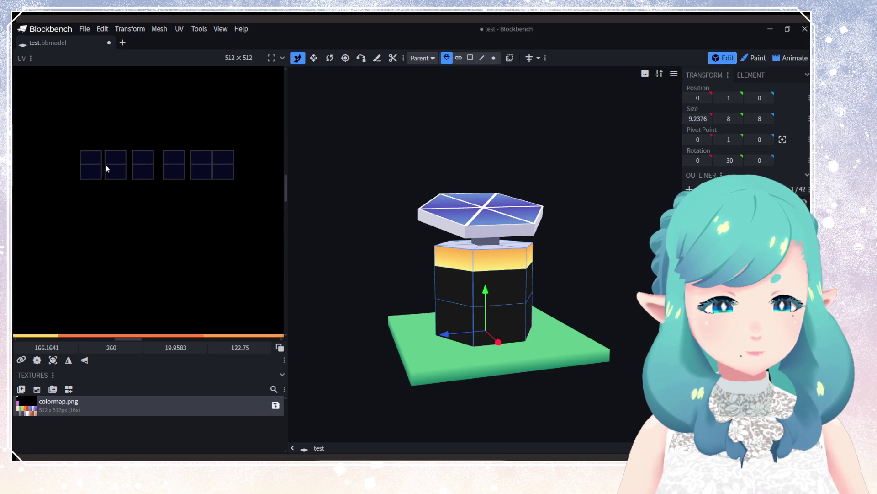
Step: Drag the middle band's face UVs together into one stack
drag(91, 158, 101, 185)
drag(103, 229, 106, 234)
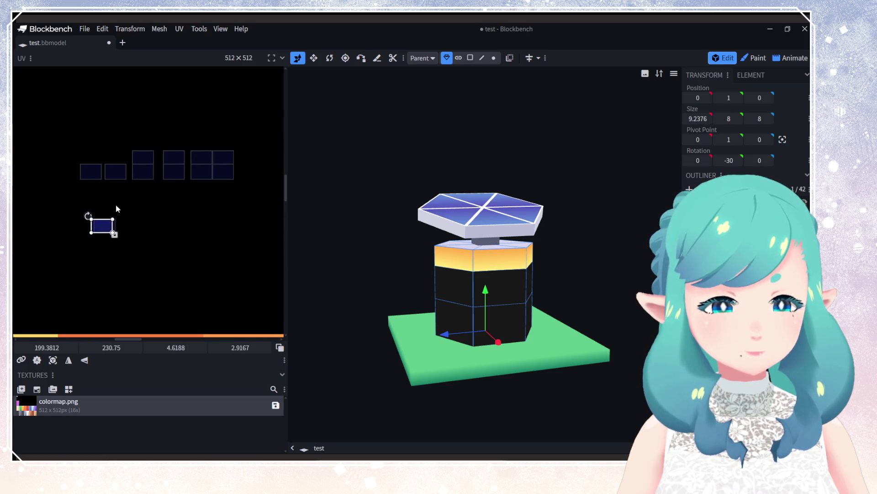
drag(147, 157, 104, 227)
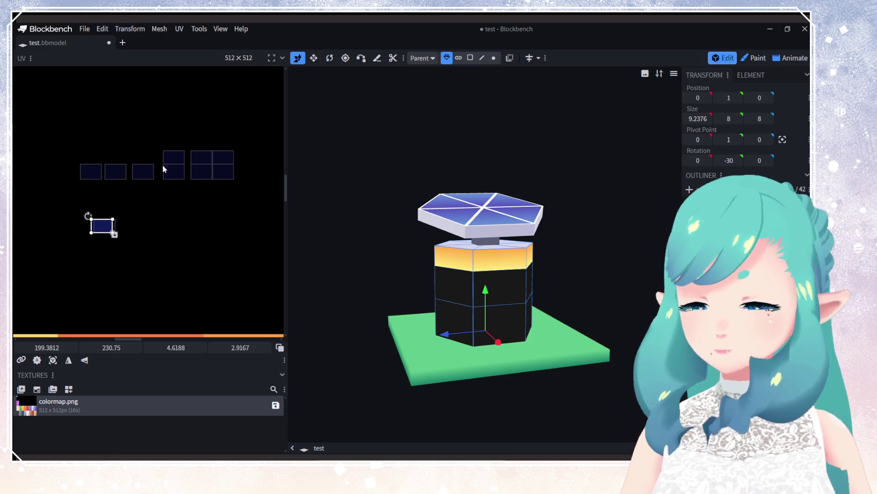
drag(113, 221, 128, 207)
click(102, 222)
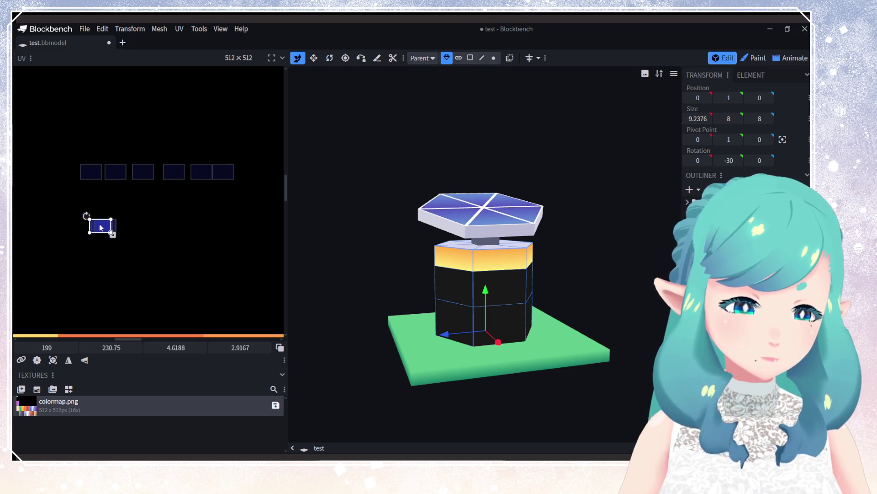
scroll(109, 233, down, 3)
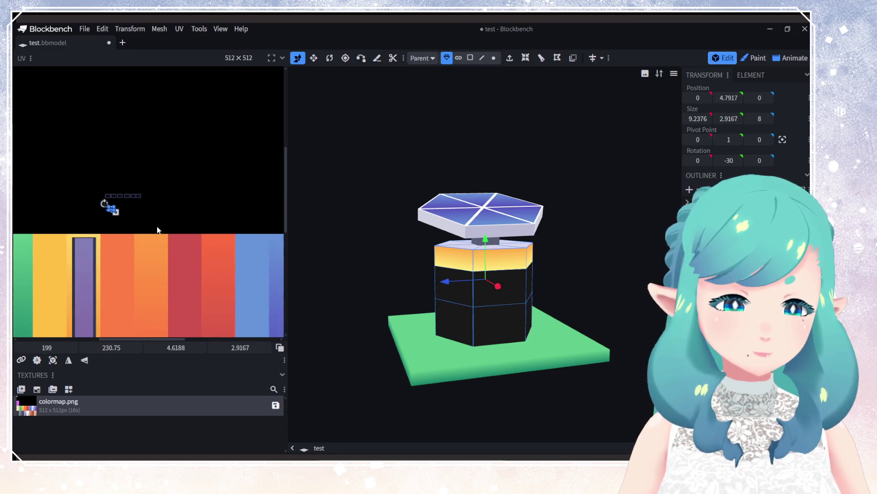
Step: Move the middle band's UVs across the colormap onto the white area
scroll(132, 229, up, 5)
drag(156, 253, 156, 254)
scroll(156, 253, down, 6)
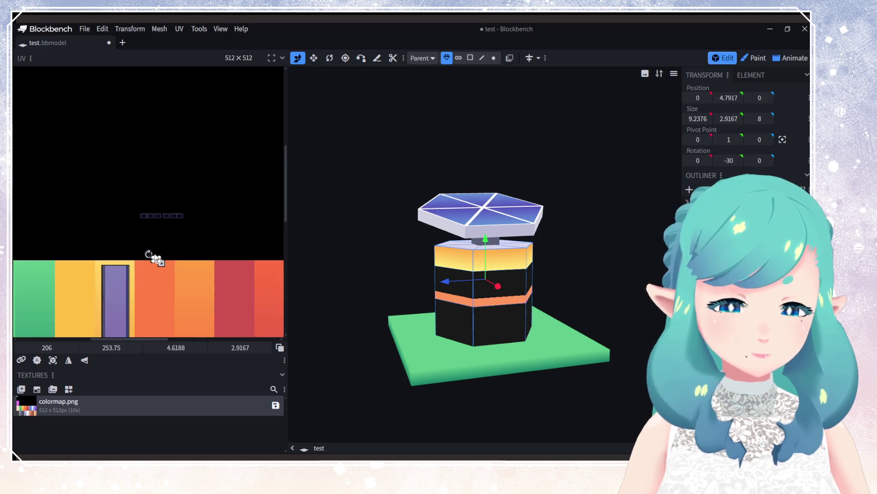
scroll(142, 198, up, 2)
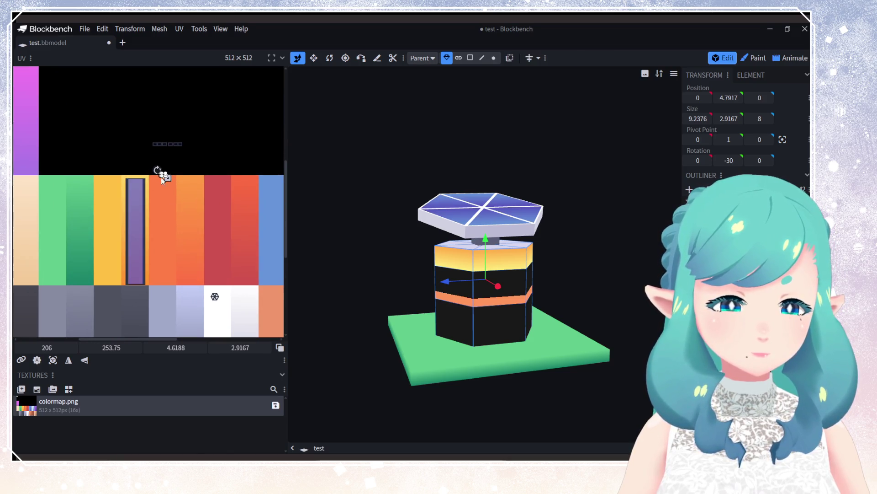
mouse_move(161, 173)
mouse_down()
mouse_move(190, 196)
mouse_move(201, 256)
mouse_up()
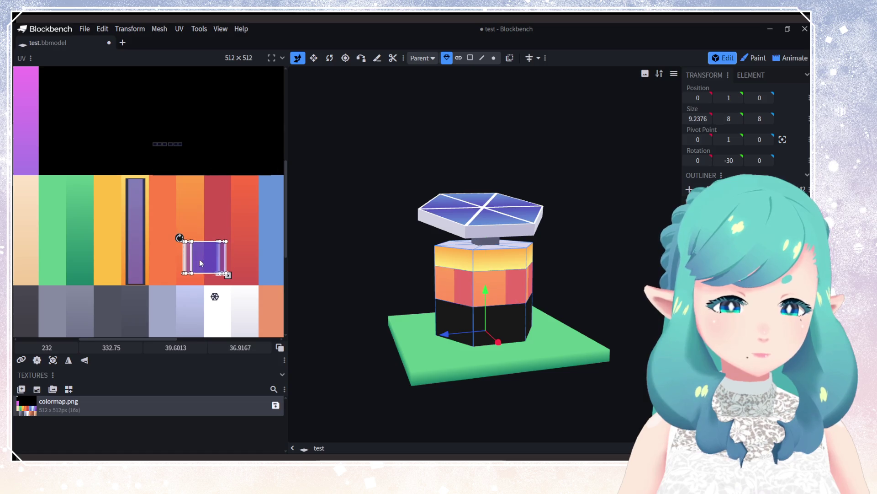
middle_drag(201, 257, 147, 151)
mouse_move(147, 151)
mouse_down()
mouse_move(220, 247)
mouse_move(198, 228)
mouse_move(174, 225)
mouse_up()
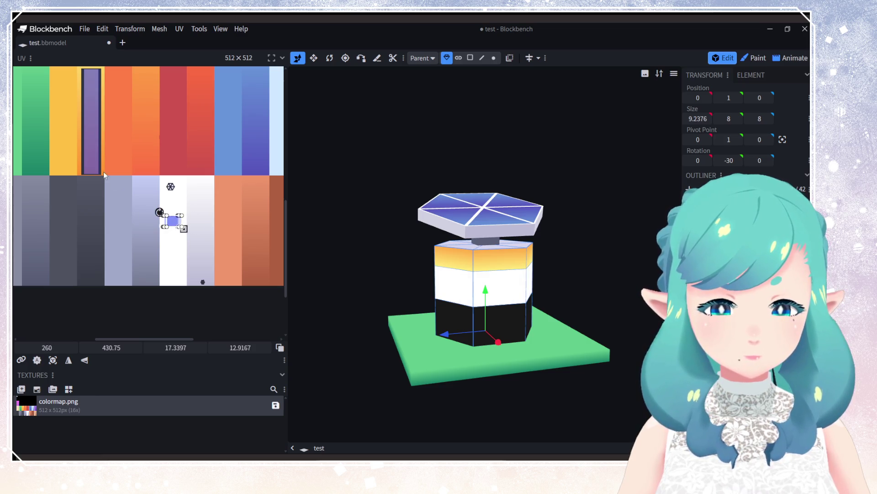
mouse_move(103, 171)
middle_down()
mouse_move(152, 218)
mouse_move(211, 189)
mouse_move(185, 176)
mouse_move(224, 163)
middle_up()
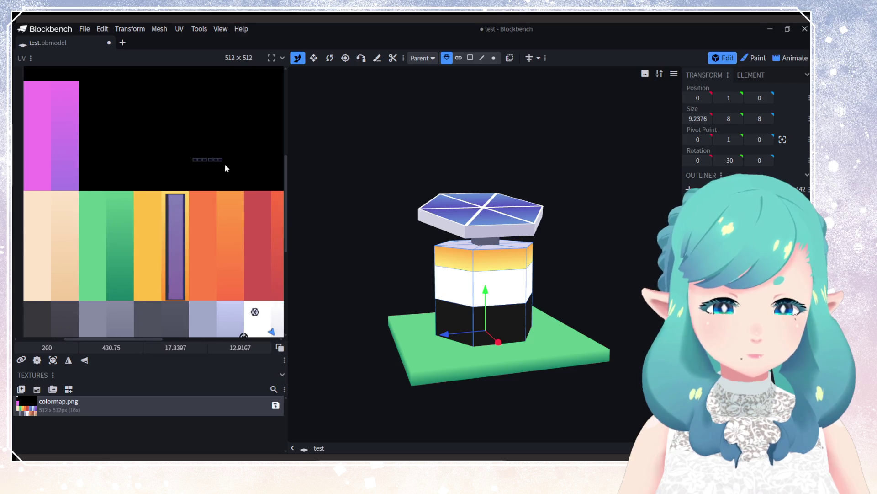
Step: Stack the lower band's face UVs onto one spot
scroll(225, 168, up, 5)
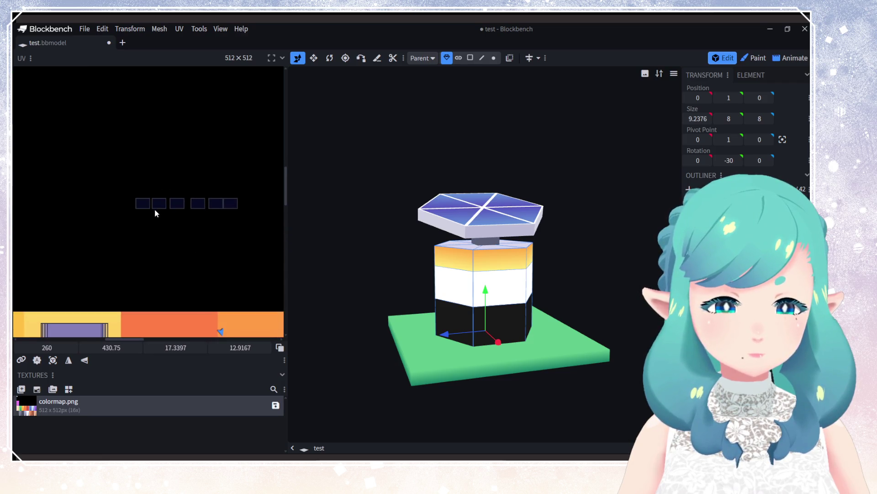
drag(155, 206, 145, 205)
drag(215, 205, 152, 207)
drag(230, 203, 146, 205)
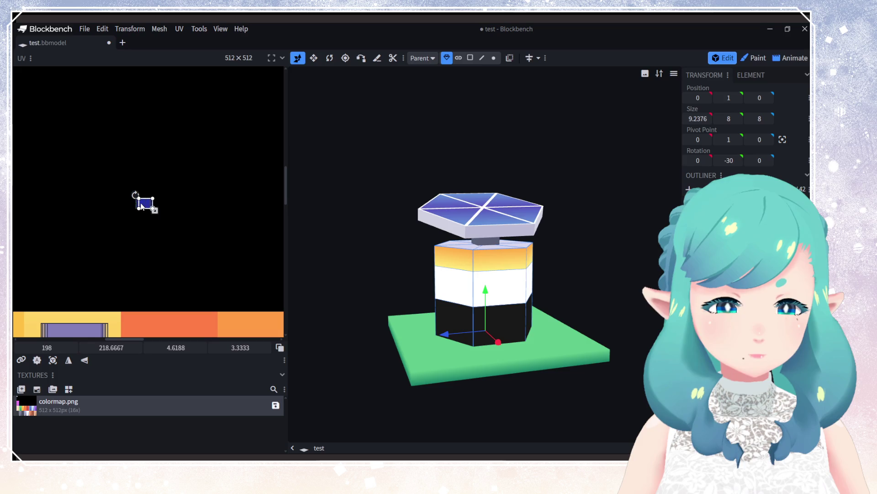
mouse_move(111, 176)
mouse_down()
mouse_move(142, 208)
mouse_move(156, 245)
mouse_up()
Step: Drag the bottom band's UV across the colormap onto a mid dark grey column
scroll(155, 247, down, 6)
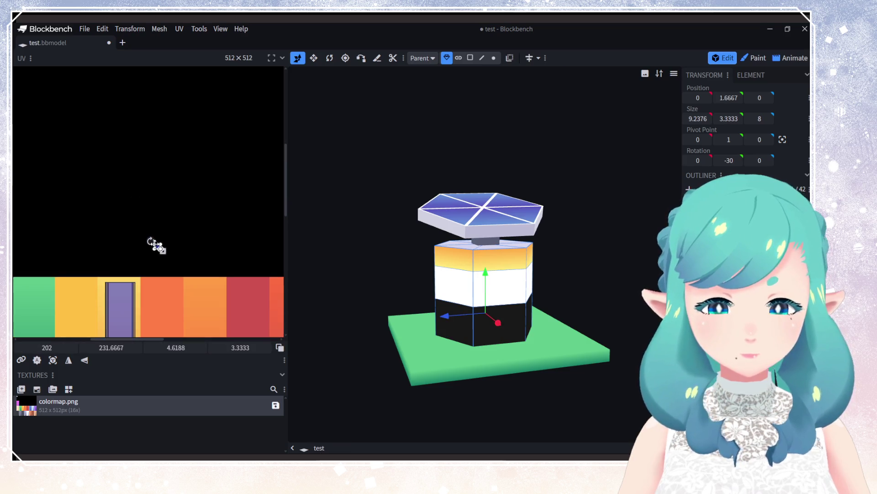
scroll(204, 187, up, 3)
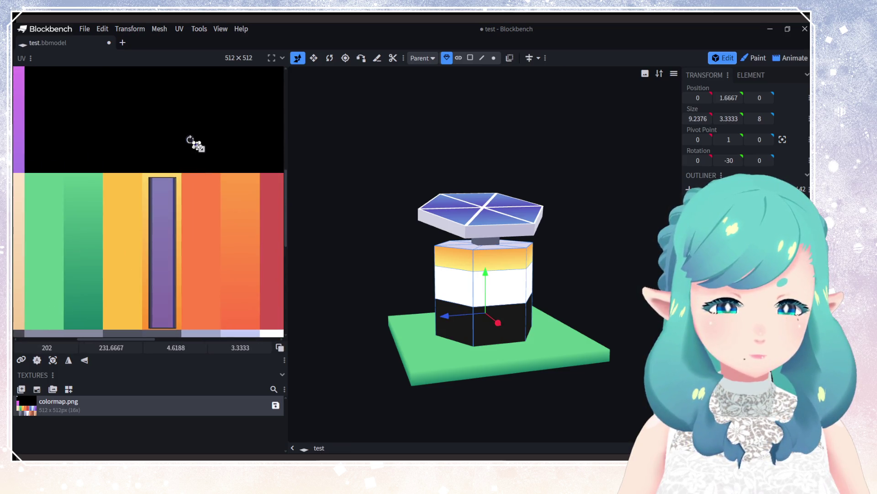
mouse_move(202, 149)
mouse_down()
mouse_move(233, 185)
mouse_move(230, 252)
mouse_up()
scroll(215, 276, down, 2)
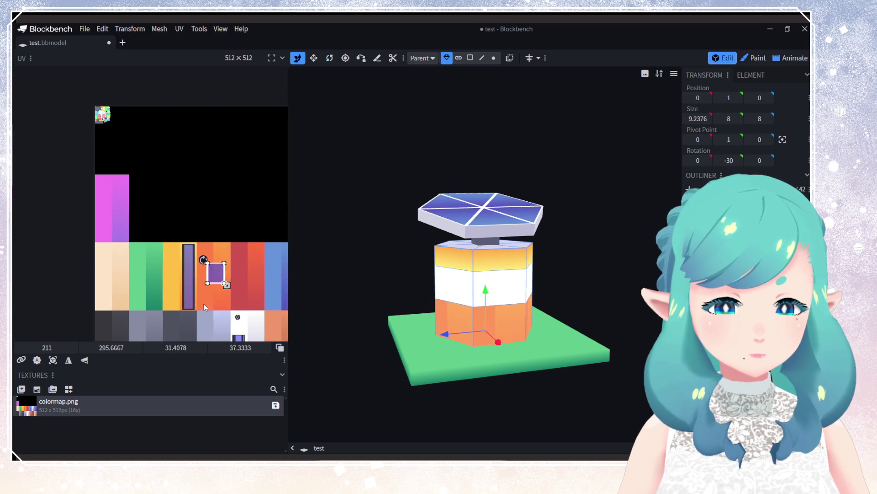
middle_drag(168, 178, 144, 112)
mouse_move(132, 127)
mouse_down()
mouse_move(255, 213)
mouse_move(238, 215)
mouse_move(248, 224)
mouse_move(246, 170)
mouse_move(251, 224)
mouse_up()
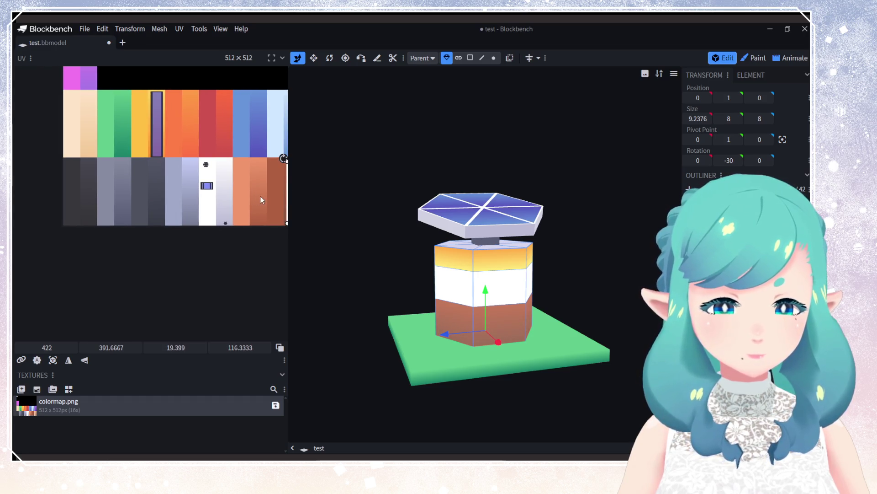
drag(249, 192, 47, 201)
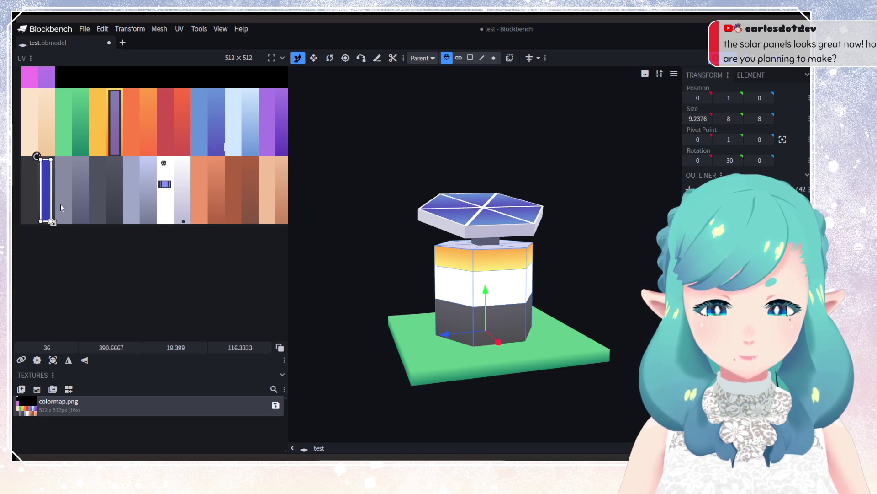
mouse_move(425, 302)
mouse_down()
mouse_move(570, 294)
mouse_move(498, 288)
mouse_up()
drag(46, 194, 31, 190)
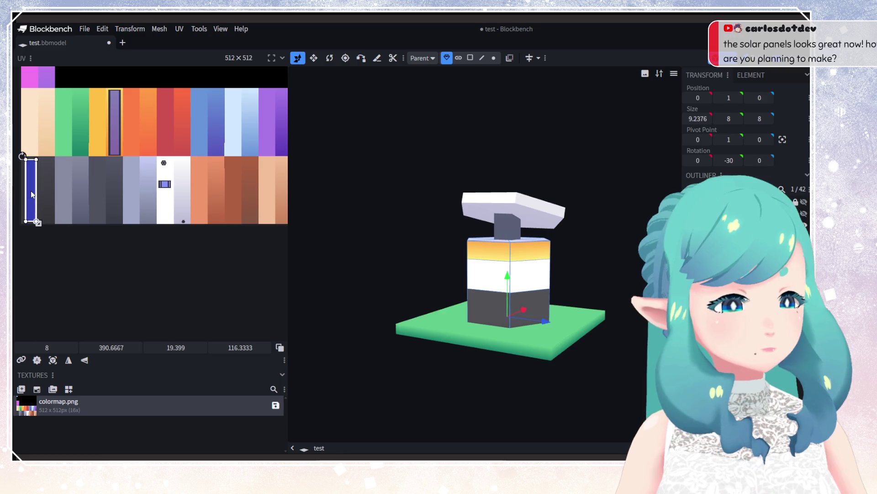
mouse_move(379, 286)
mouse_down()
mouse_move(485, 298)
mouse_move(346, 275)
mouse_up()
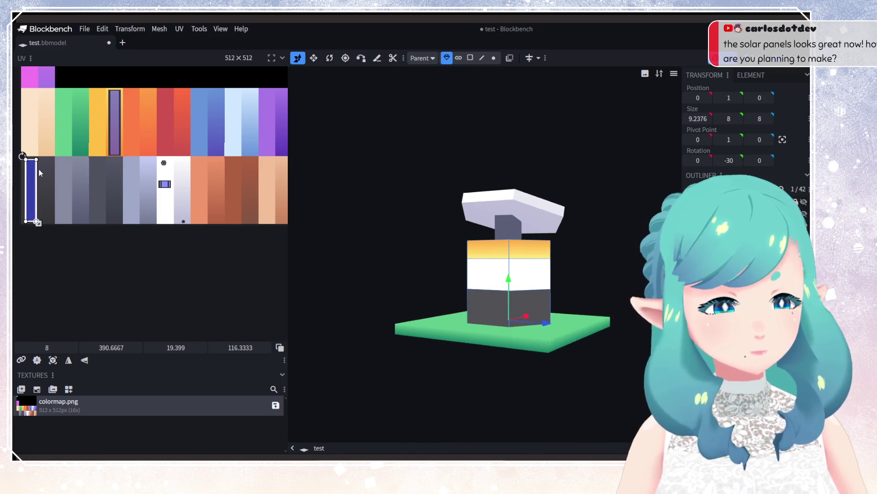
drag(28, 171, 112, 171)
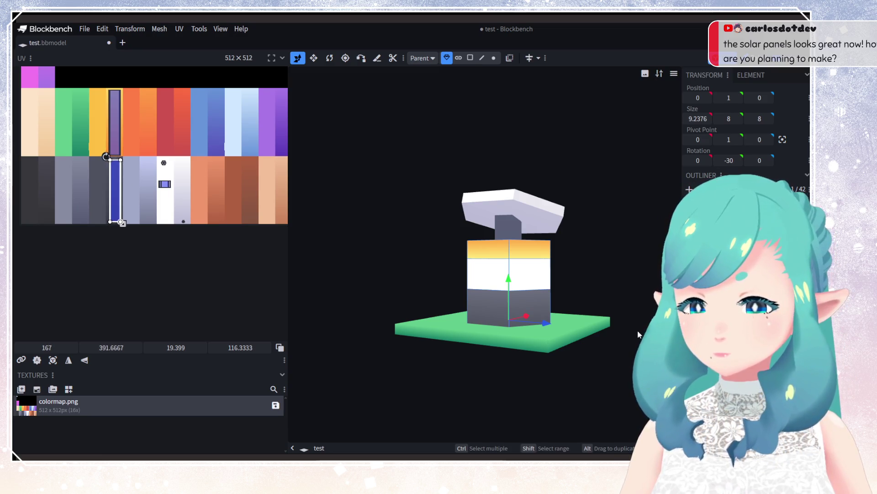
drag(639, 335, 444, 371)
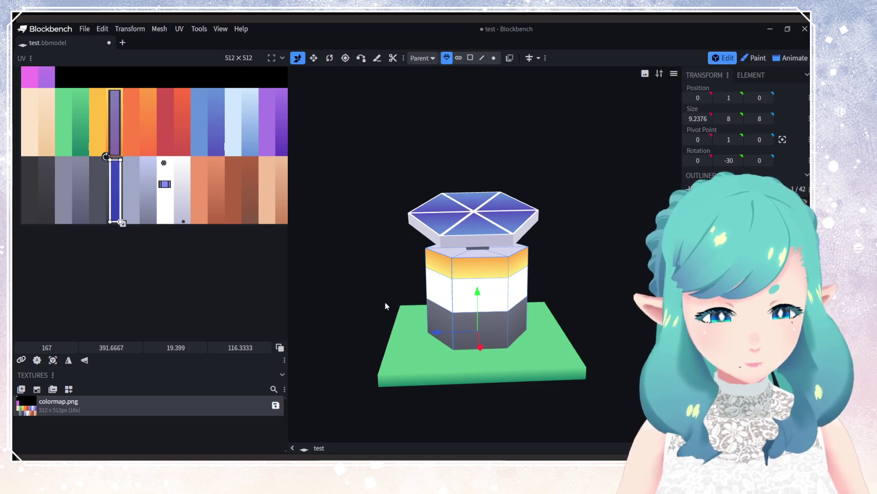
Step: Move a wall face's UV onto the grey colormap column
scroll(173, 232, up, 3)
scroll(154, 227, down, 1)
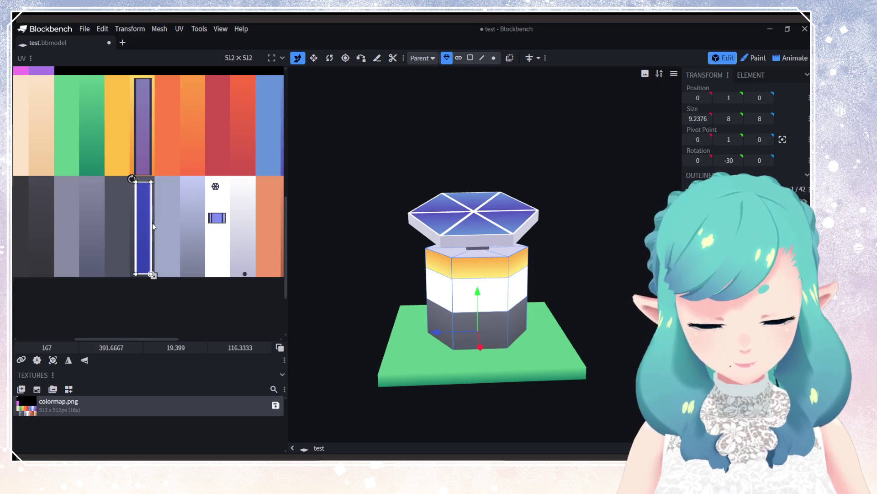
middle_drag(152, 223, 182, 255)
mouse_move(176, 260)
mouse_down()
mouse_move(137, 259)
mouse_move(200, 254)
mouse_move(156, 258)
mouse_up()
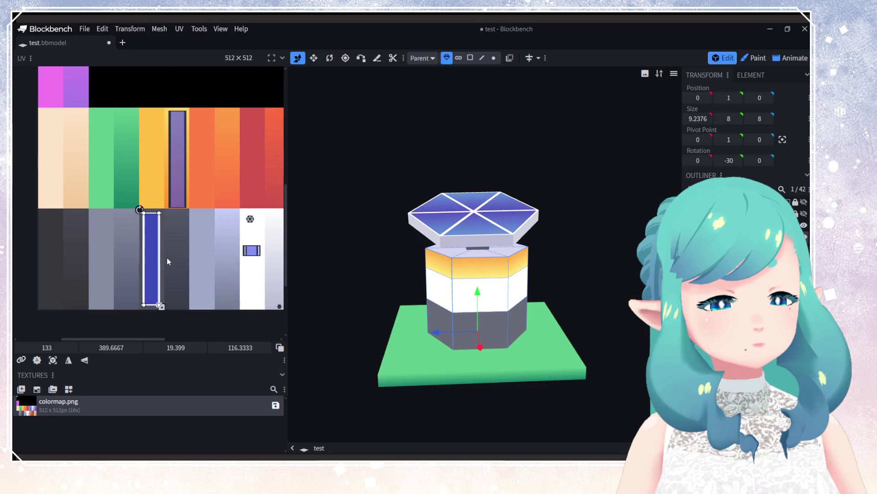
click(181, 216)
scroll(146, 230, right, 3)
scroll(147, 229, down, 1)
scroll(166, 244, up, 1)
scroll(166, 244, left, 1)
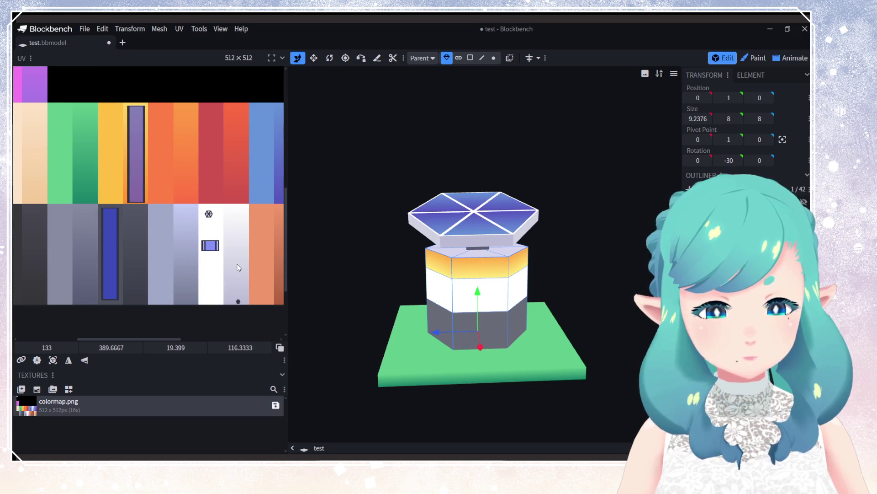
scroll(192, 262, right, 6)
scroll(192, 262, down, 1)
scroll(192, 262, left, 5)
scroll(192, 262, up, 1)
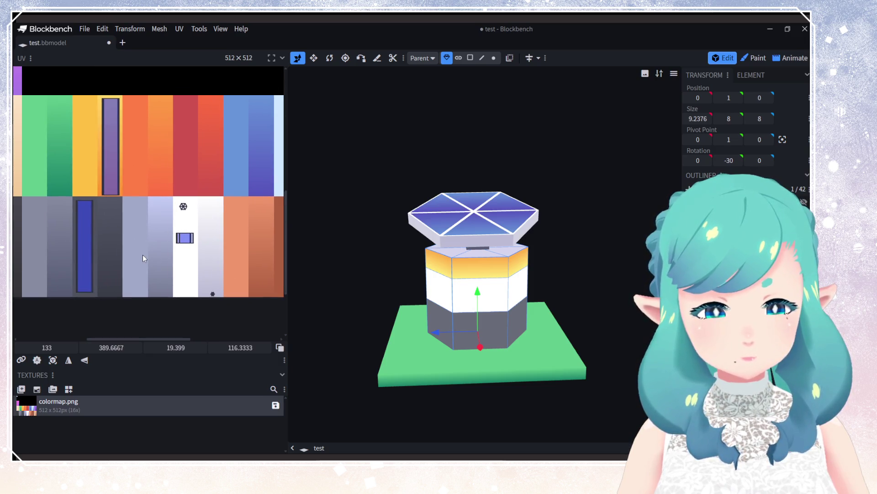
Step: Recolour the white band dark grey, the top face white and the lower band yellow-orange
click(185, 238)
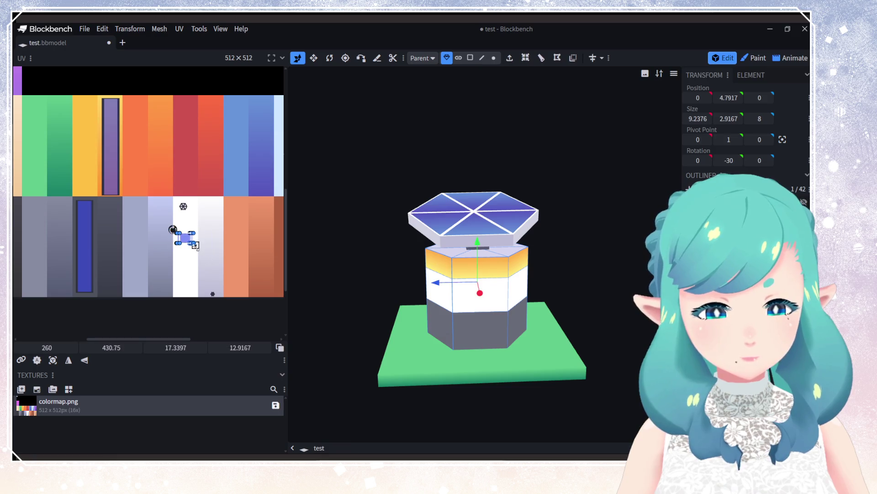
mouse_move(196, 245)
mouse_down()
mouse_move(186, 300)
mouse_move(200, 269)
mouse_move(129, 287)
mouse_move(108, 273)
mouse_up()
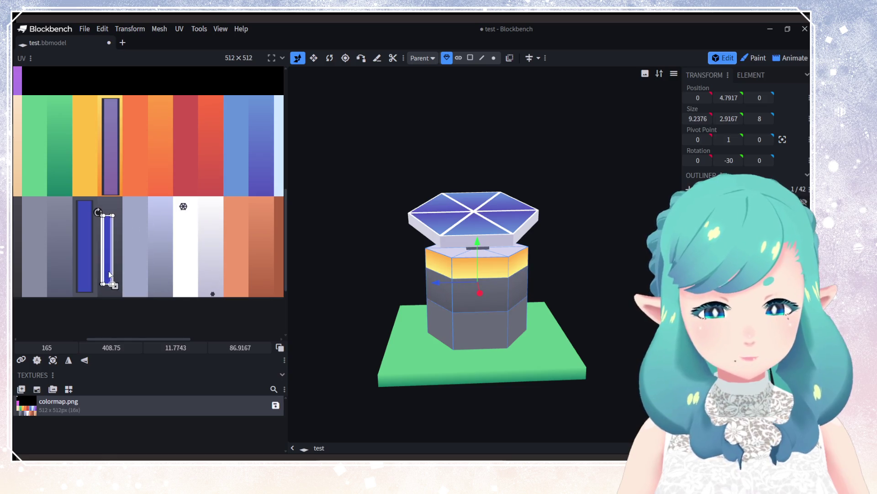
mouse_move(130, 206)
mouse_down()
mouse_move(103, 158)
mouse_move(140, 185)
mouse_move(179, 253)
mouse_move(206, 257)
mouse_up()
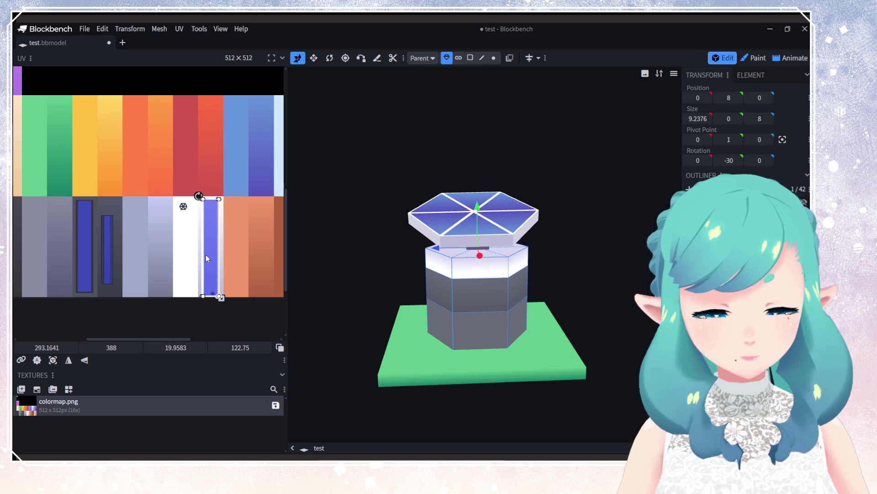
mouse_move(318, 265)
mouse_down()
mouse_move(637, 264)
mouse_move(608, 268)
mouse_up()
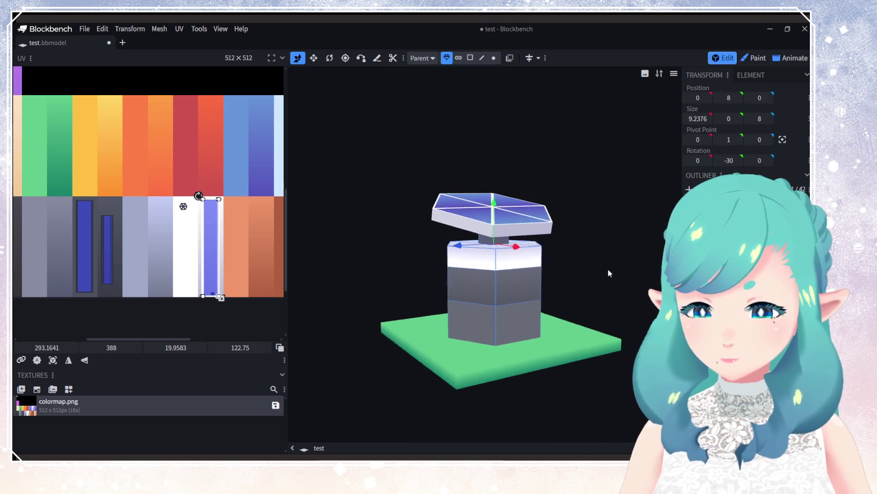
middle_drag(136, 256, 197, 263)
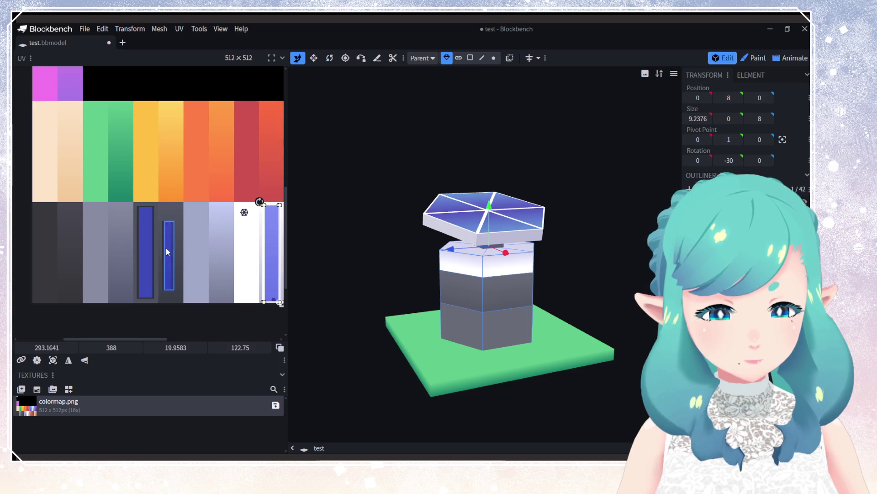
click(145, 278)
mouse_move(145, 286)
mouse_down()
mouse_move(158, 183)
mouse_move(172, 186)
mouse_move(179, 284)
mouse_move(158, 274)
mouse_move(167, 274)
mouse_move(174, 170)
mouse_move(186, 242)
mouse_move(184, 226)
mouse_up()
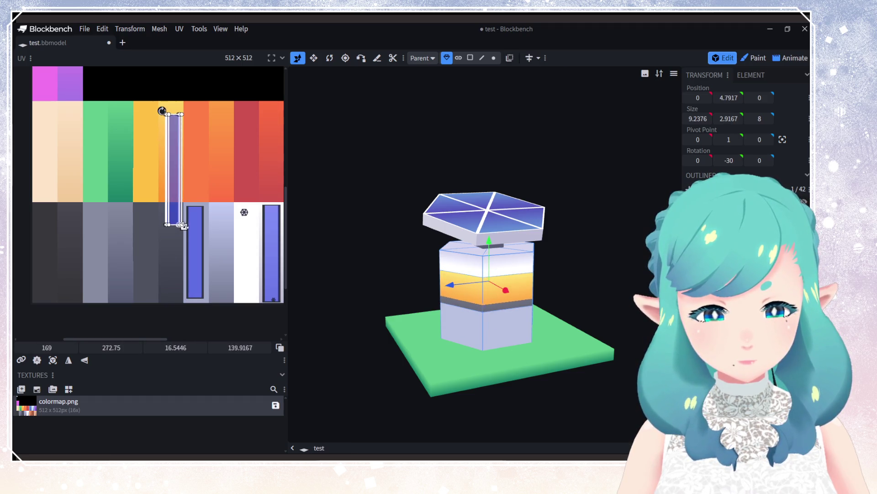
Step: Undo the stray band change and move the bottom band's UV onto the dark grey column
key(ctrl+z)
key(ctrl+z)
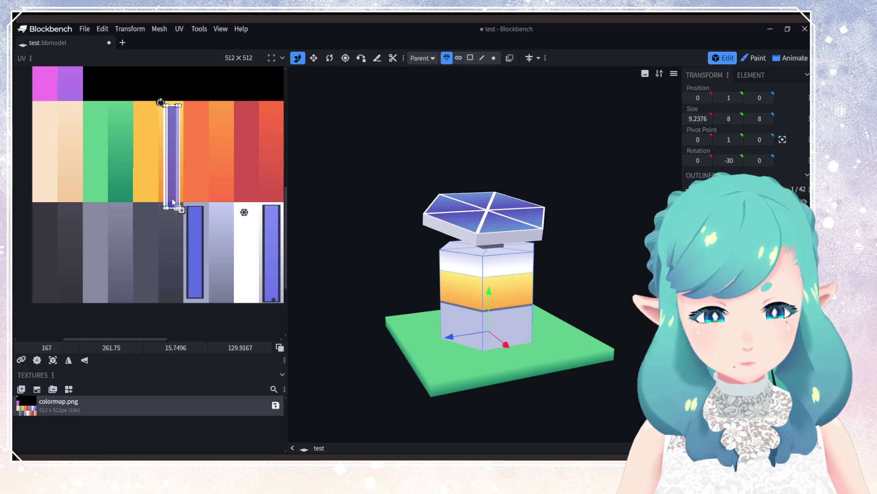
drag(179, 208, 178, 197)
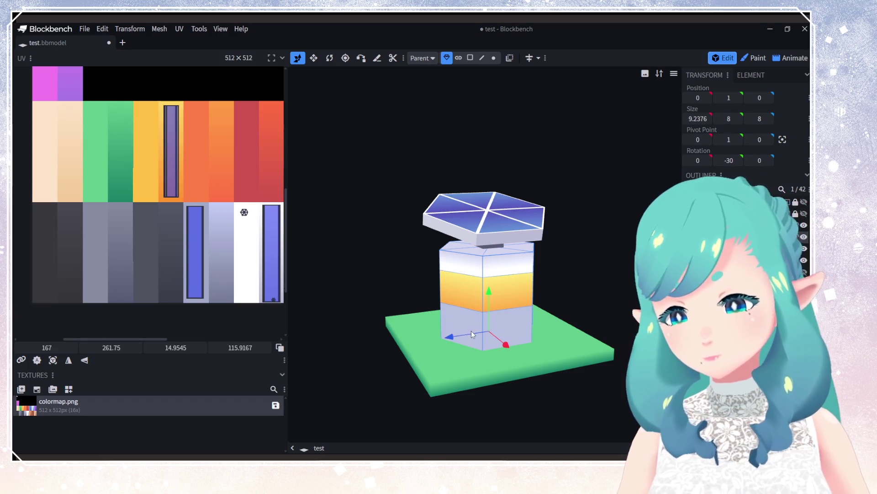
drag(473, 335, 438, 329)
click(185, 208)
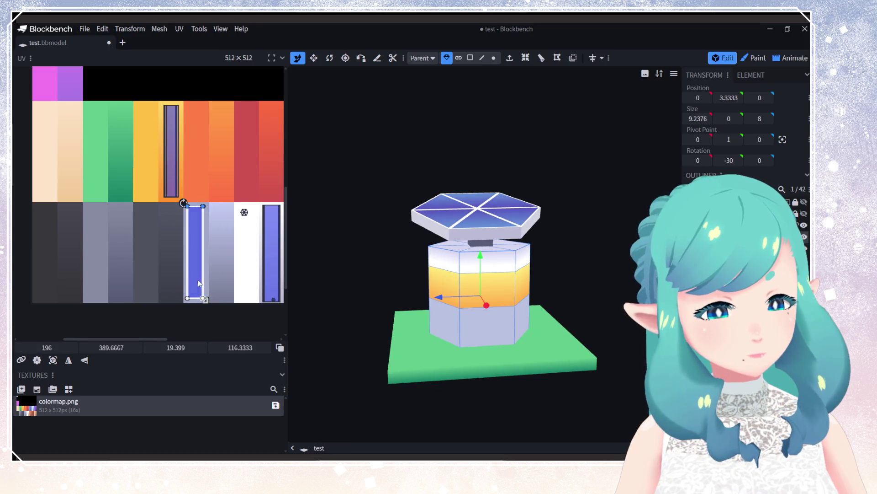
drag(199, 284, 165, 276)
mouse_move(447, 329)
mouse_down()
mouse_move(462, 322)
mouse_move(358, 319)
mouse_move(513, 284)
mouse_move(478, 339)
mouse_move(466, 338)
mouse_up()
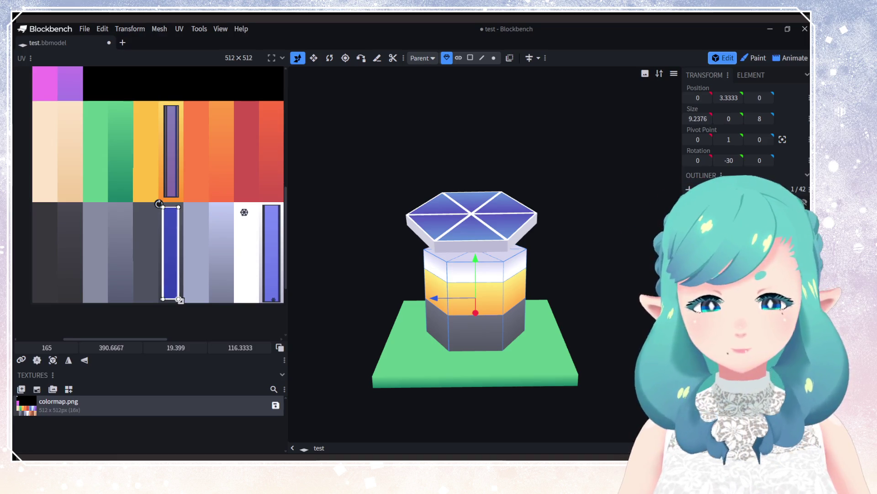
Step: Turn the bottom band yellow-orange and the middle band dark grey
mouse_move(167, 288)
mouse_down()
mouse_move(172, 184)
mouse_move(216, 255)
mouse_up()
click(172, 272)
mouse_move(173, 272)
mouse_down()
mouse_move(171, 163)
mouse_move(203, 175)
mouse_move(238, 280)
mouse_up()
mouse_move(212, 240)
mouse_down()
mouse_move(170, 270)
mouse_move(45, 275)
mouse_up()
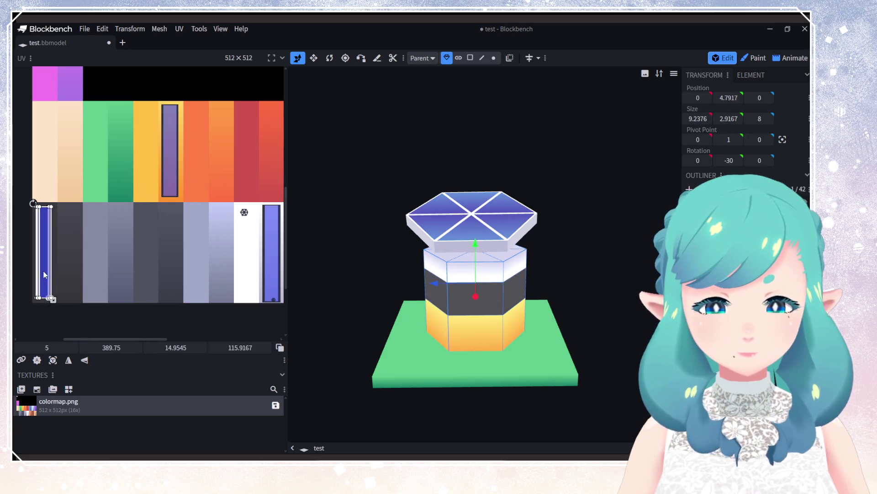
click(165, 266)
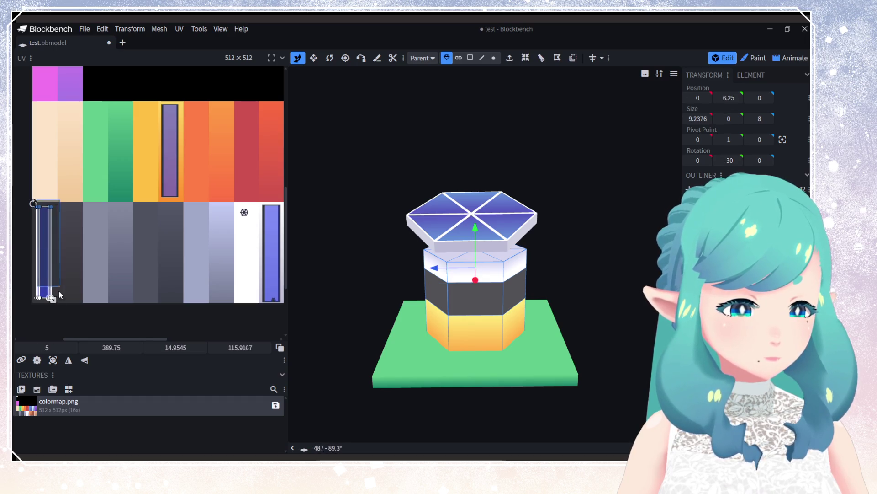
drag(45, 278, 67, 279)
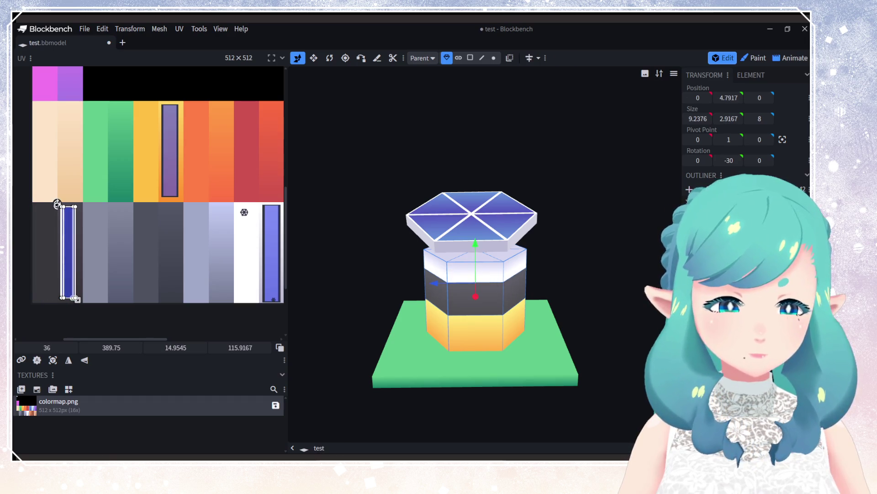
Step: Rotate the dark and orange bands' UV mappings and save test.bbmodel
mouse_move(57, 203)
mouse_down()
mouse_move(93, 223)
mouse_move(76, 294)
mouse_up()
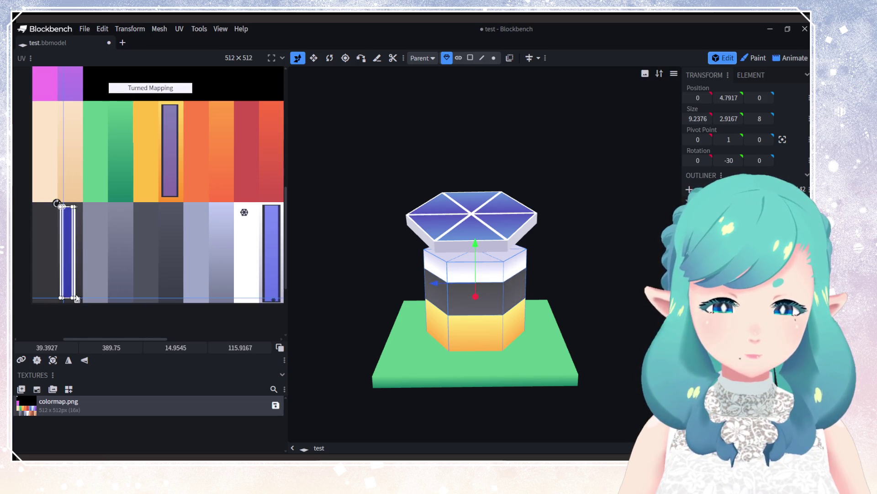
drag(147, 101, 203, 208)
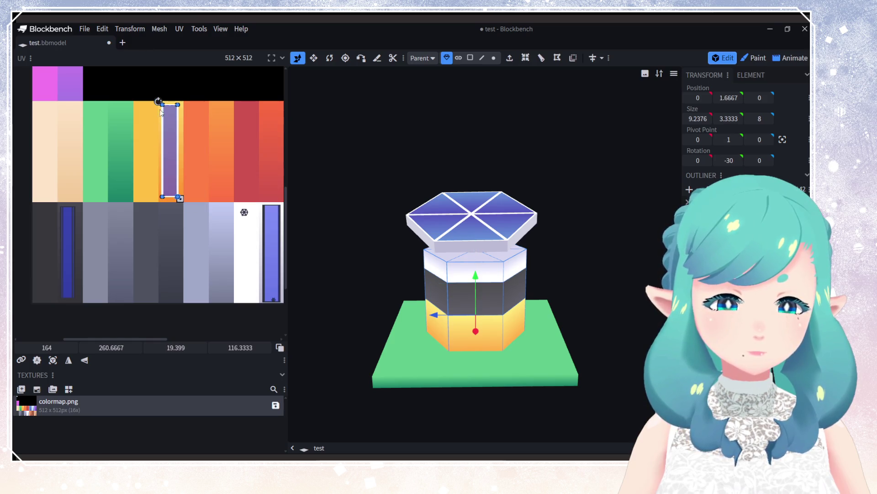
drag(161, 101, 182, 192)
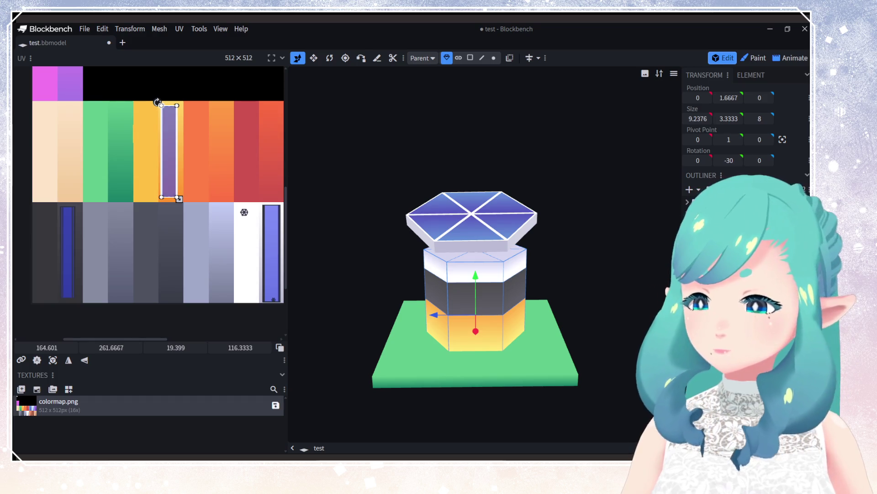
click(618, 302)
mouse_move(618, 303)
mouse_down()
mouse_move(523, 344)
mouse_move(615, 329)
mouse_move(528, 317)
mouse_move(409, 352)
mouse_move(572, 341)
mouse_move(416, 334)
mouse_move(441, 334)
mouse_move(473, 271)
mouse_move(531, 333)
mouse_move(520, 317)
mouse_move(547, 322)
mouse_move(489, 223)
mouse_move(543, 274)
mouse_move(547, 290)
mouse_up()
key(ctrl+s)
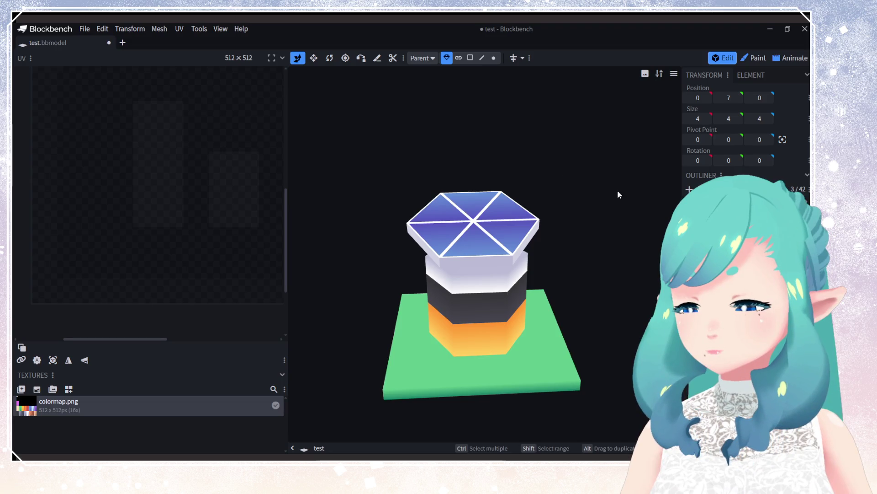
Step: Export the building as a glTF model and minimize Blockbench to reveal Godot
click(85, 28)
mouse_move(109, 190)
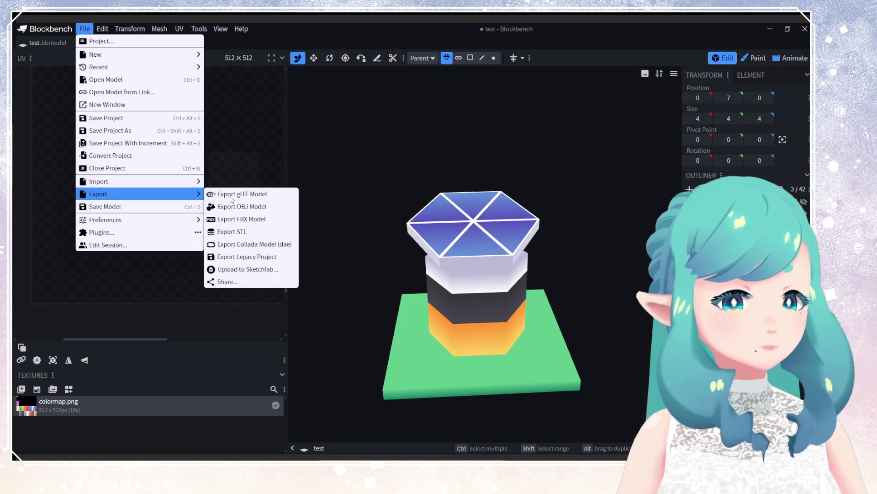
click(242, 200)
click(439, 170)
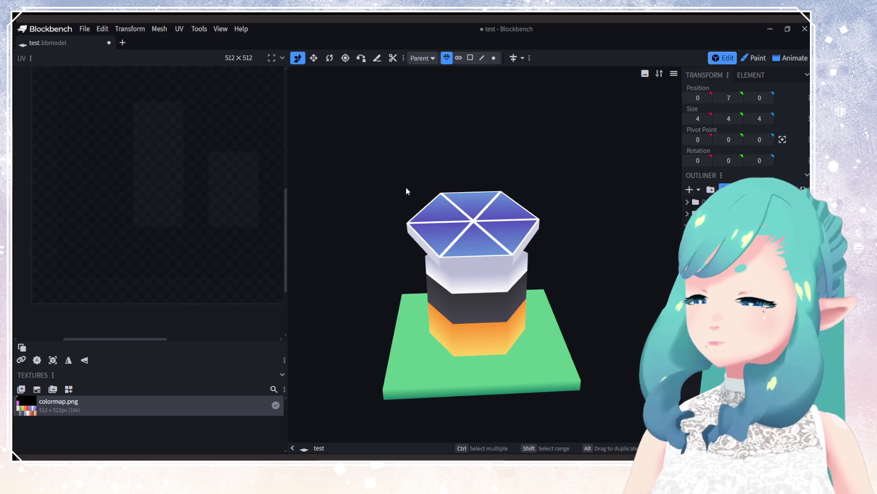
click(770, 29)
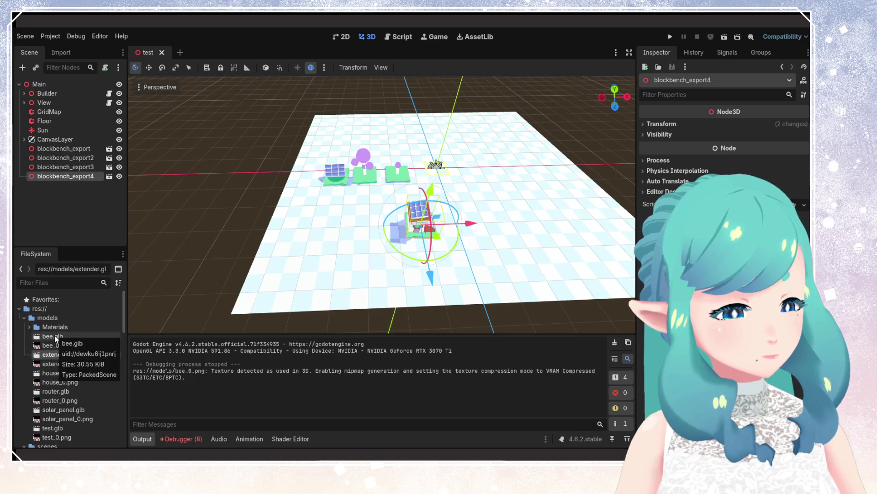
Step: Point bee.glb's material_0 to external res://models/Materials/material_0.tres and reimport the model
click(50, 338)
double_click(50, 338)
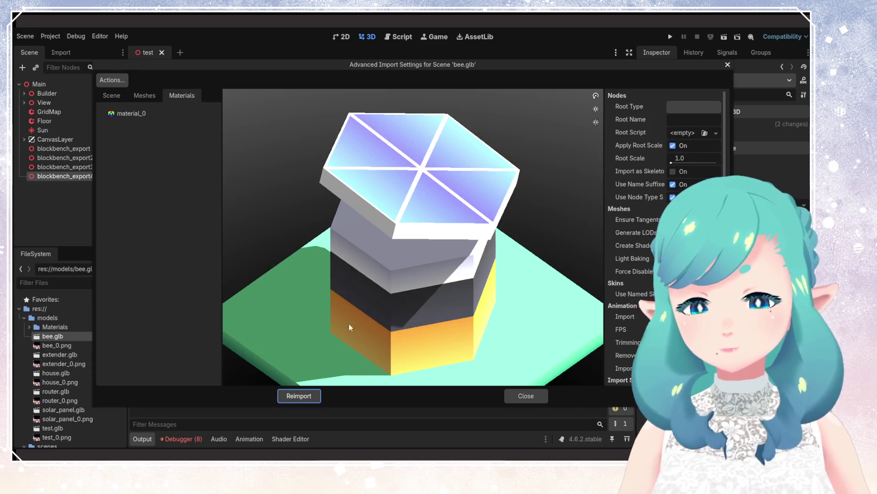
click(144, 114)
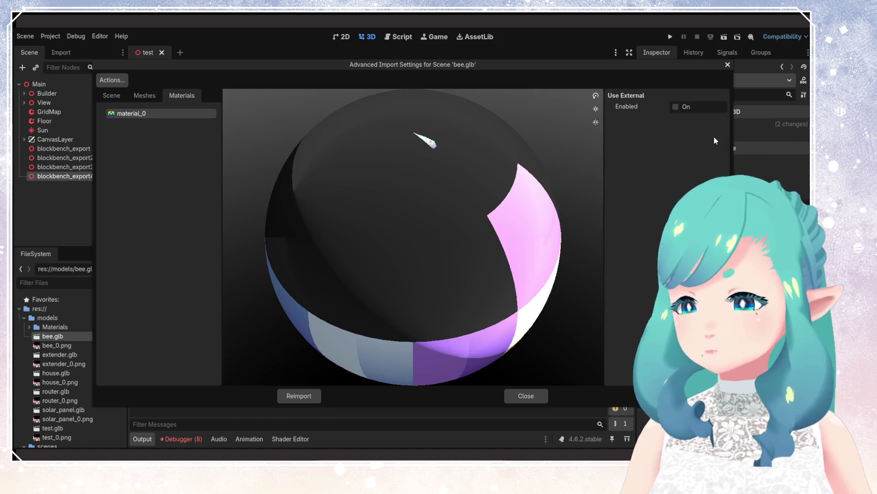
click(680, 107)
click(721, 119)
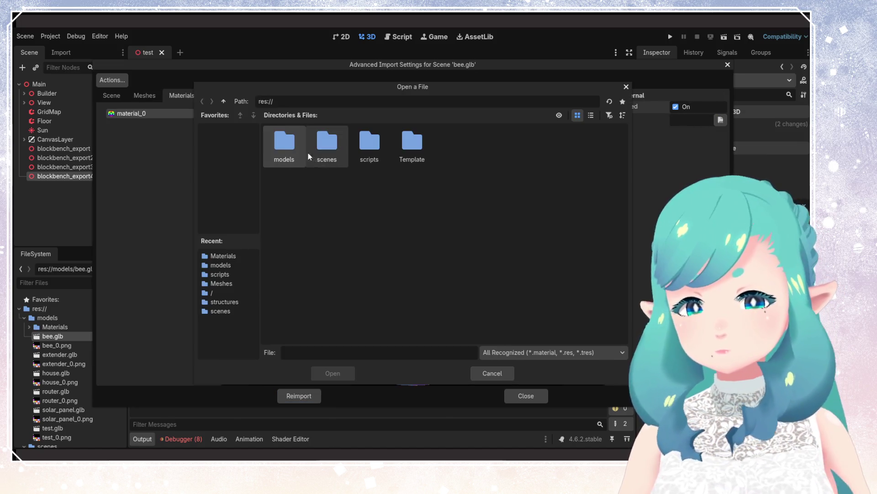
double_click(285, 144)
double_click(285, 144)
click(284, 144)
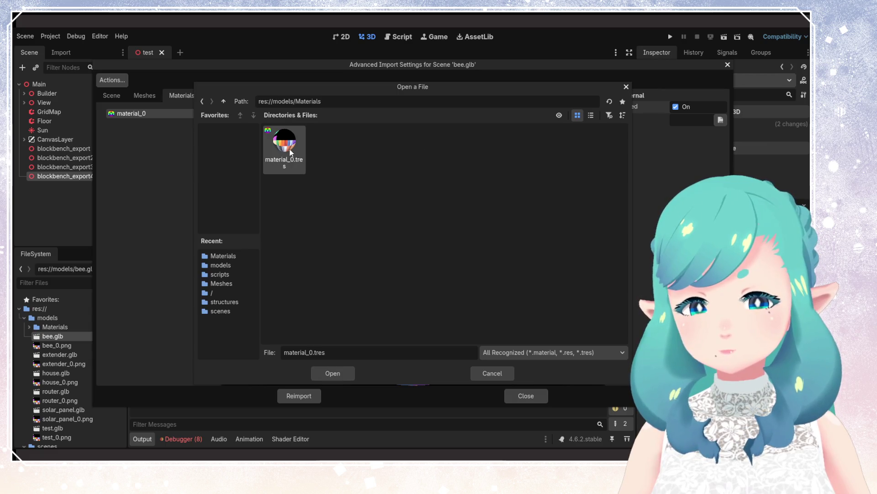
click(328, 373)
click(315, 394)
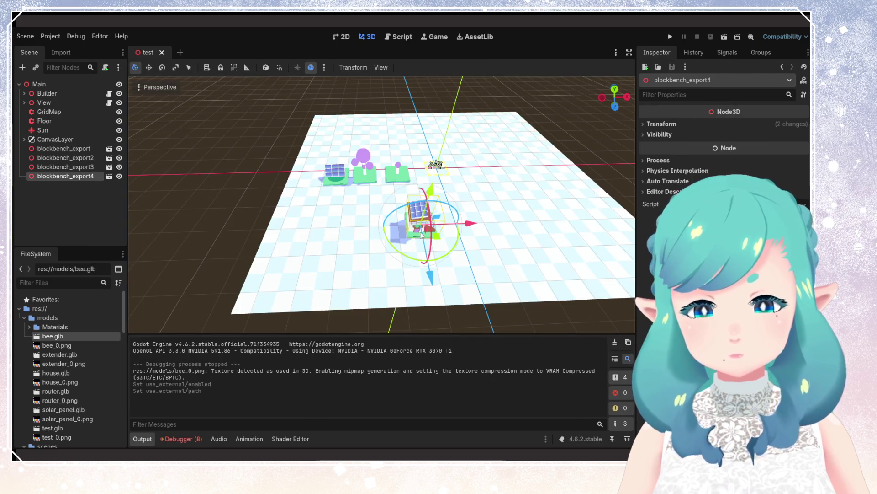
Step: Add bee.glb to the scene and rotate it about 29 degrees, then about its X axis
mouse_move(51, 337)
mouse_down()
mouse_move(69, 201)
mouse_move(345, 250)
mouse_up()
click(449, 297)
middle_drag(455, 299, 437, 293)
click(355, 287)
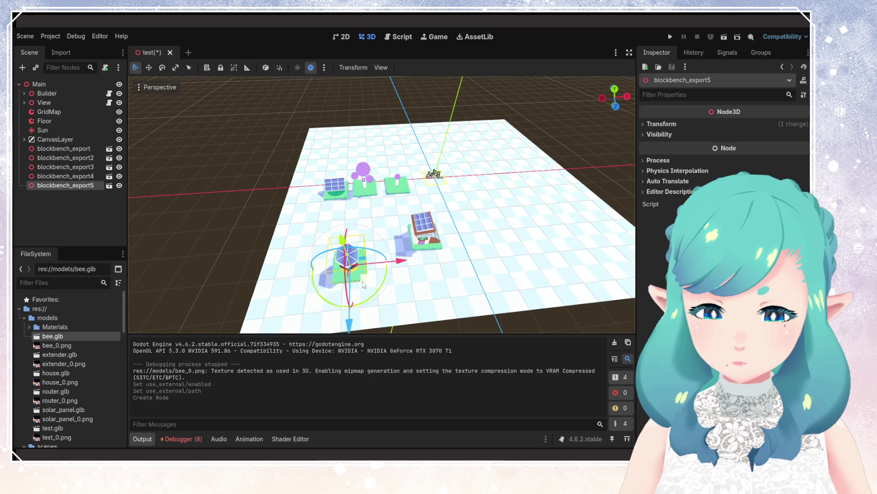
drag(368, 306, 327, 303)
mouse_move(327, 303)
right_down()
mouse_move(327, 255)
mouse_move(347, 279)
mouse_move(334, 243)
mouse_move(391, 275)
right_up()
mouse_move(383, 270)
mouse_down()
mouse_move(387, 246)
mouse_move(414, 233)
mouse_move(548, 256)
mouse_move(544, 263)
mouse_move(521, 242)
mouse_up()
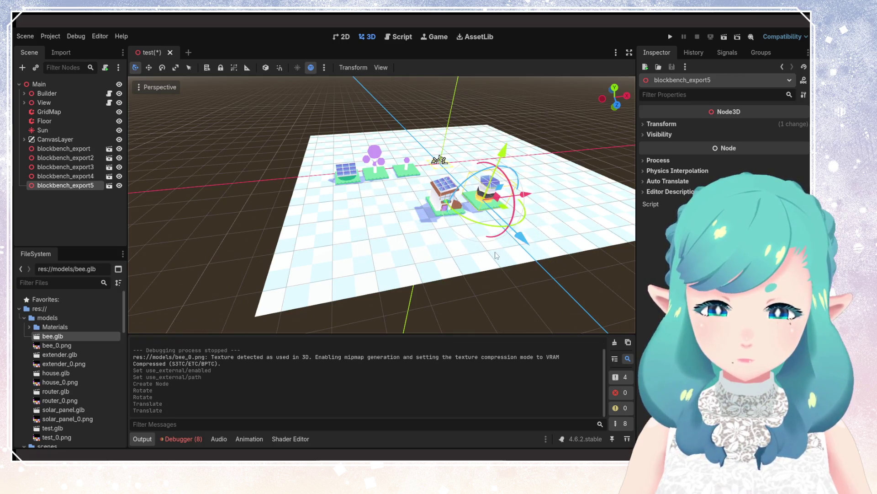
click(521, 242)
Step: Slide the solar panel model left along X
mouse_move(503, 254)
middle_down()
mouse_move(519, 258)
mouse_move(484, 269)
mouse_move(505, 267)
middle_up()
middle_drag(404, 239, 361, 220)
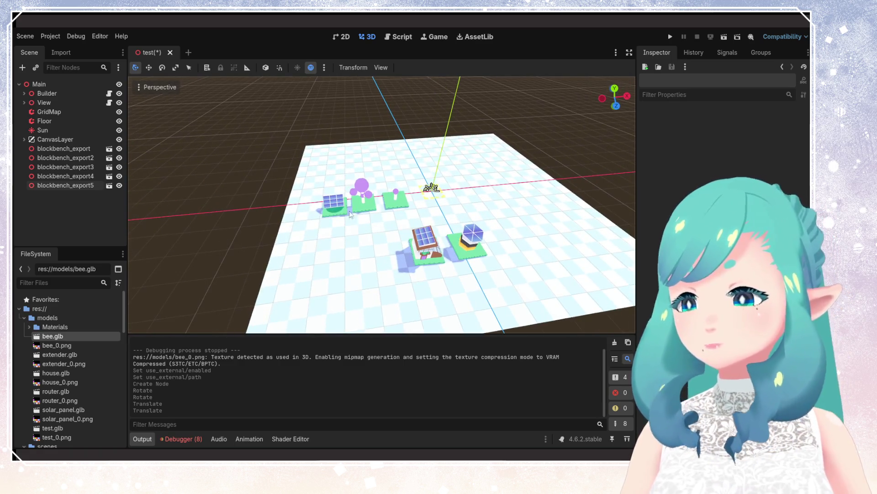
click(349, 215)
drag(392, 206, 366, 194)
click(396, 204)
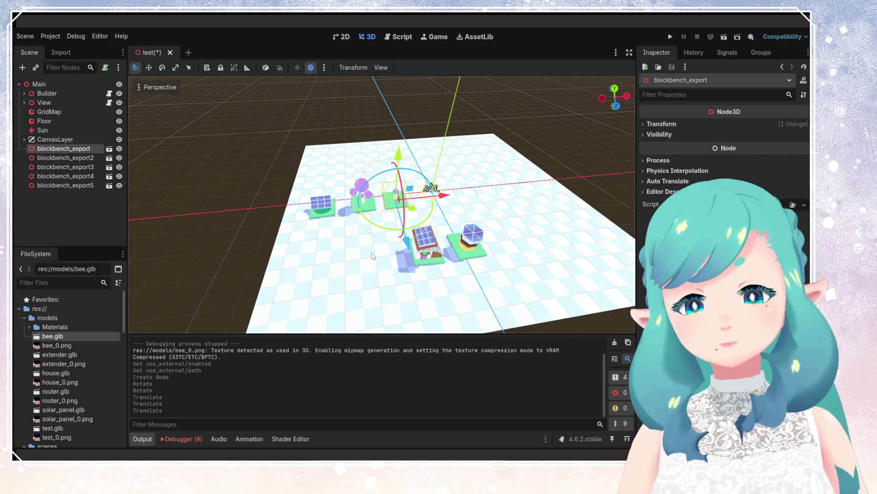
Step: Check the house and bee building placement from a flatter view, then run the game
click(370, 251)
middle_drag(346, 231, 355, 248)
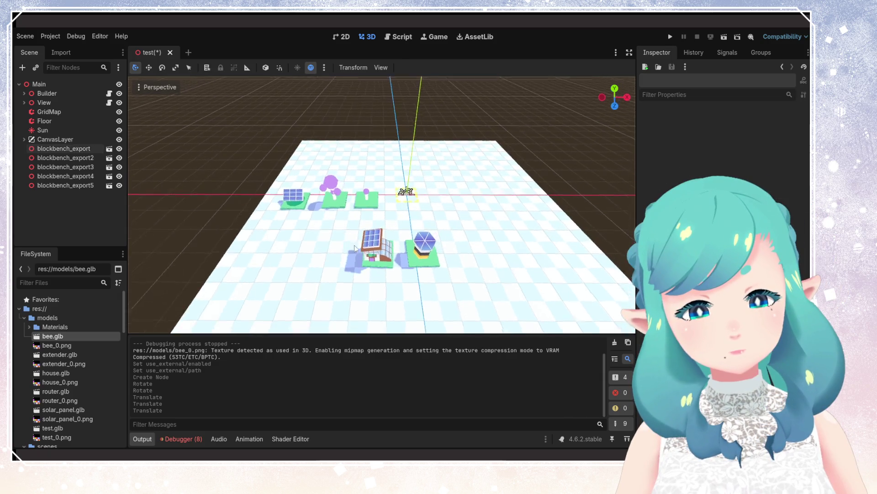
click(380, 251)
click(421, 274)
click(449, 251)
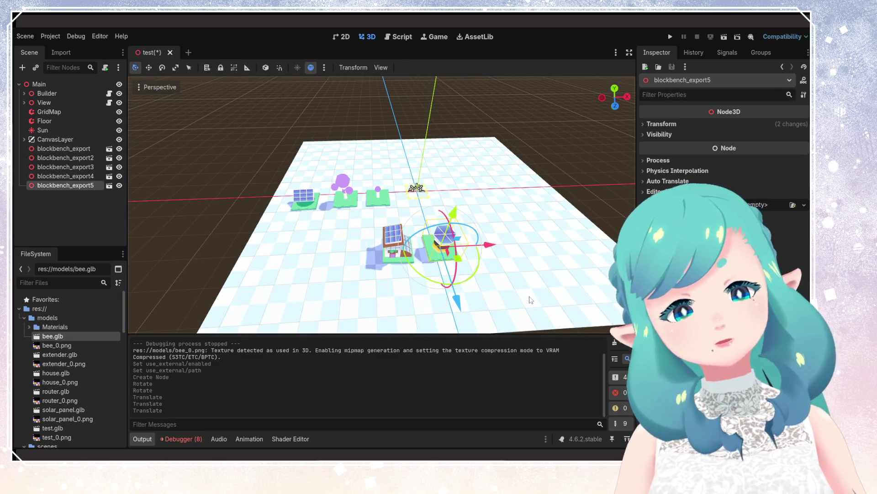
click(389, 242)
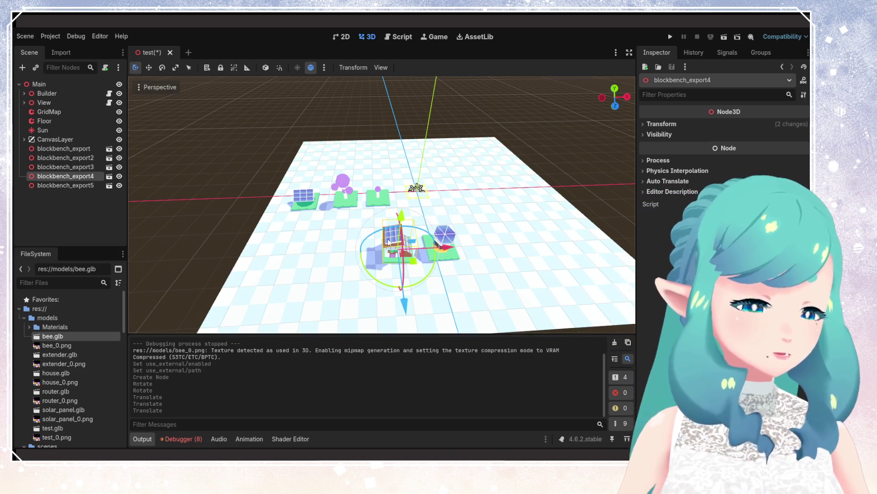
click(444, 235)
mouse_move(538, 288)
middle_down()
mouse_move(500, 259)
mouse_move(521, 252)
mouse_move(503, 279)
middle_up()
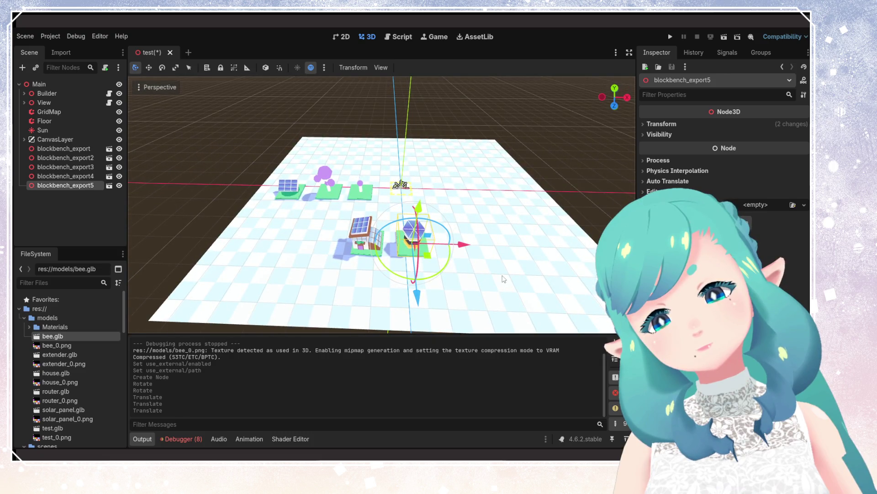
click(491, 270)
click(670, 37)
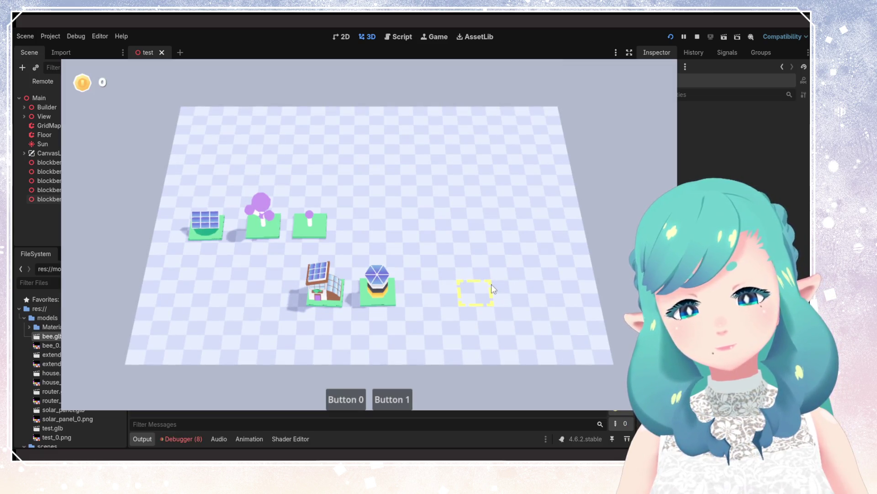
Step: Rotate the solar panel around its vertical axis and run the game to check it
click(697, 37)
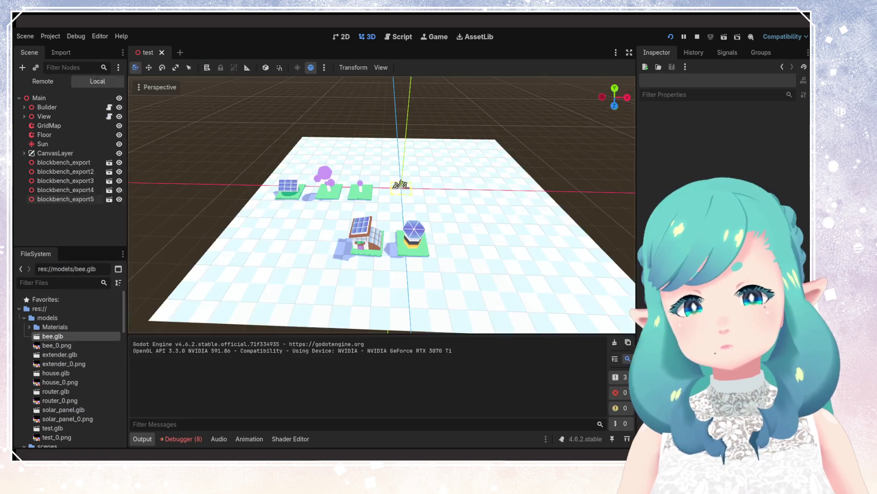
click(297, 197)
drag(311, 209, 270, 218)
click(670, 36)
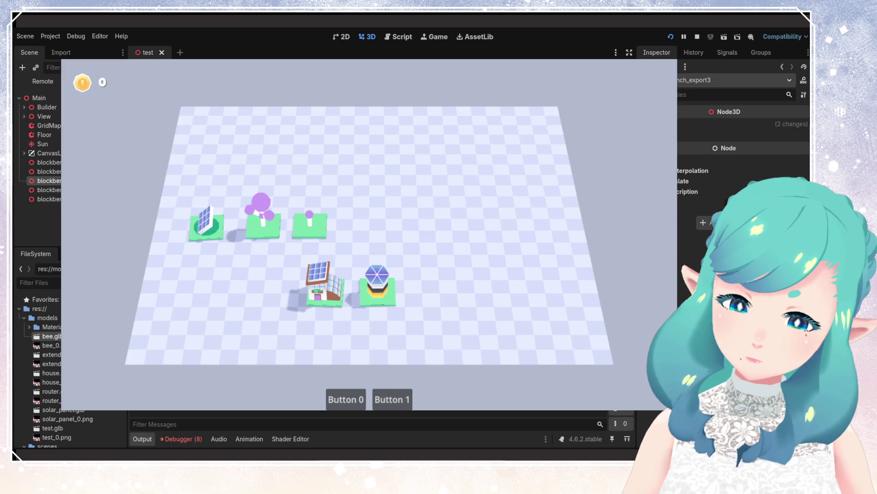
Step: Turn the solar panel further, test it in the game, then rotate it once more
key(F8)
mouse_move(327, 196)
mouse_down()
mouse_move(394, 202)
mouse_move(491, 159)
mouse_move(427, 192)
mouse_move(572, 95)
mouse_move(250, 223)
mouse_up()
key(F5)
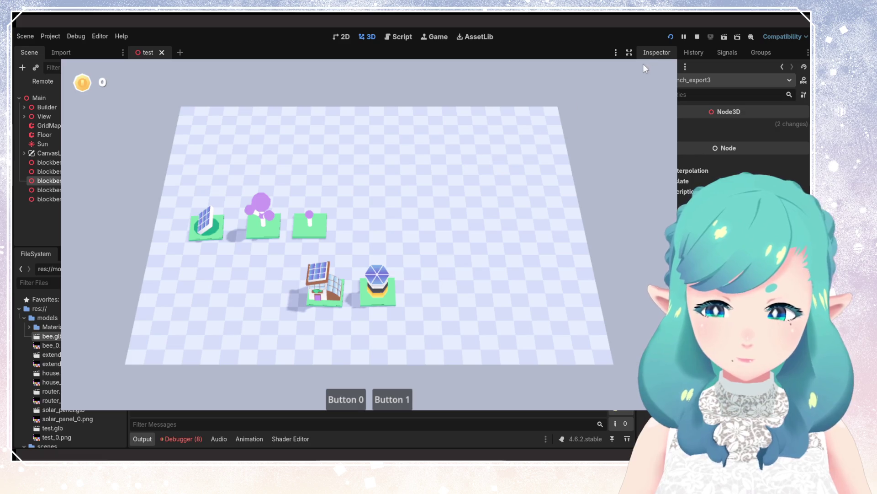
key(F8)
mouse_move(256, 204)
mouse_down()
mouse_move(414, 155)
mouse_move(385, 100)
mouse_up()
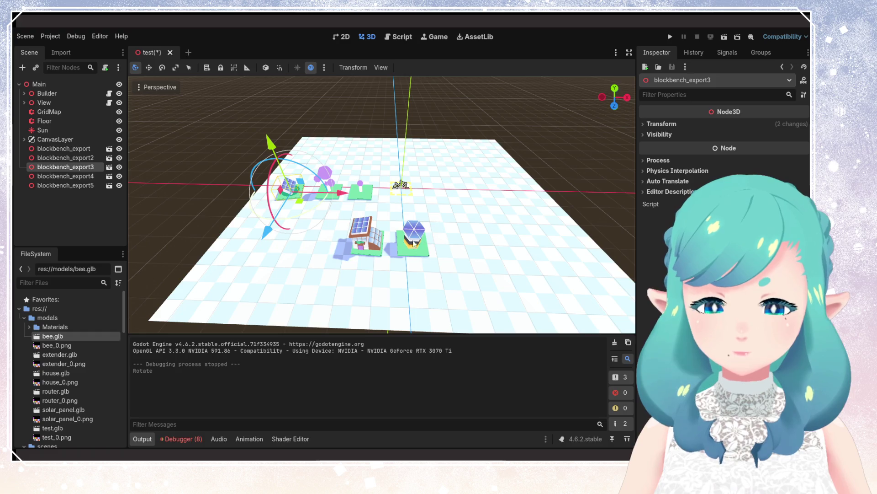
Step: Rotate the house, the solar panel, and the hexagonal tower by about 85 degrees
click(373, 256)
mouse_move(378, 278)
mouse_down()
mouse_move(356, 75)
mouse_move(339, 55)
mouse_move(298, 77)
mouse_move(313, 84)
mouse_move(283, 151)
mouse_move(301, 256)
mouse_move(356, 302)
mouse_move(384, 297)
mouse_up()
click(302, 201)
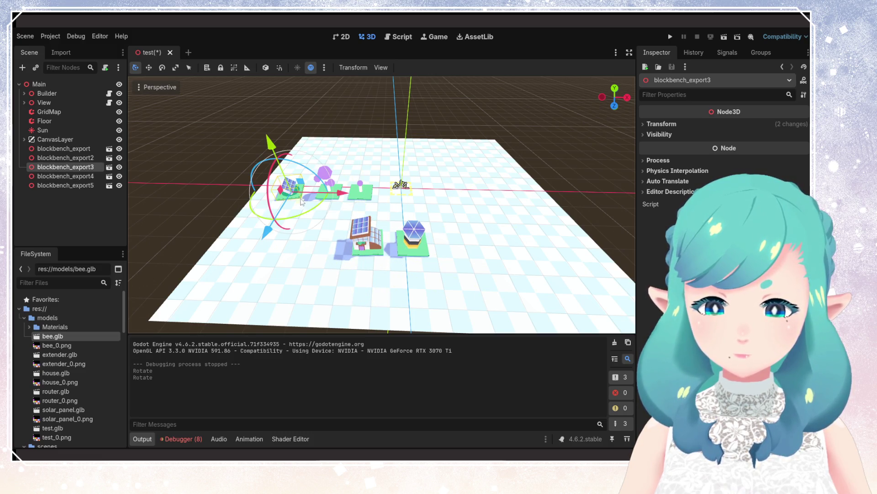
mouse_move(308, 215)
mouse_down()
mouse_move(205, 201)
mouse_move(173, 113)
mouse_move(220, 91)
mouse_up()
click(419, 251)
drag(439, 273, 382, 274)
Step: Test the rotations in the game, turn the tower once more, and retest
click(670, 37)
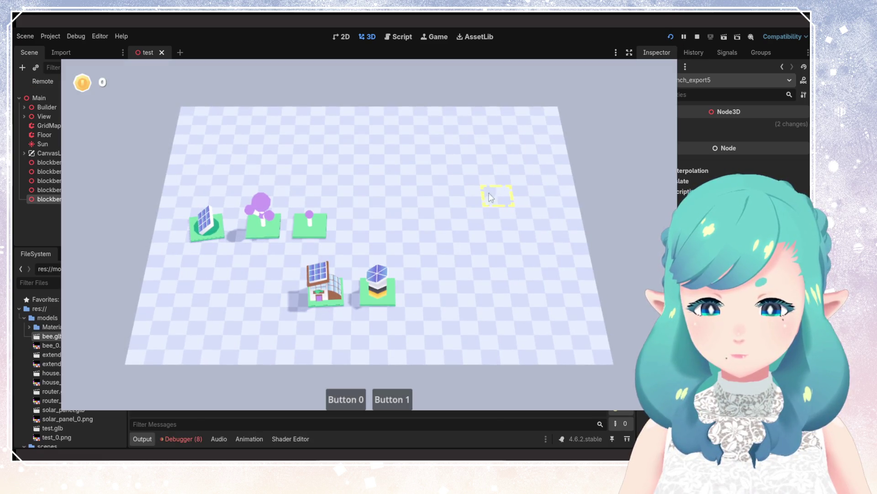
click(696, 36)
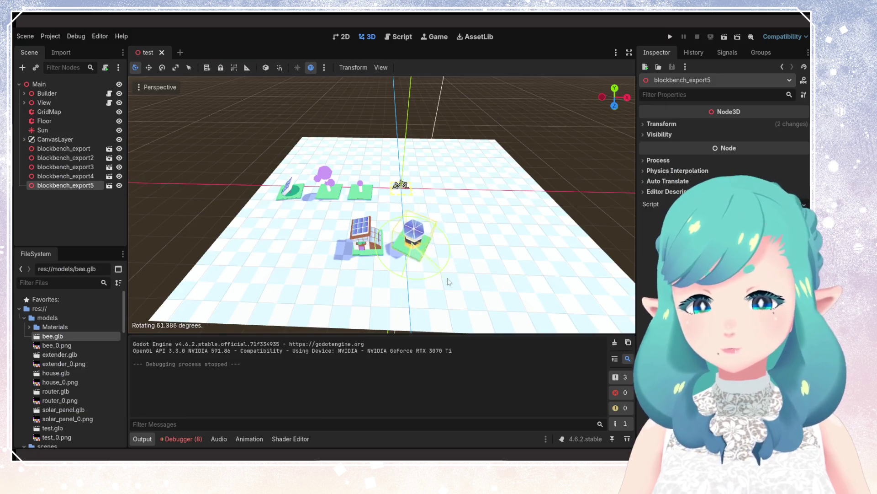
drag(449, 282, 502, 274)
click(670, 36)
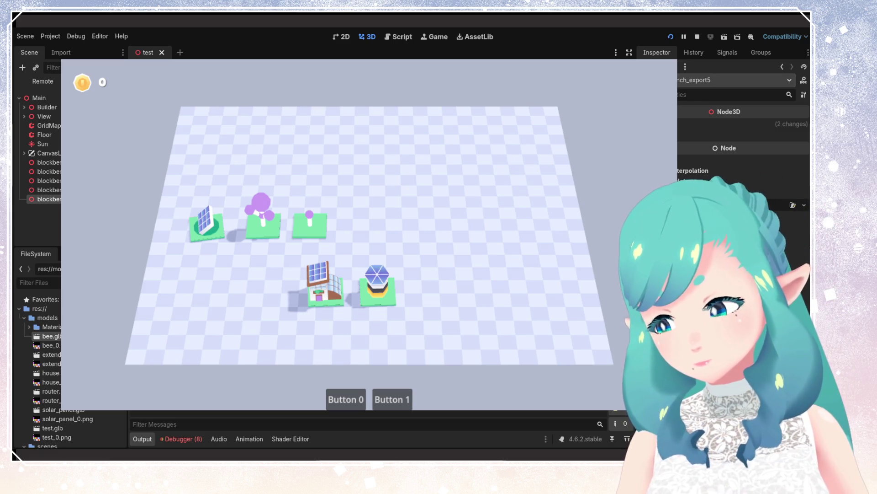
key(F8)
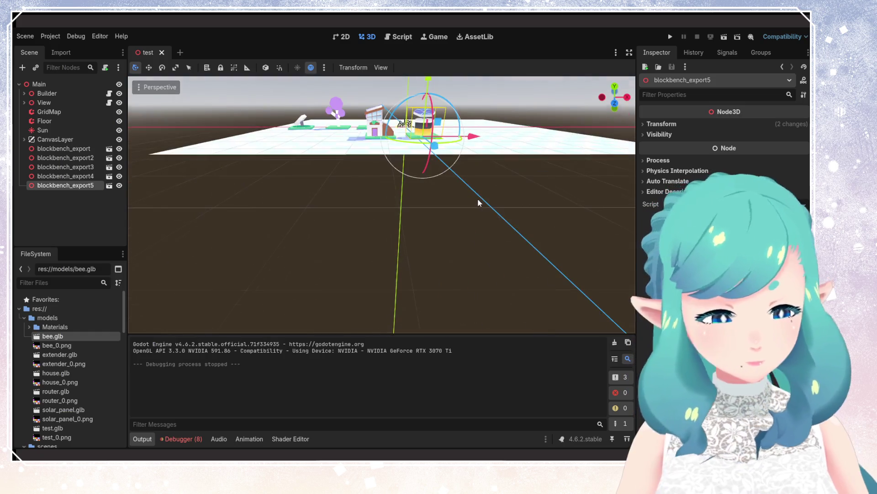
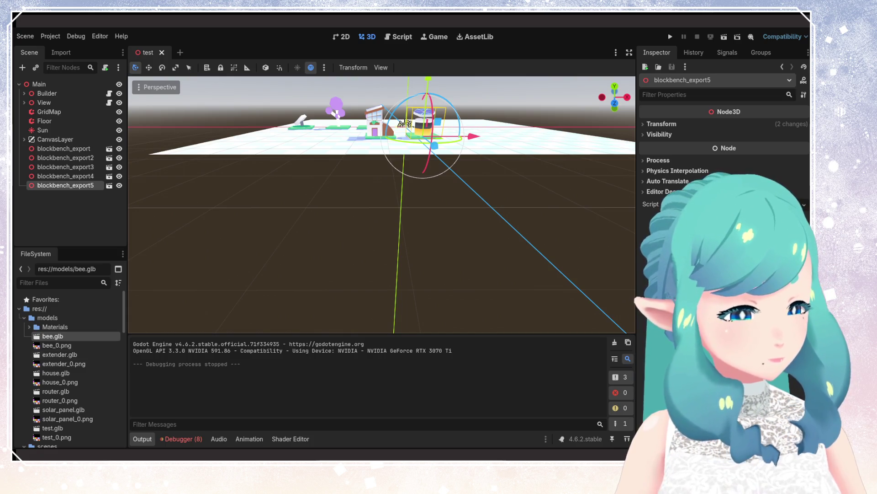
Step: Select test.glb with test_0.png, then cancel the accidental Delete Node prompt for blockbench_export5
click(56, 345)
ctrl+click(64, 364)
ctrl+click(61, 382)
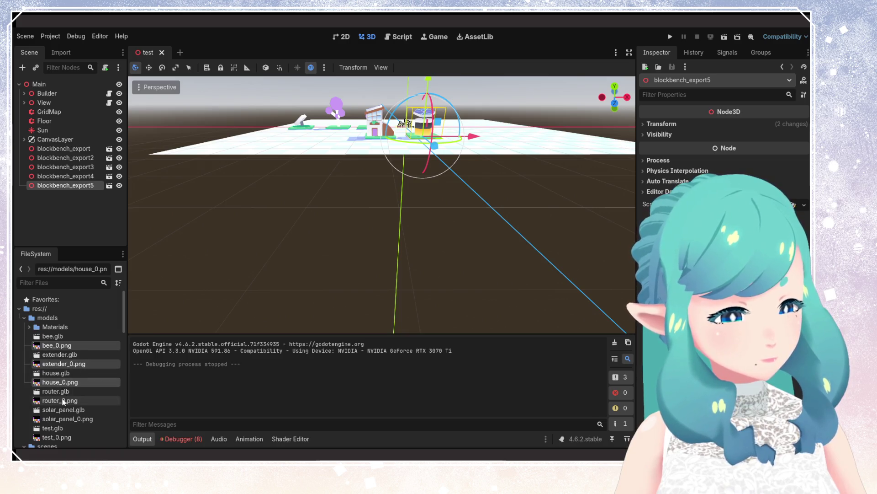
click(29, 326)
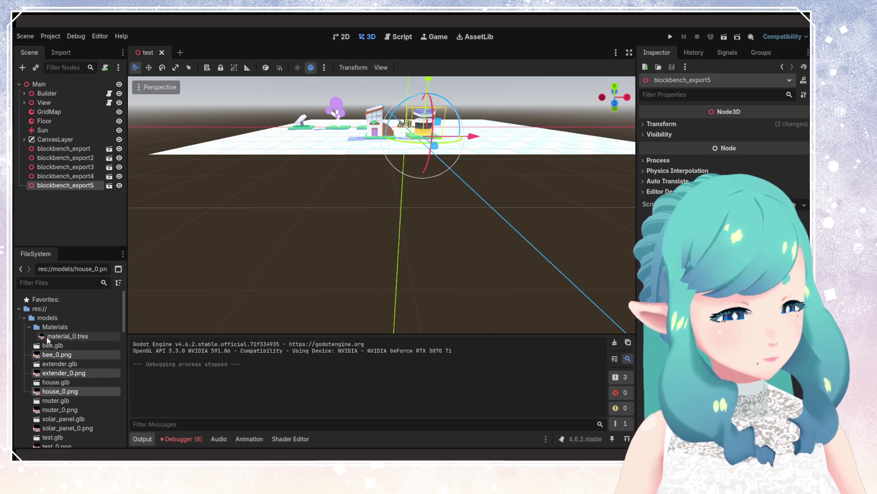
scroll(55, 393, down, 1)
click(57, 428)
ctrl+click(58, 419)
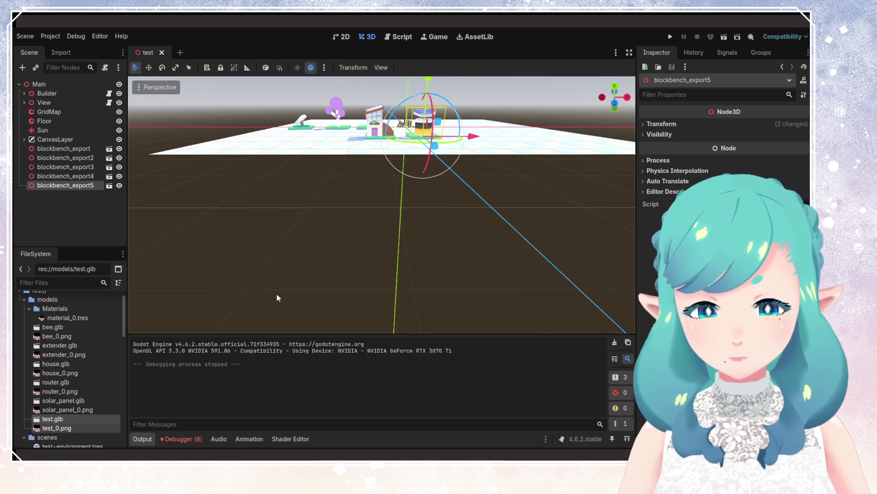
scroll(286, 217, down, 5)
key(Delete)
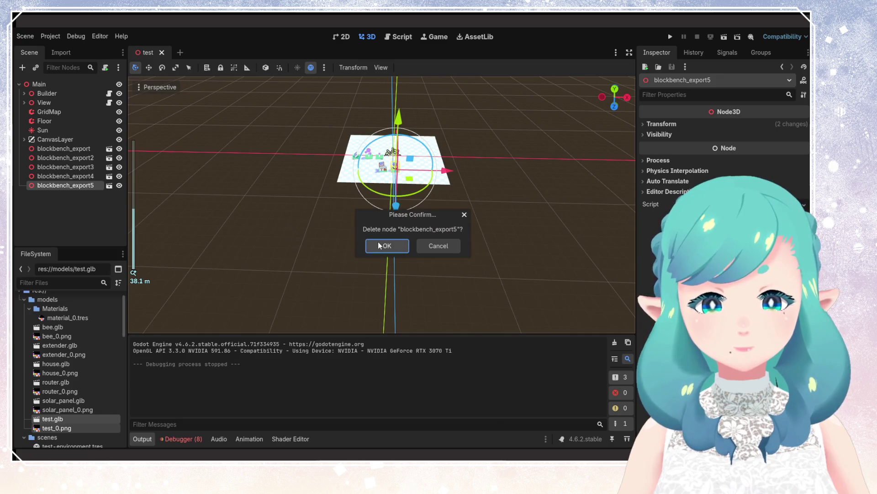
click(440, 243)
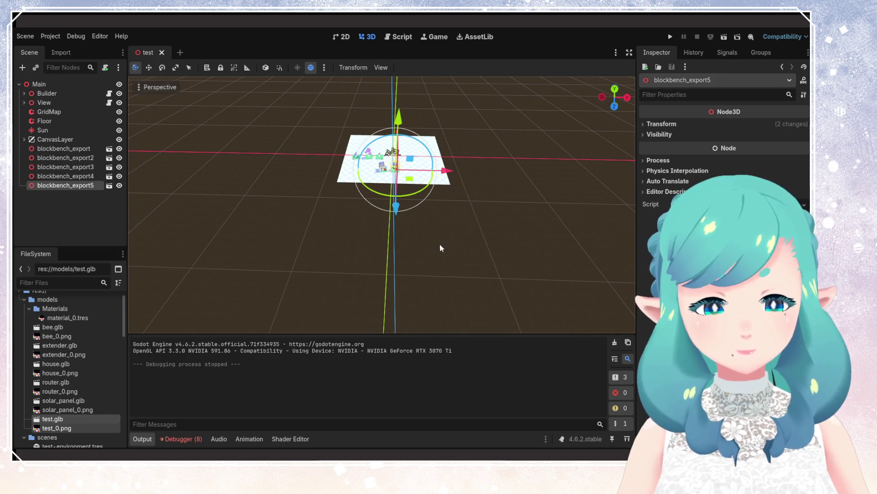
Step: Remove test.glb and test_0.png from the models folder, confirming each deletion
click(89, 411)
click(74, 418)
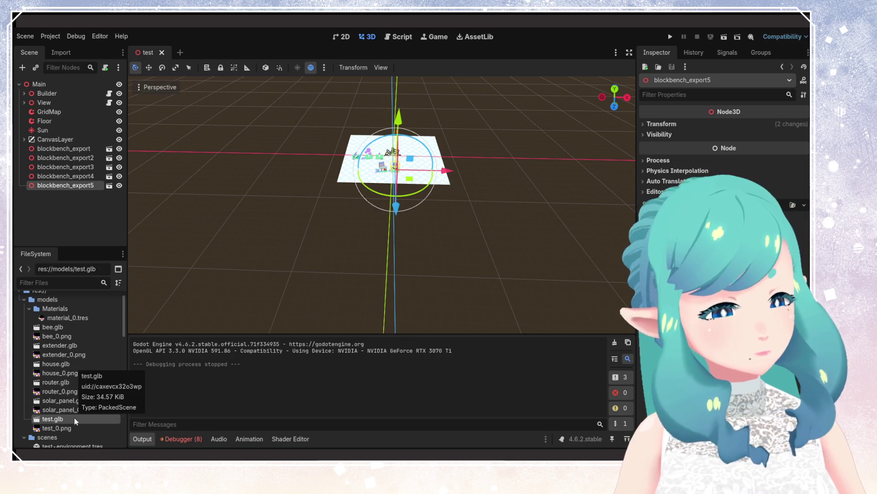
key(Delete)
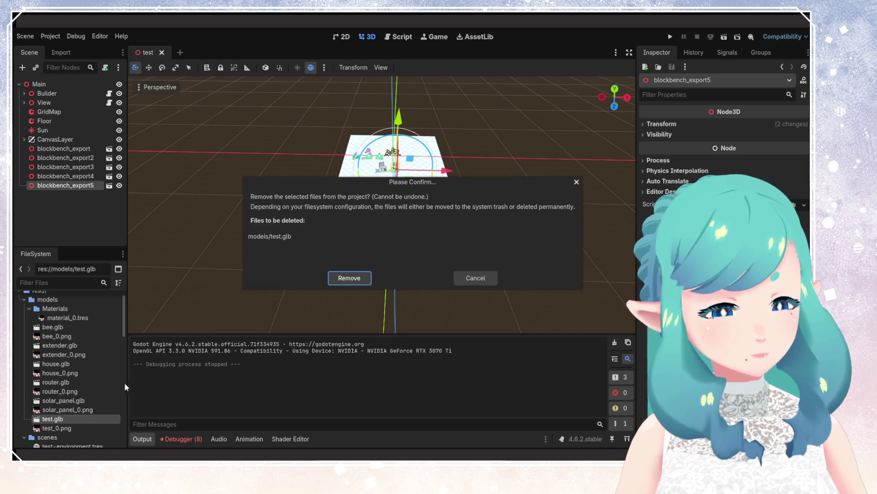
click(350, 275)
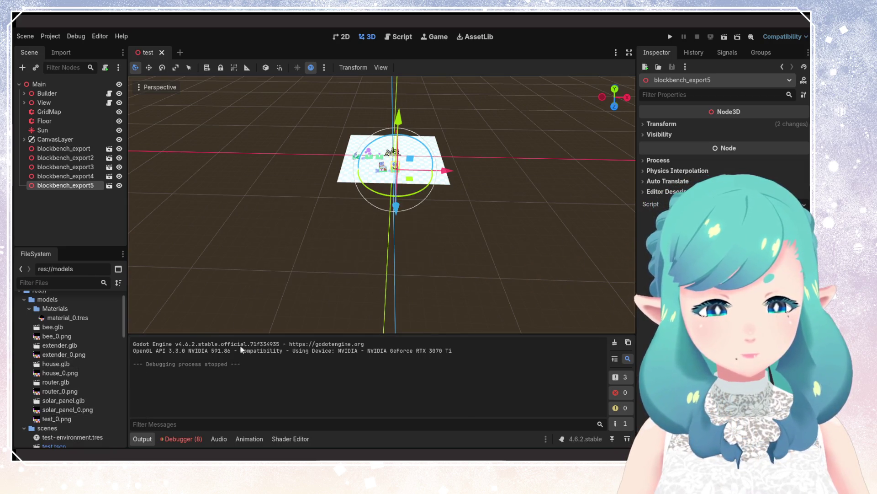
click(75, 419)
key(Delete)
click(349, 277)
middle_drag(346, 272, 356, 195)
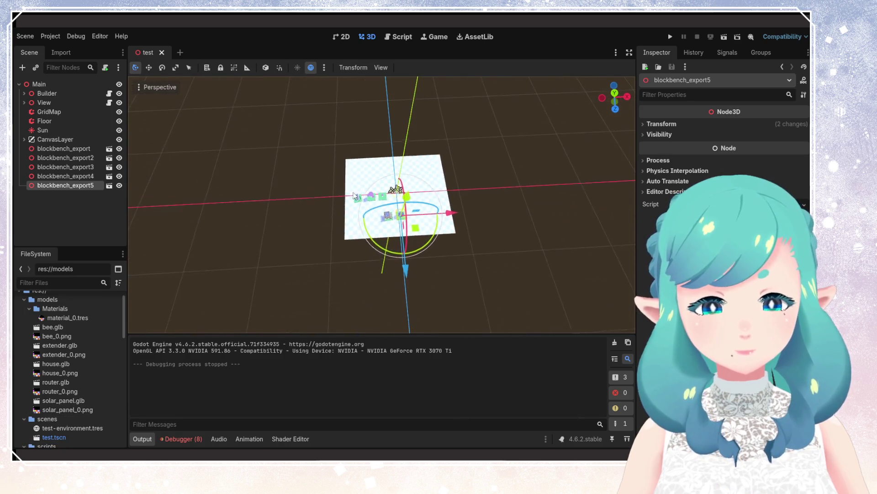
Step: Move solar_panel_0, router_0, house_0, extender_0 and bee_0 PNGs into the Materials folder
scroll(354, 195, up, 3)
click(68, 409)
ctrl+click(60, 391)
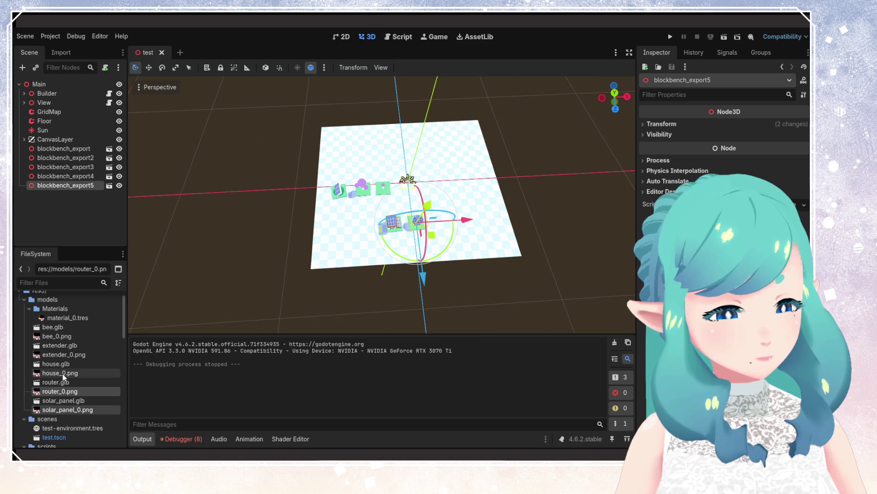
ctrl+click(63, 373)
ctrl+click(61, 355)
ctrl+click(58, 337)
mouse_move(54, 337)
mouse_down()
mouse_move(46, 316)
mouse_move(31, 320)
mouse_up()
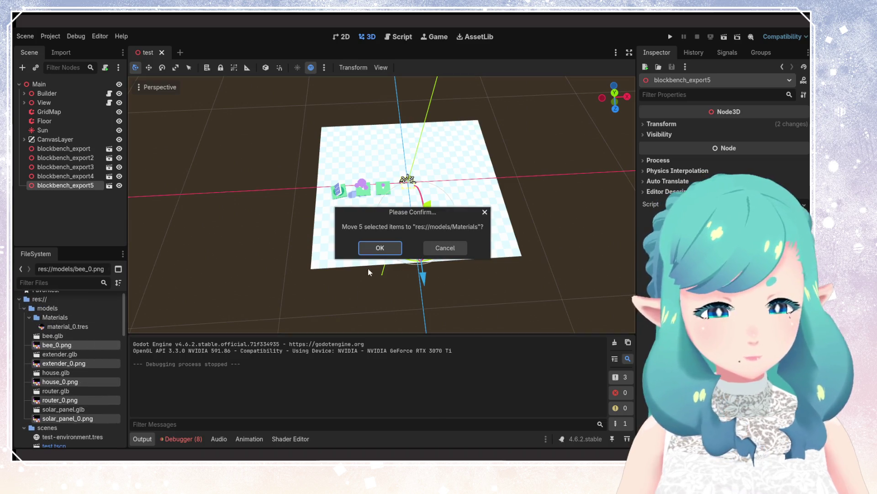
click(380, 248)
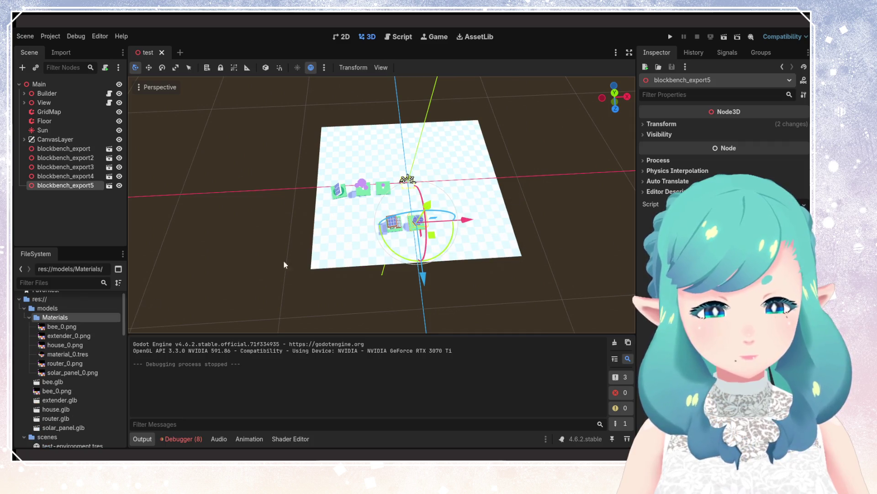
click(29, 317)
Step: Move the leftover bee_0.png into Materials, overwriting the existing copy
click(53, 336)
drag(54, 335, 59, 318)
click(383, 248)
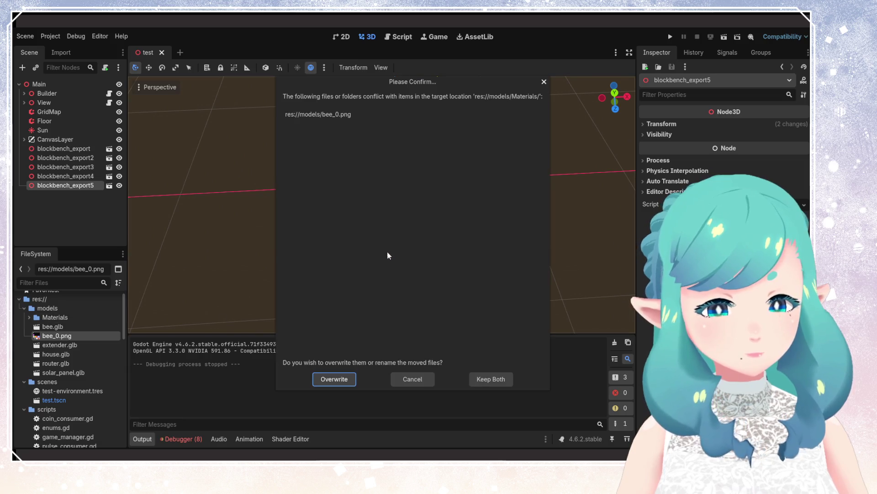
click(338, 379)
click(30, 318)
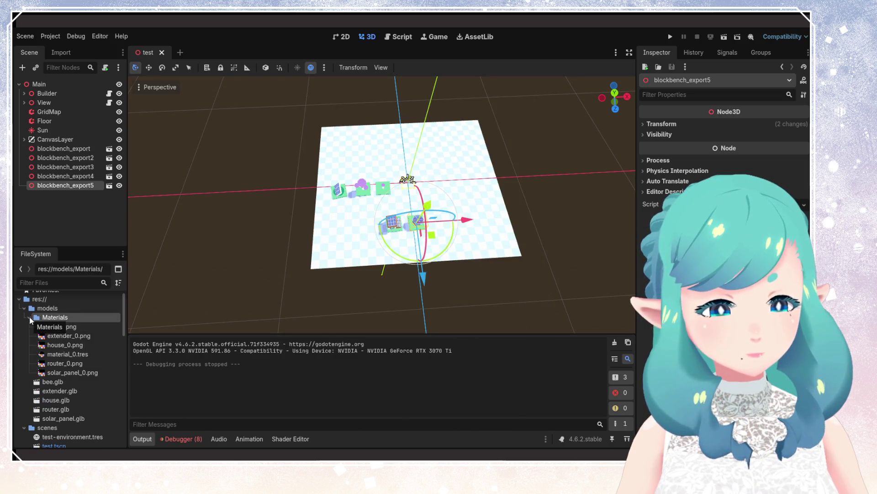
click(30, 317)
Step: Look down on the grid and select the blockbench_export, export2 and export4 nodes
mouse_move(315, 293)
middle_down()
mouse_move(358, 286)
mouse_move(424, 182)
mouse_move(413, 201)
mouse_move(412, 255)
mouse_move(366, 284)
middle_up()
scroll(420, 187, up, 3)
scroll(412, 256, up, 2)
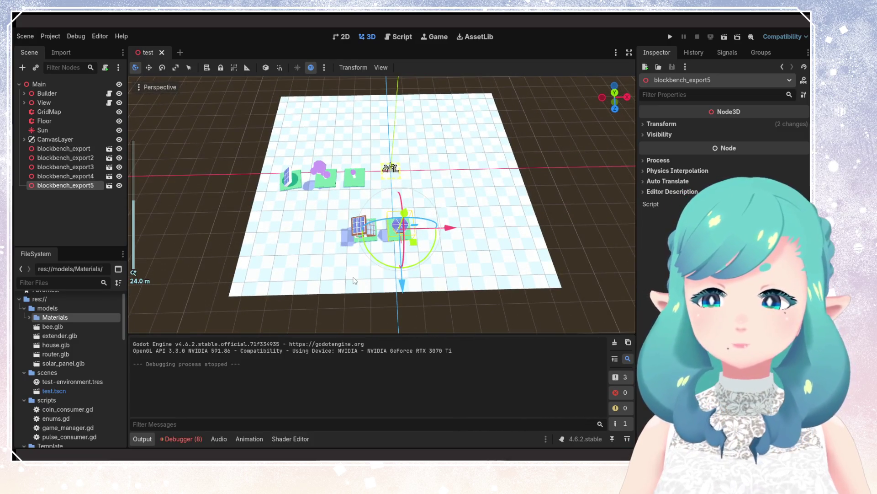
click(67, 158)
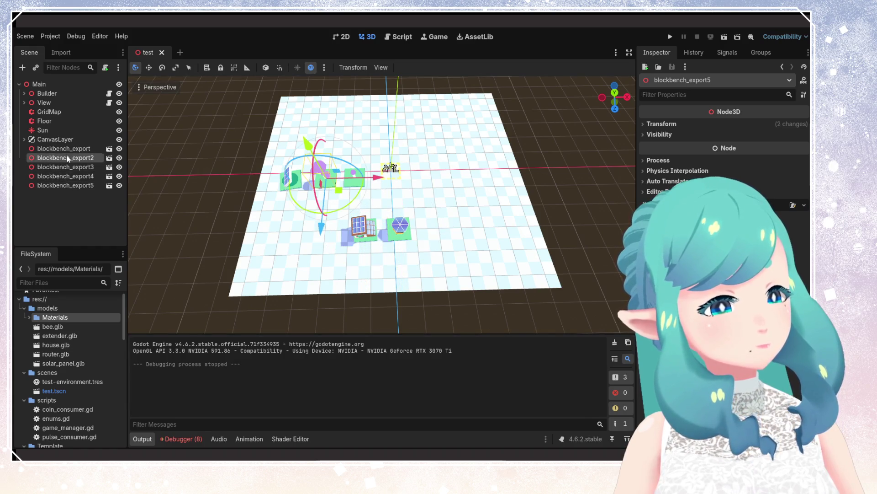
click(67, 148)
click(64, 176)
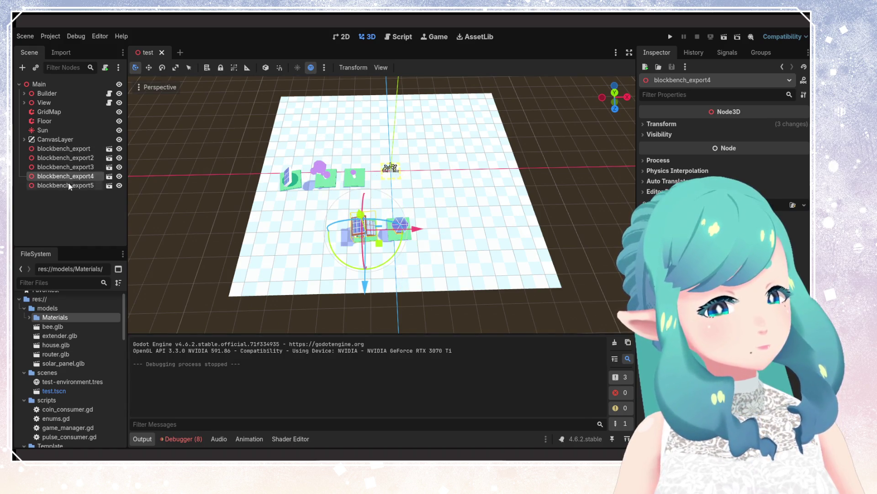
Step: Check house.glb, router.glb and solar_panel.glb, then select blockbench_export4, the solar panel
click(69, 344)
click(69, 354)
click(71, 364)
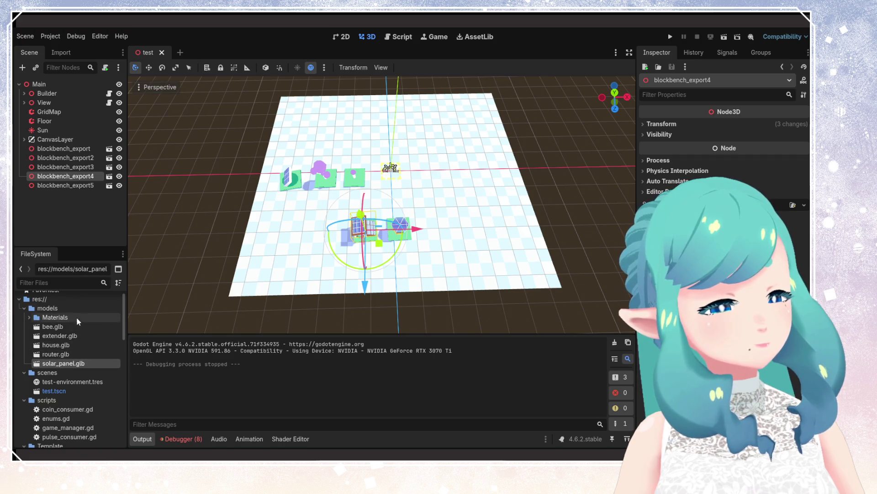
click(64, 148)
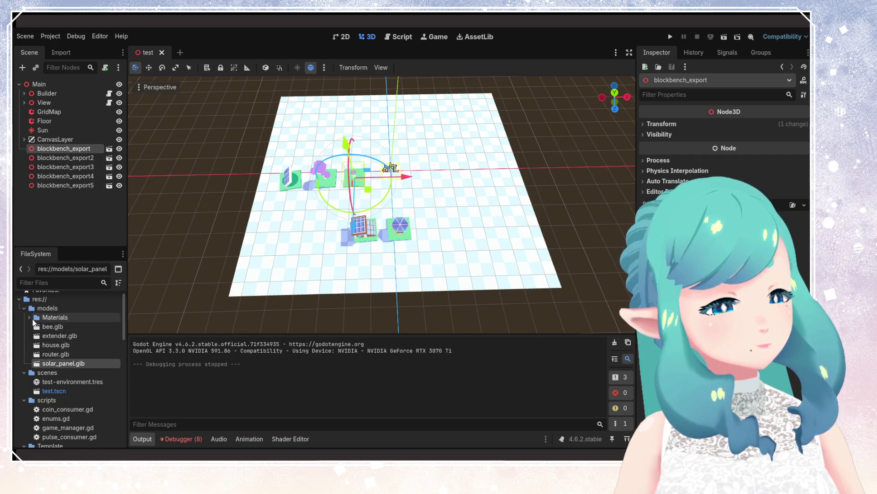
click(365, 234)
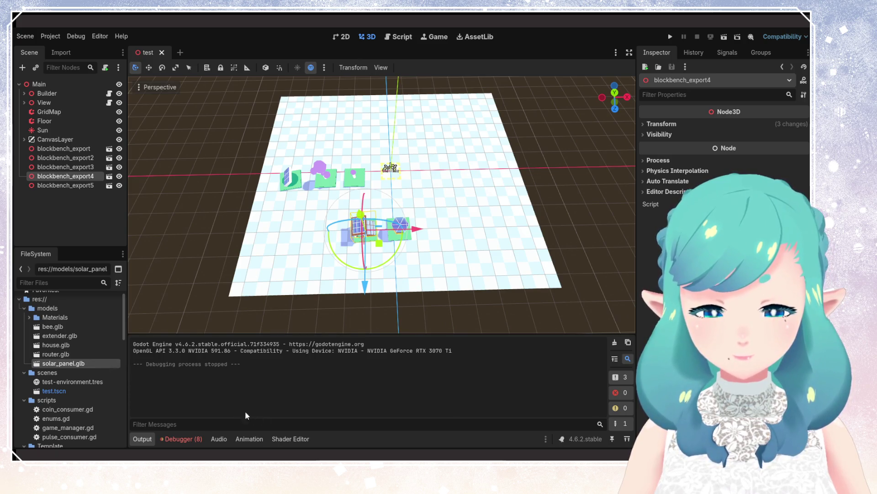
double_click(69, 326)
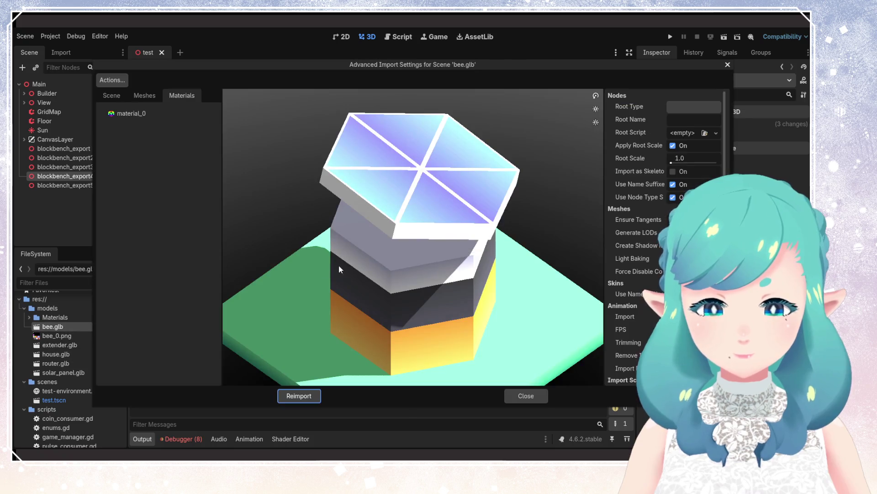
scroll(456, 297, down, 4)
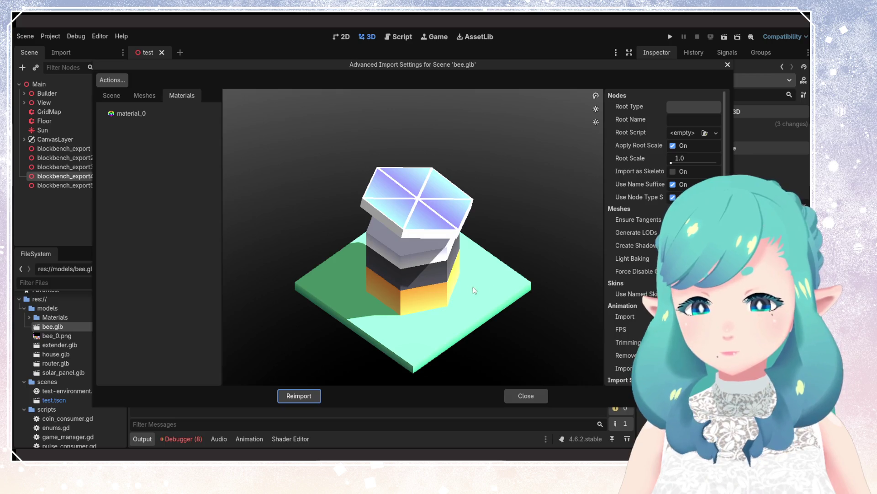
scroll(484, 285, up, 1)
scroll(491, 283, down, 1)
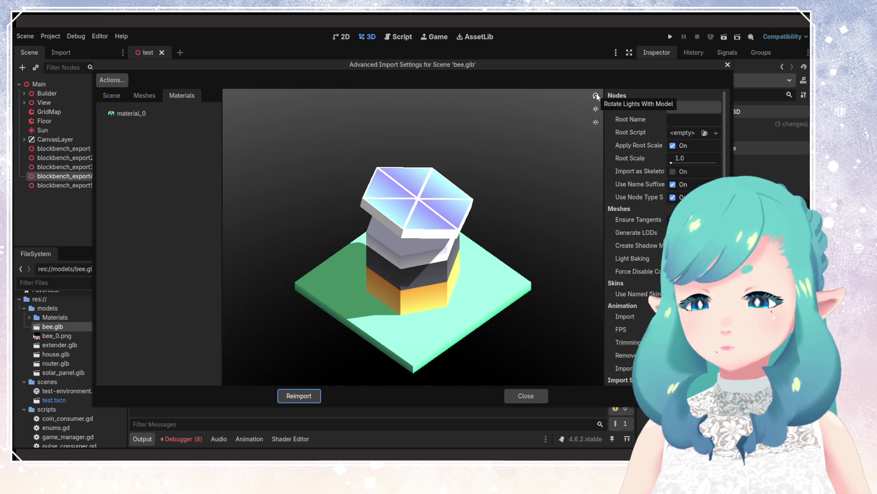
click(597, 122)
click(597, 122)
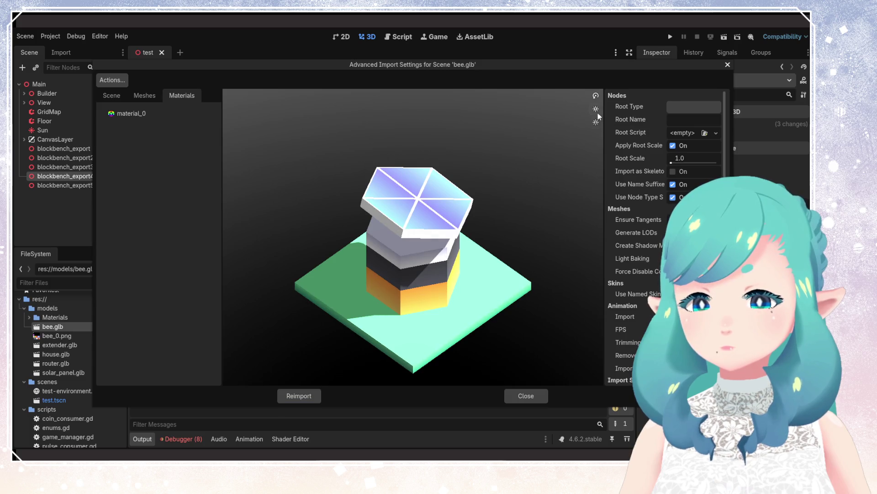
click(598, 113)
click(598, 112)
click(596, 121)
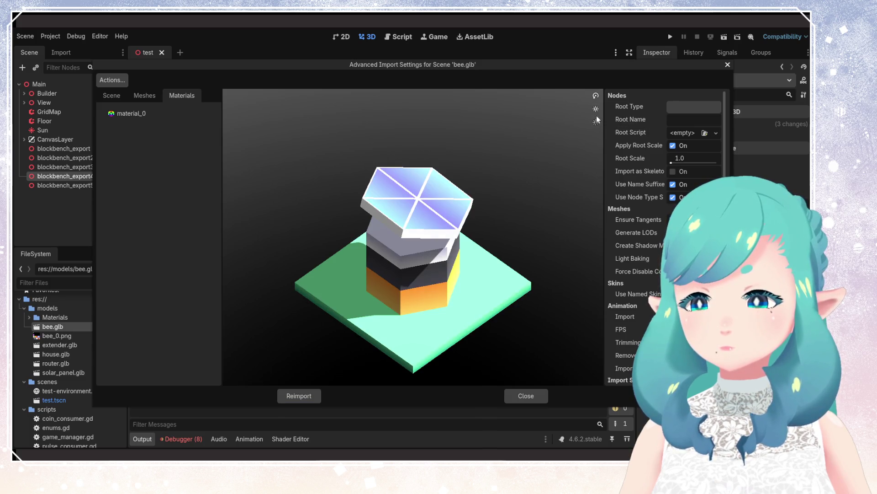
click(596, 121)
click(596, 98)
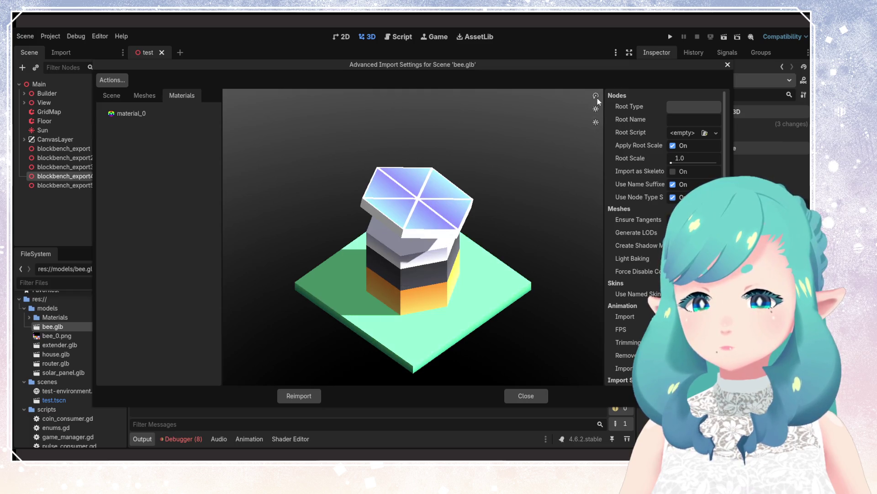
click(596, 98)
click(597, 98)
click(597, 98)
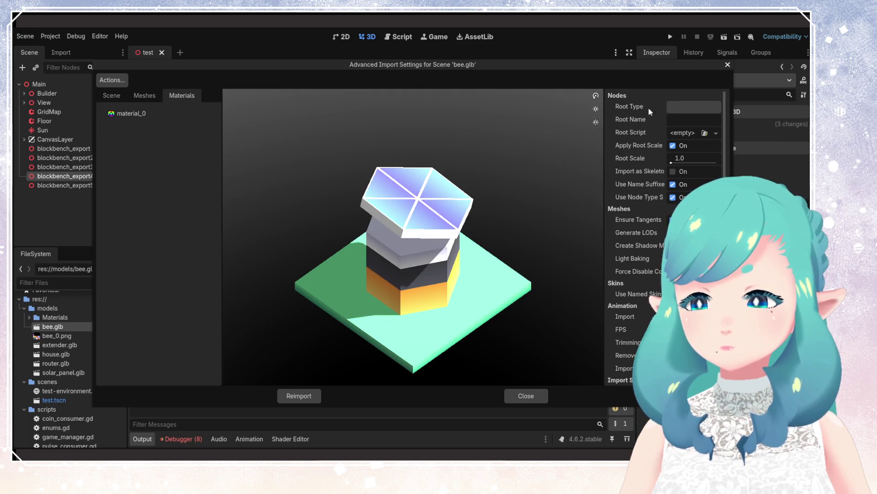
click(145, 95)
click(111, 95)
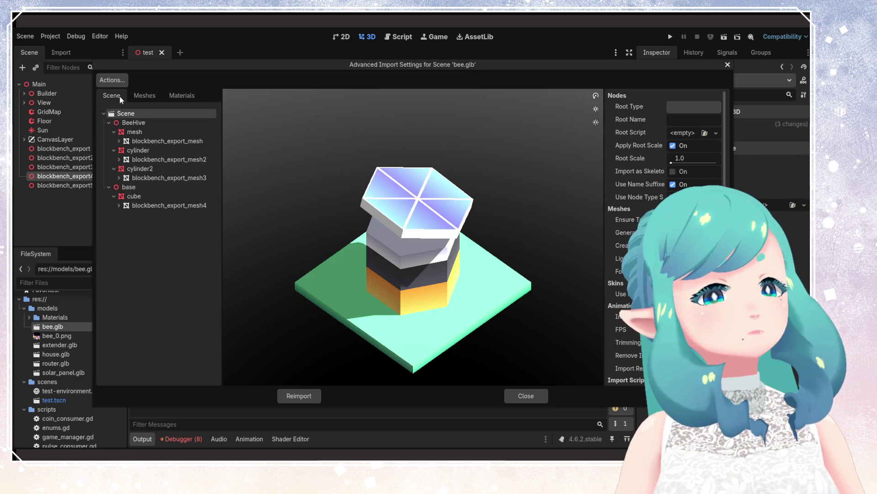
click(129, 122)
click(137, 132)
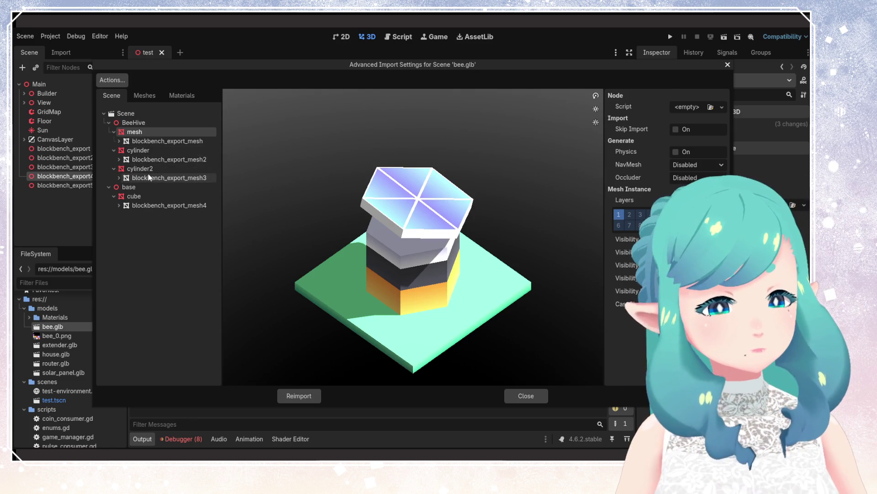
click(147, 169)
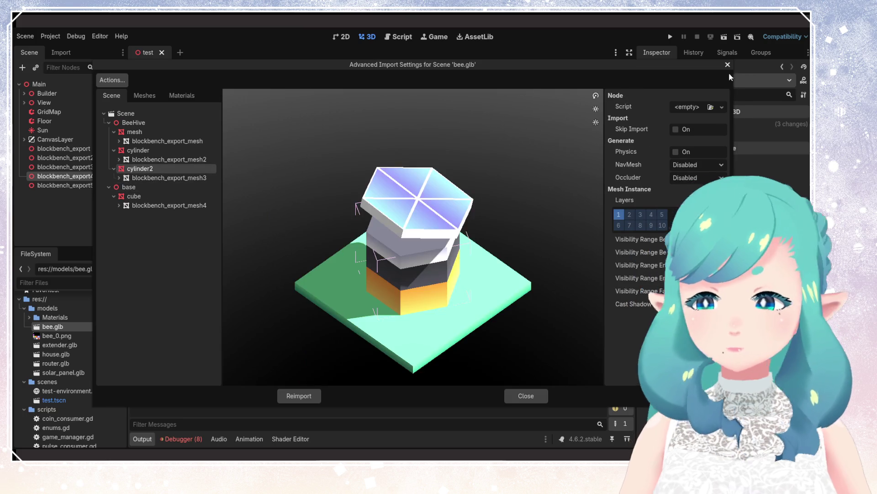
click(727, 65)
key(F5)
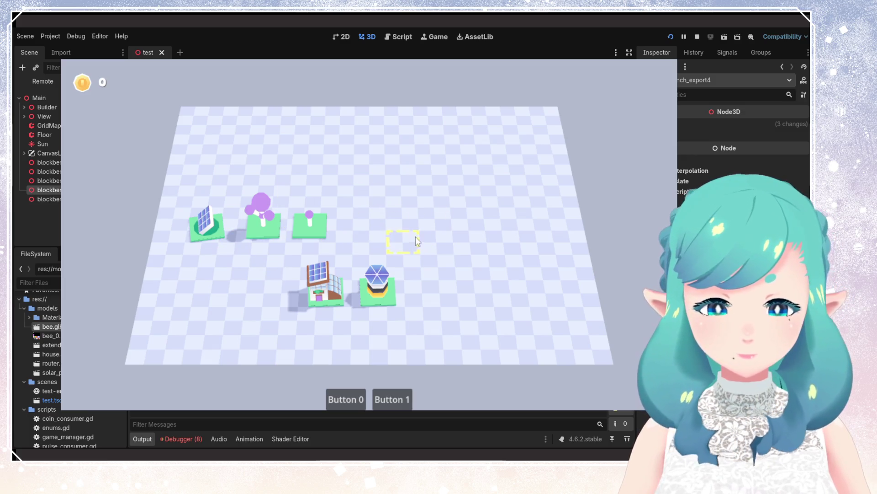
key(F8)
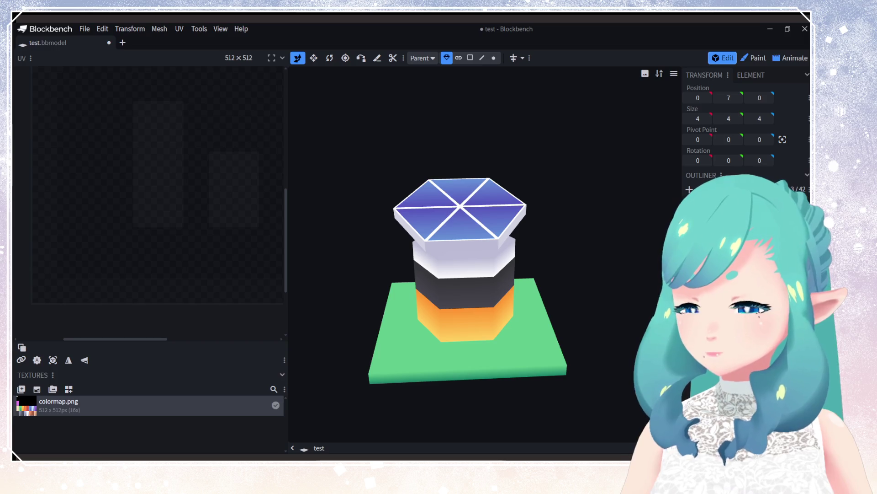
Step: Paste the copied teal ring element into the model and select the hexagonal column group
key(Escape)
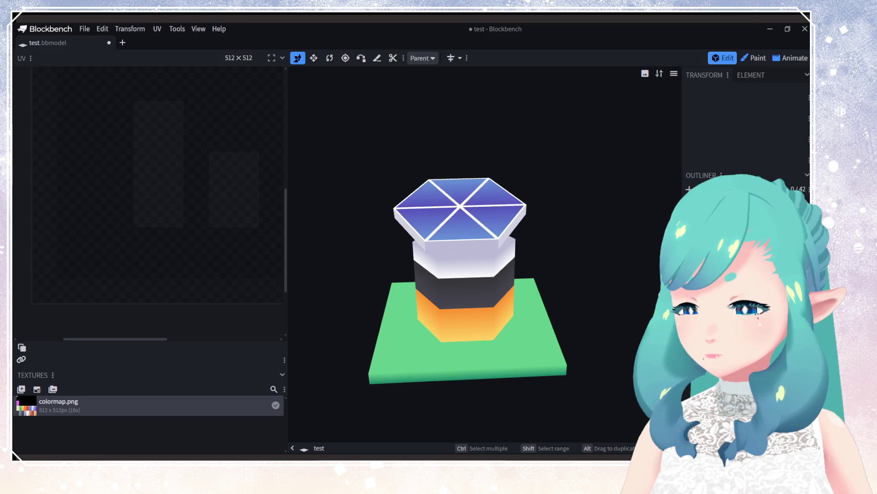
key(ctrl+v)
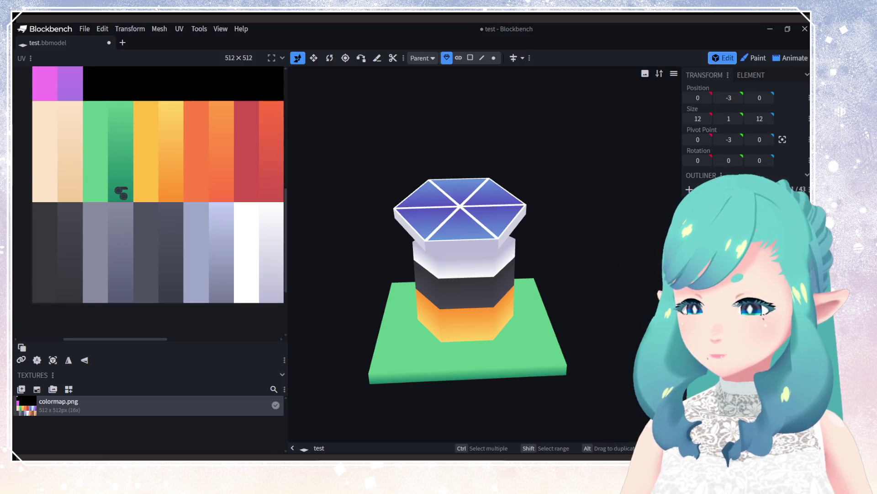
mouse_move(572, 294)
mouse_down()
mouse_move(555, 320)
mouse_move(617, 307)
mouse_move(600, 260)
mouse_move(470, 317)
mouse_move(512, 346)
mouse_move(490, 324)
mouse_move(536, 328)
mouse_move(536, 338)
mouse_move(632, 254)
mouse_move(624, 252)
mouse_up()
click(731, 220)
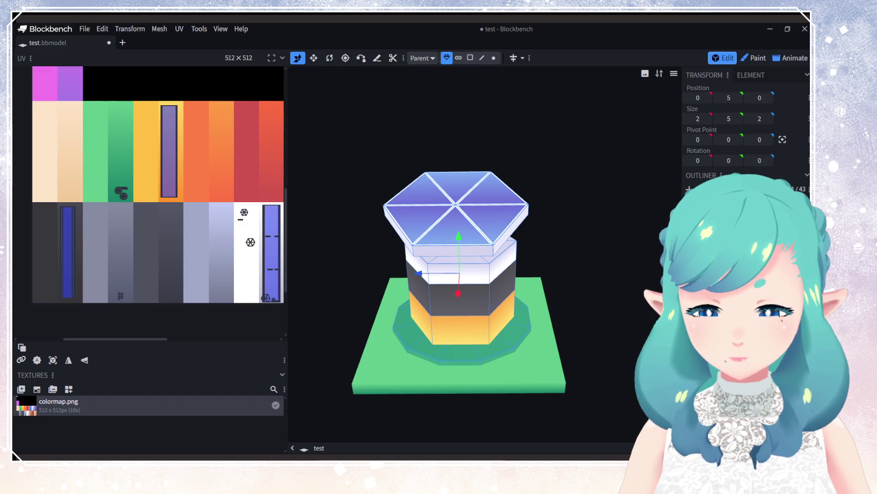
drag(570, 333, 580, 314)
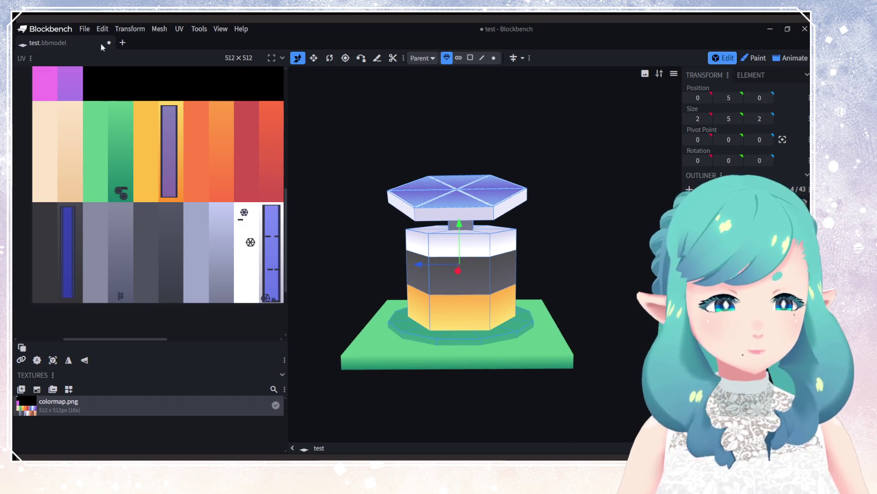
Step: Start and cancel a glTF export, then save the test project
click(85, 28)
mouse_move(113, 197)
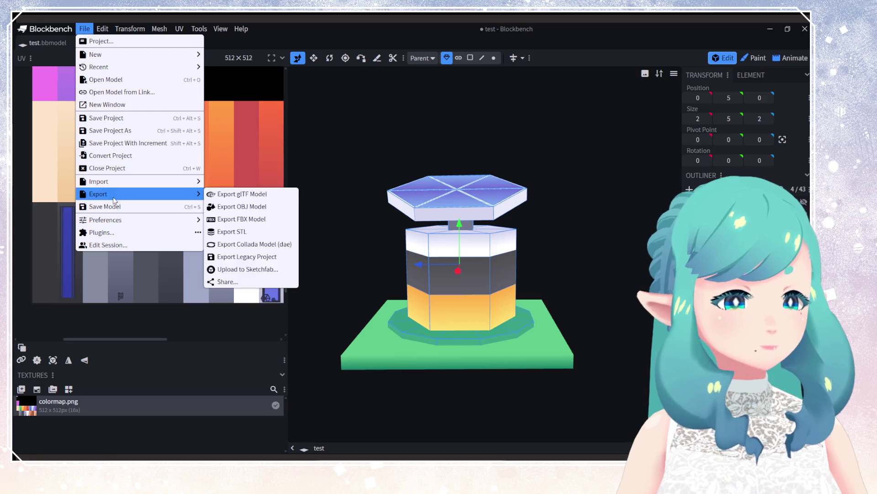
click(242, 204)
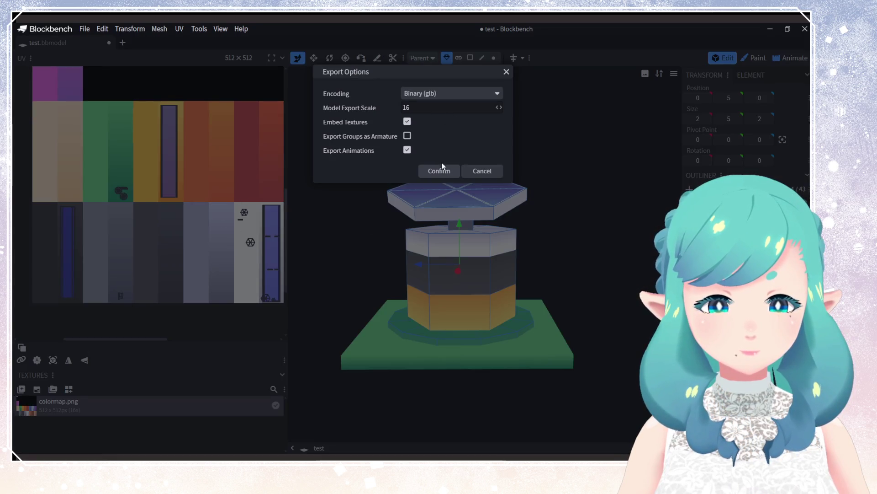
click(480, 172)
click(85, 30)
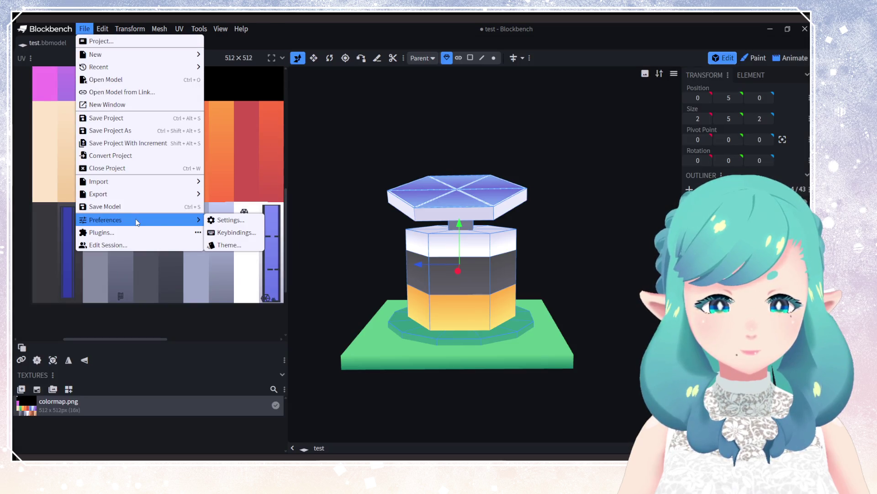
mouse_move(114, 181)
click(533, 157)
drag(506, 148, 542, 204)
key(ctrl+s)
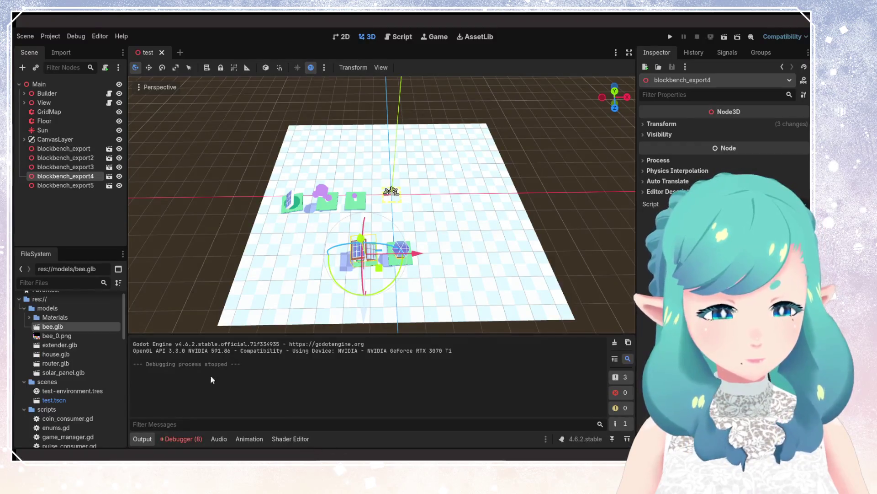
Step: Reset blockbench_export5's rotation to 0° using the Transform revert icon
click(73, 185)
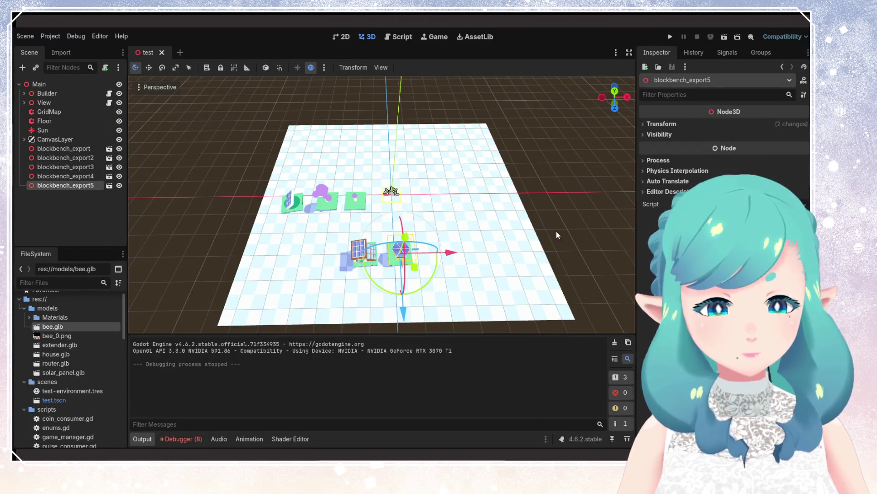
click(661, 124)
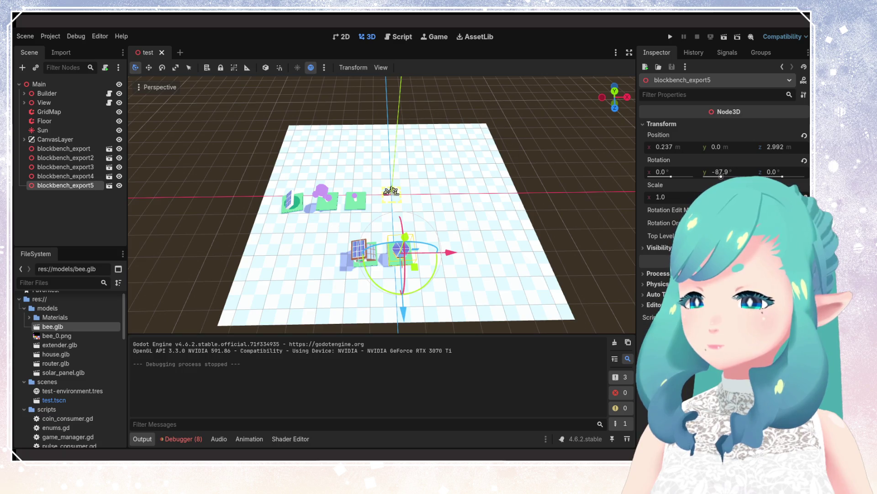
click(804, 161)
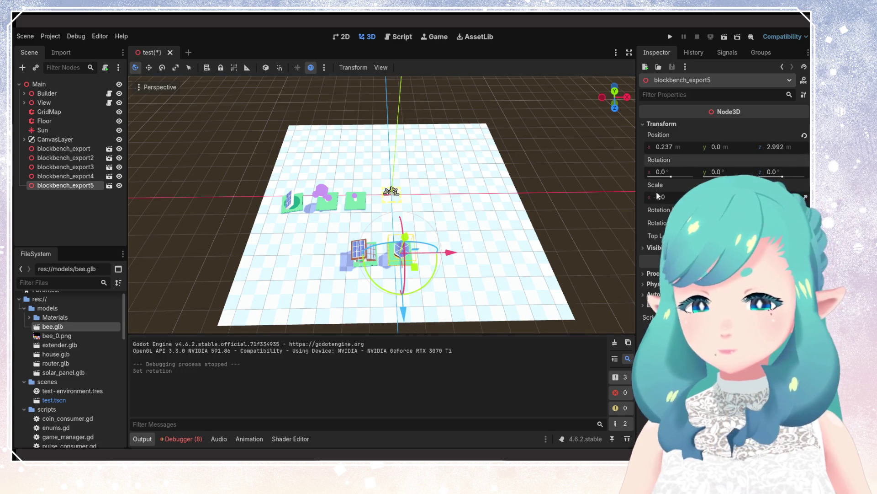
Step: View the test.bbmodel tower straight from the south (numpad 1) and frame it
mouse_move(453, 256)
middle_down()
mouse_move(454, 305)
mouse_move(448, 275)
middle_up()
scroll(441, 208, up, 5)
scroll(485, 210, up, 5)
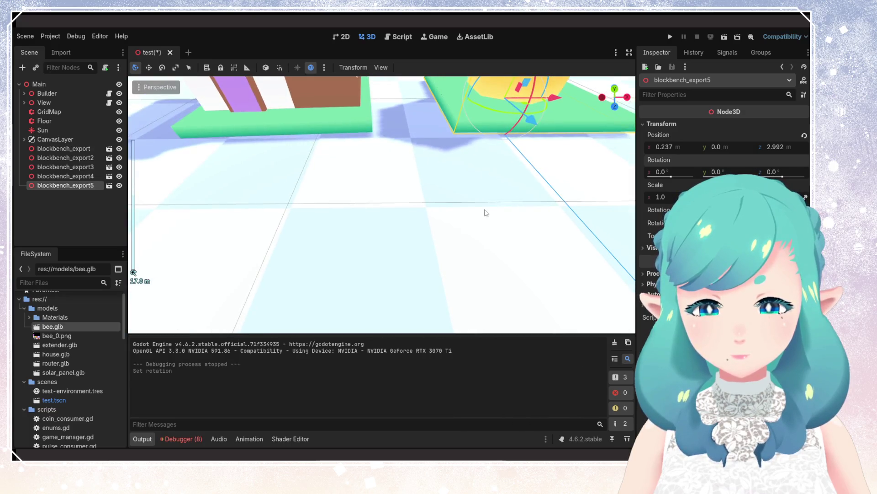
scroll(489, 215, down, 8)
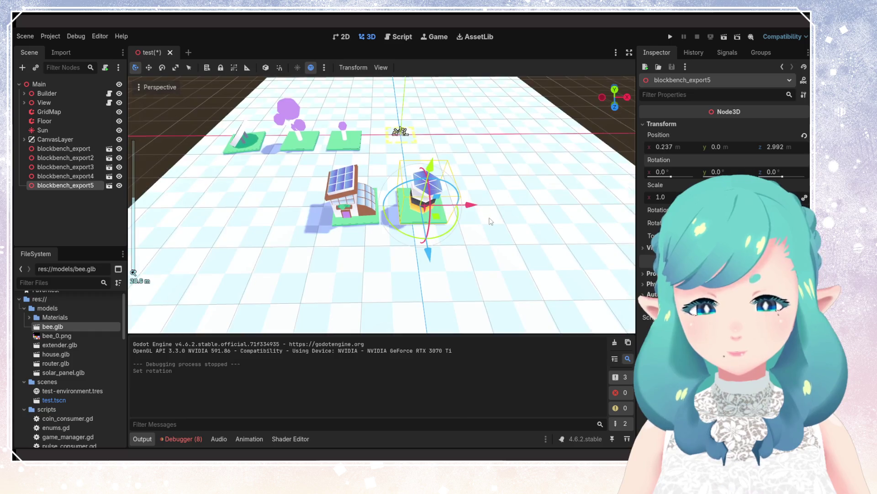
scroll(490, 222, up, 8)
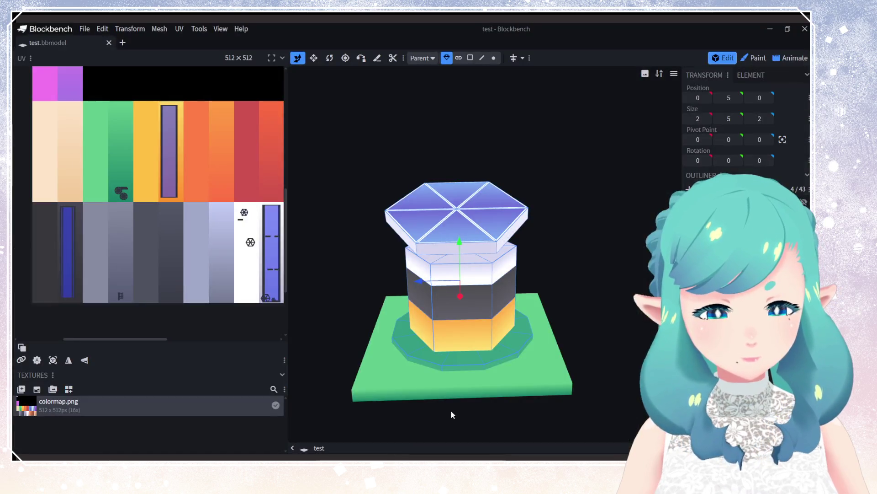
key(KP_1)
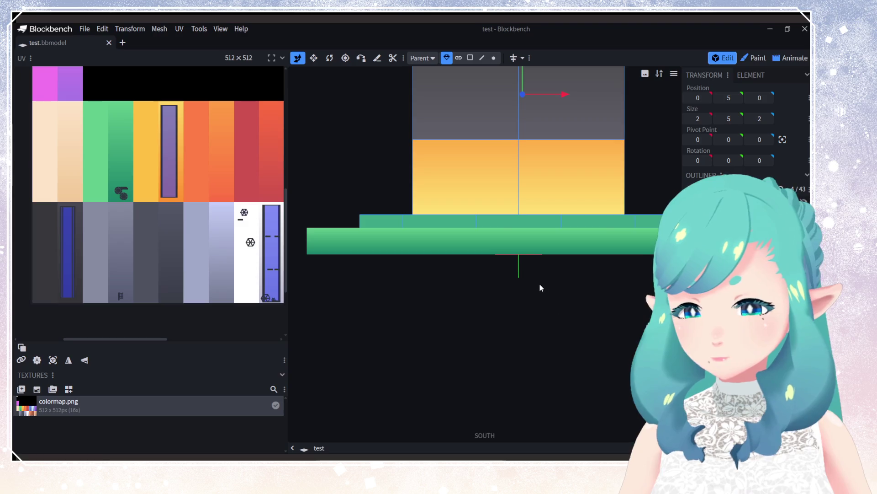
scroll(537, 279, down, 4)
mouse_move(528, 261)
right_down()
mouse_move(531, 310)
mouse_move(457, 308)
mouse_move(510, 364)
right_up()
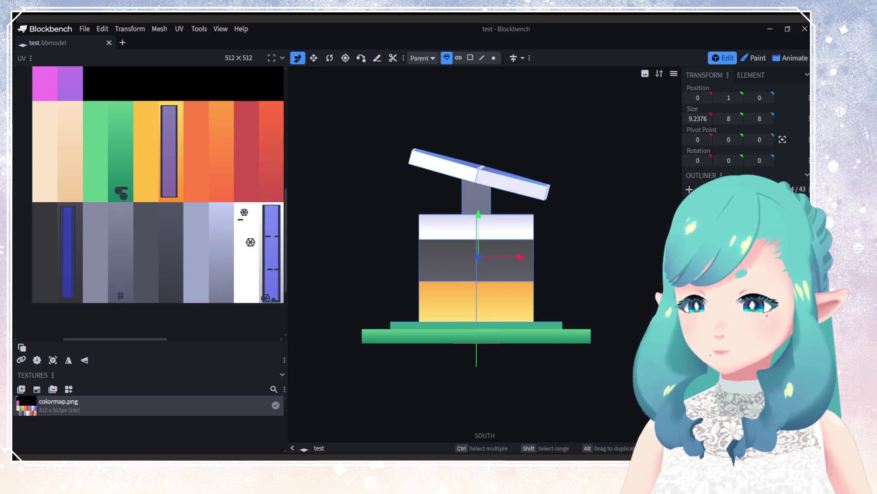
Step: Set the top hexagonal slab's Y rotation to -90°
click(730, 161)
key(Left)
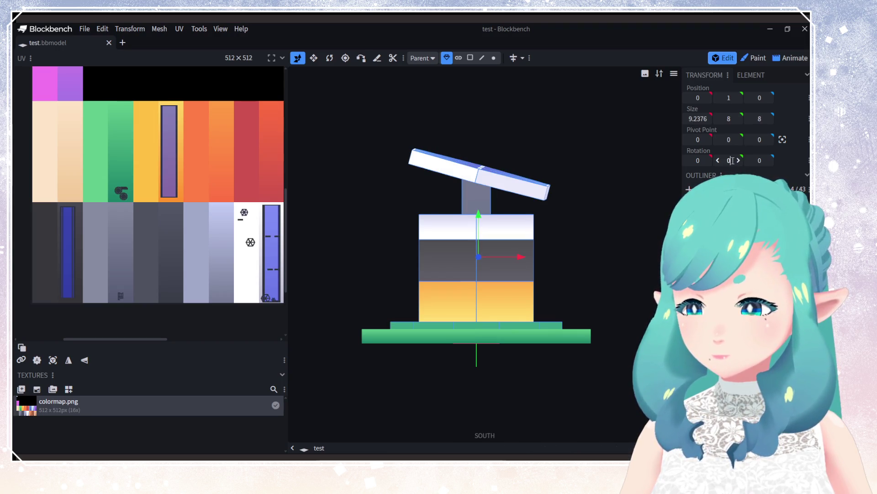
text(-1)
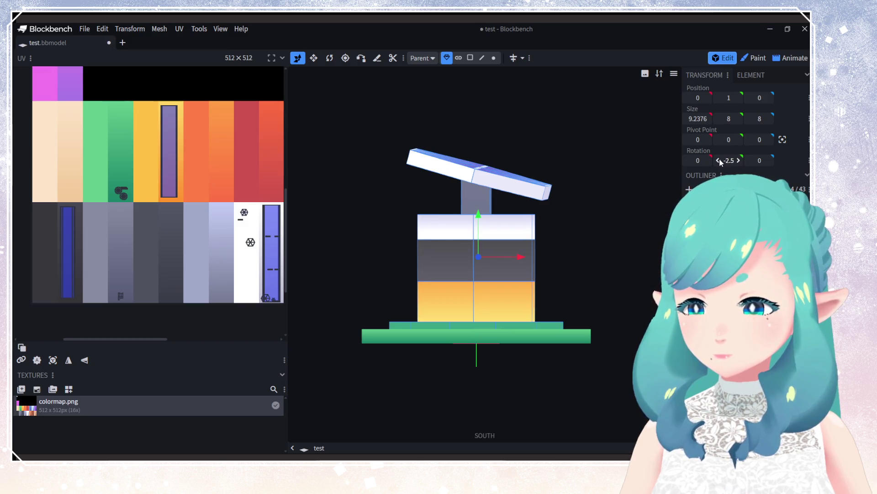
key(BackSpace)
text(920)
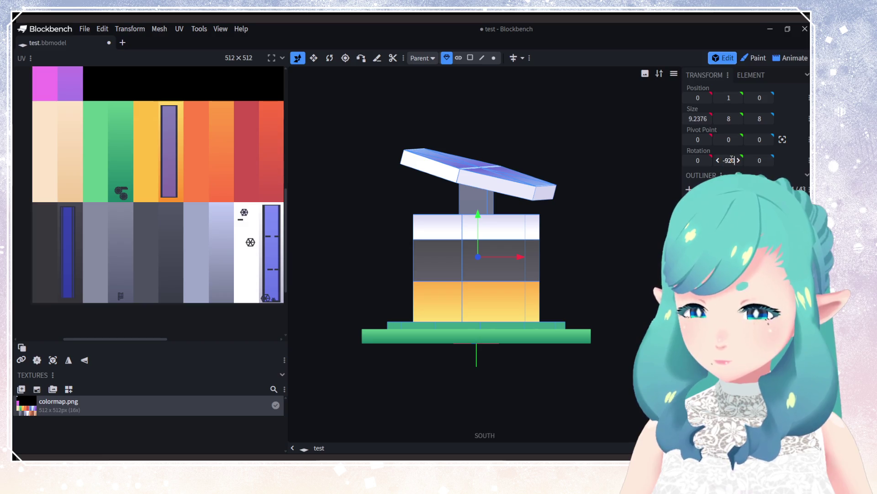
key(BackSpace)
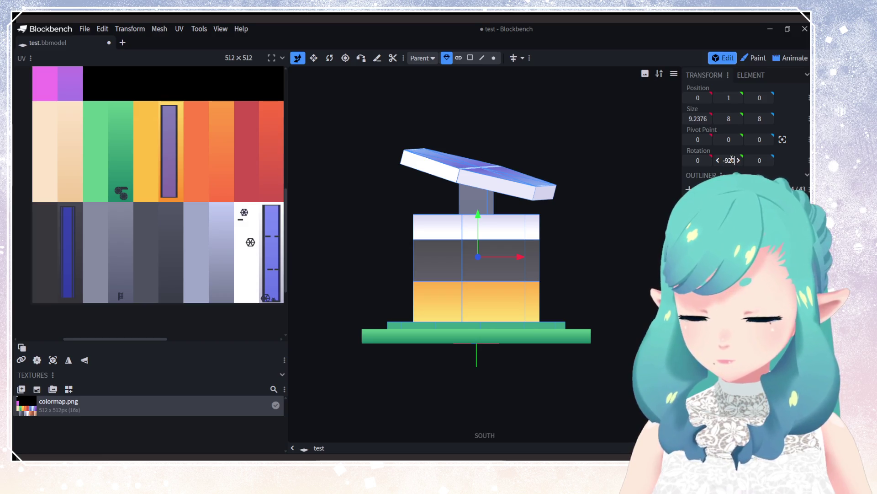
key(Return)
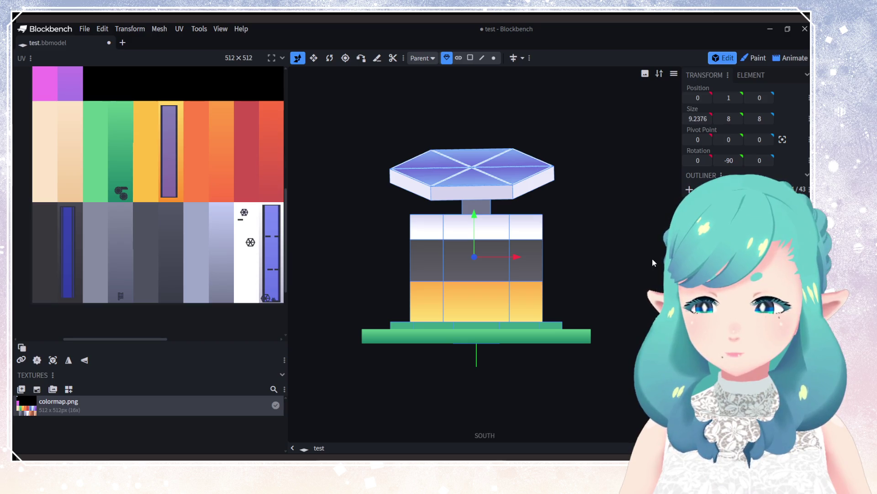
Step: Select the narrow post under the slab, reframe the view, and save test.bbmodel
right_drag(541, 263, 534, 306)
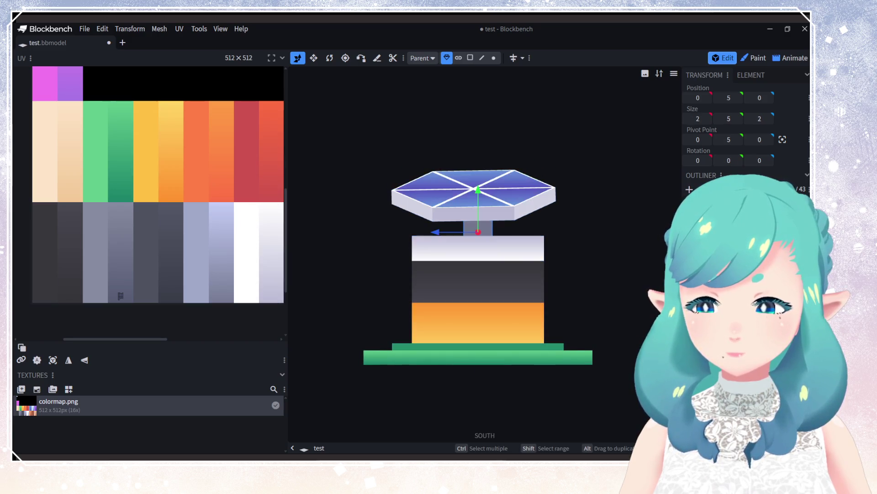
click(531, 273)
right_drag(575, 372, 580, 425)
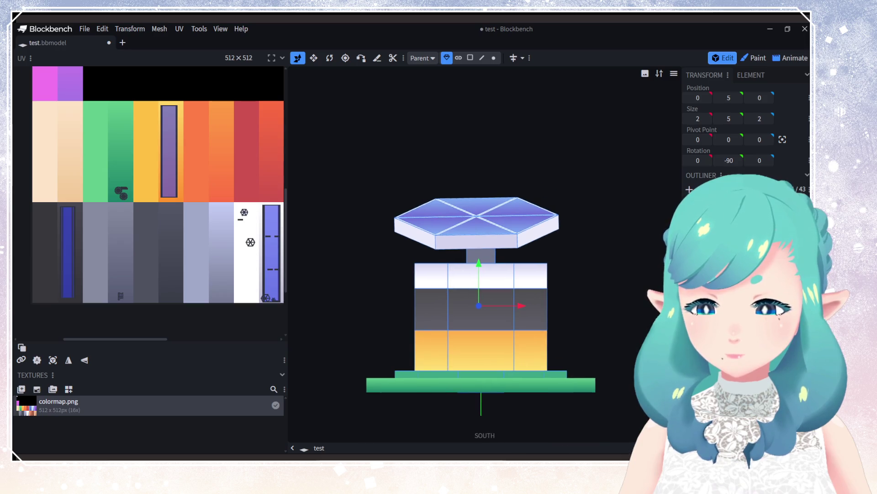
drag(571, 297, 575, 347)
scroll(575, 349, down, 2)
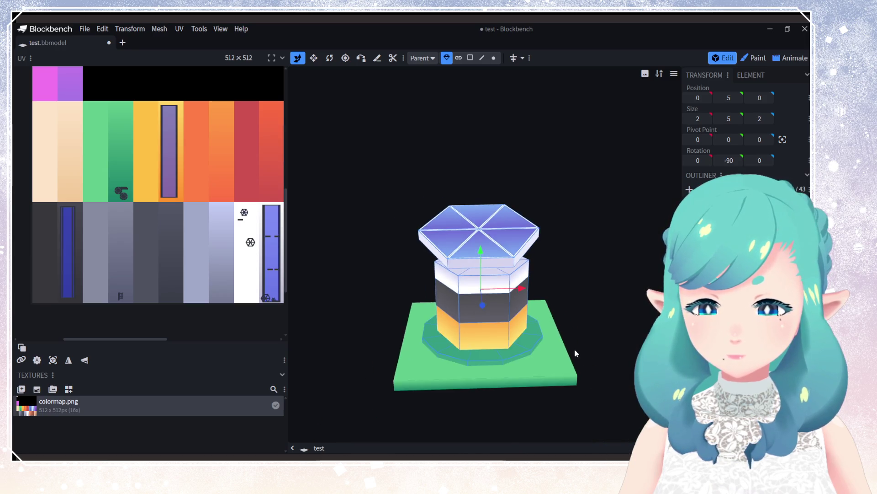
mouse_move(574, 349)
right_down()
mouse_move(561, 360)
mouse_move(548, 336)
right_up()
key(ctrl+s)
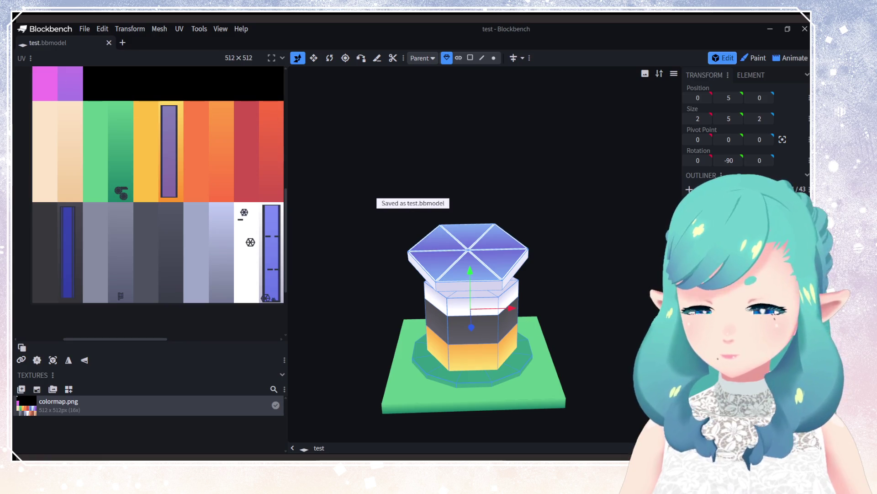
Step: Export the model as a glTF model, accepting the default export options
click(85, 30)
mouse_move(183, 194)
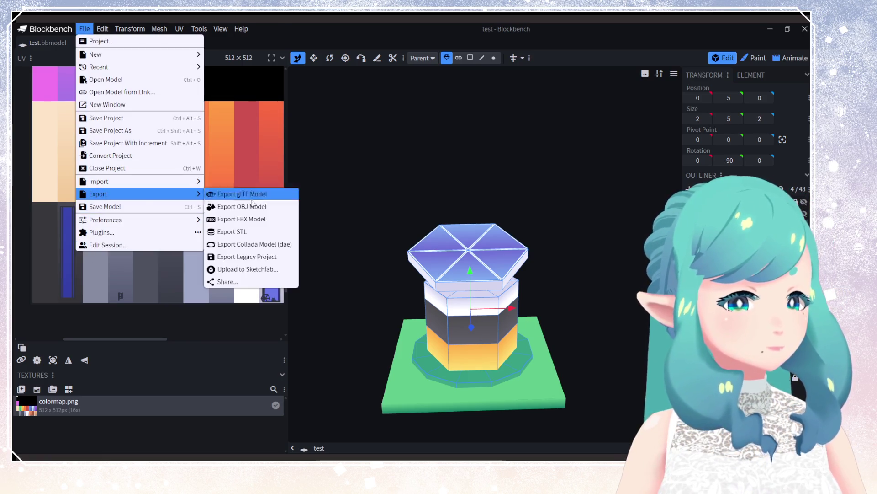
click(263, 196)
click(435, 172)
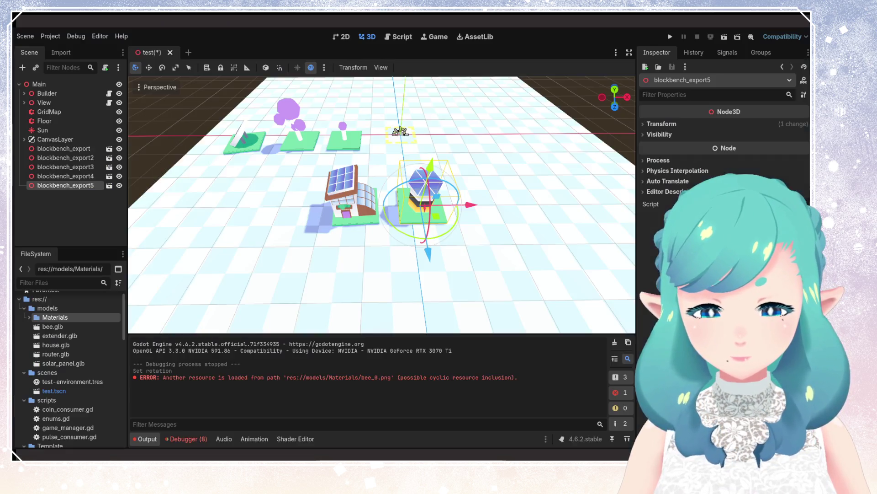
Step: Delete the blockbench_export5 node and place bee.glb onto the grid
click(88, 176)
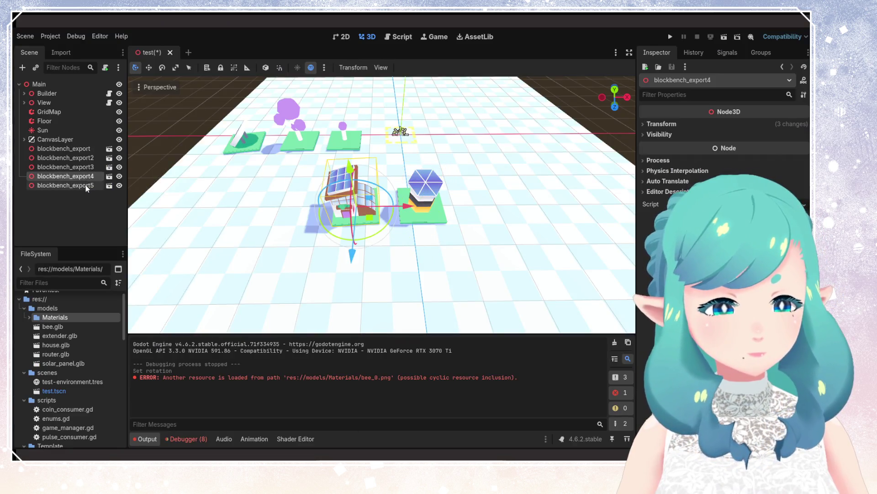
click(87, 185)
key(Delete)
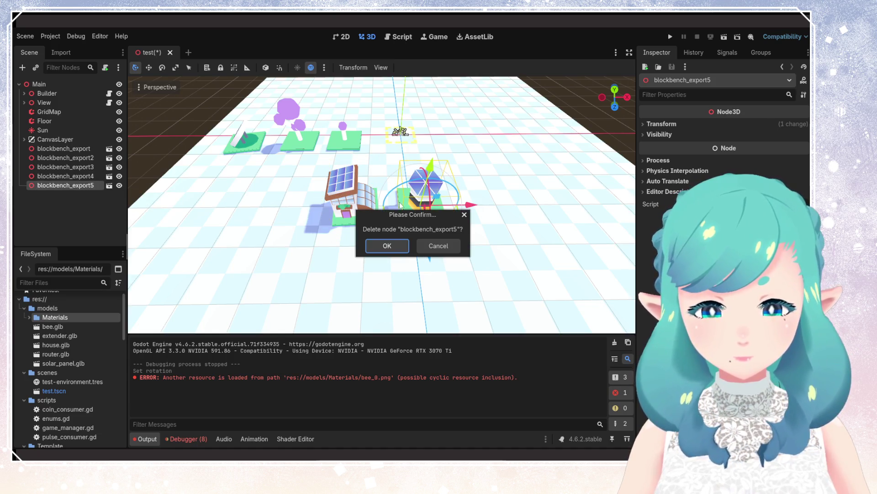
key(Return)
drag(67, 328, 436, 235)
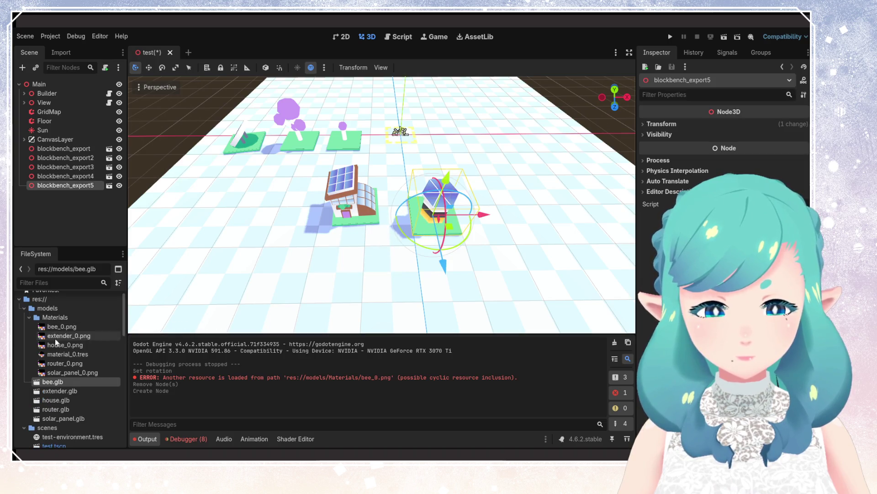
Step: Reimport bee.glb with the new export and close its Advanced Import Settings
double_click(64, 380)
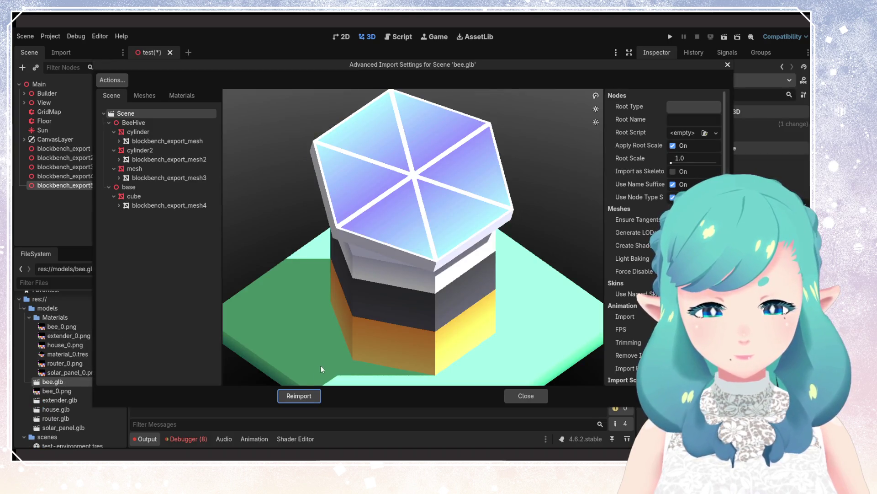
click(304, 394)
double_click(69, 382)
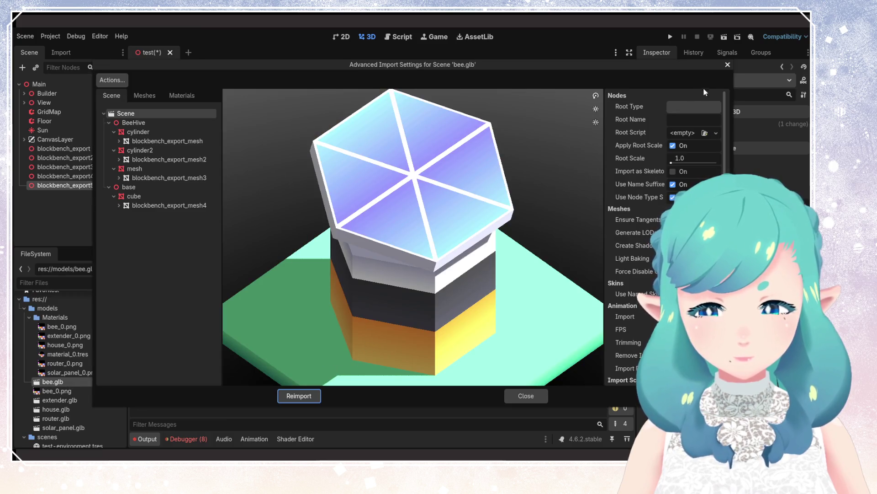
click(728, 66)
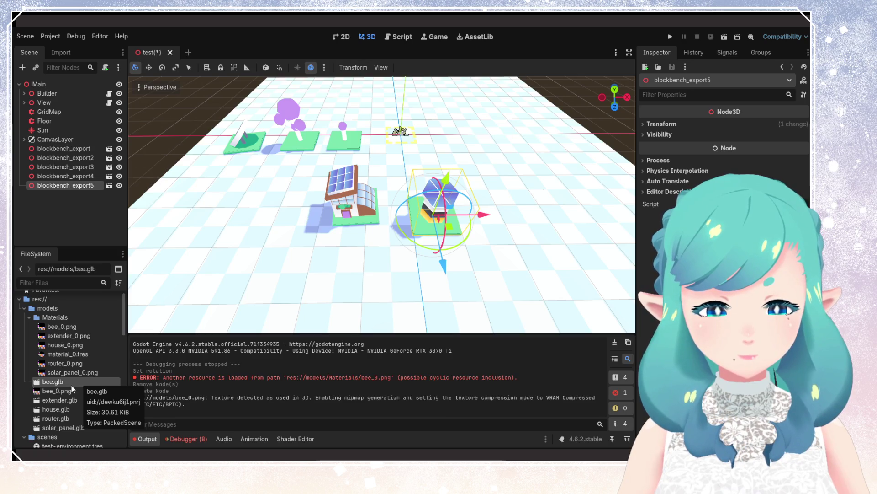
Step: Delete the blockbench_export5 lamp-post node from the scene
click(69, 175)
click(73, 186)
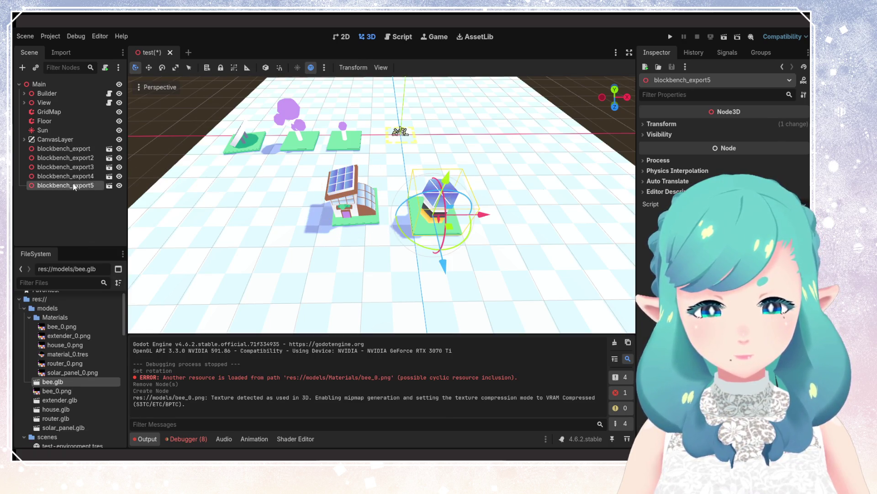
key(Delete)
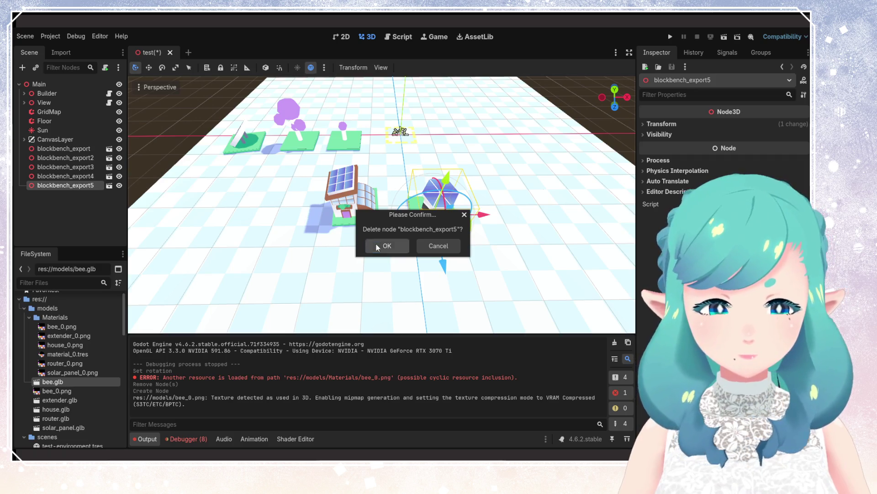
click(385, 246)
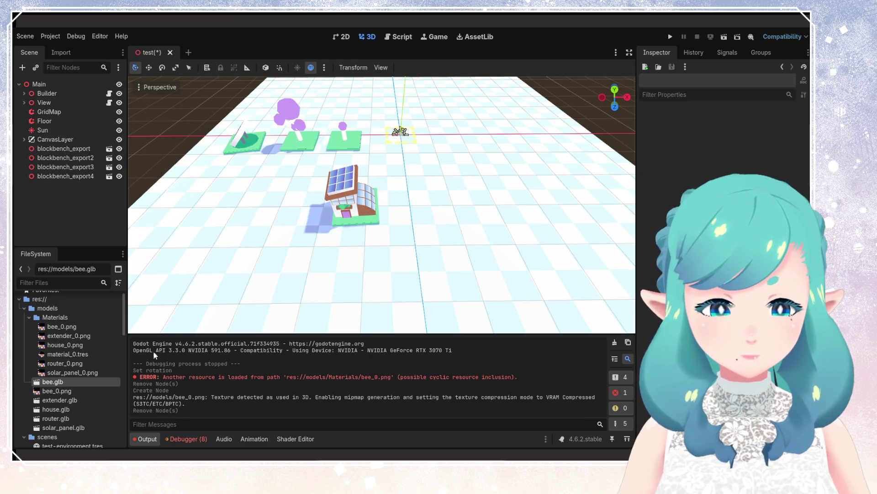
Step: Remove bee.glb and bee_0.png from the project's models folder
ctrl+click(59, 392)
key(Delete)
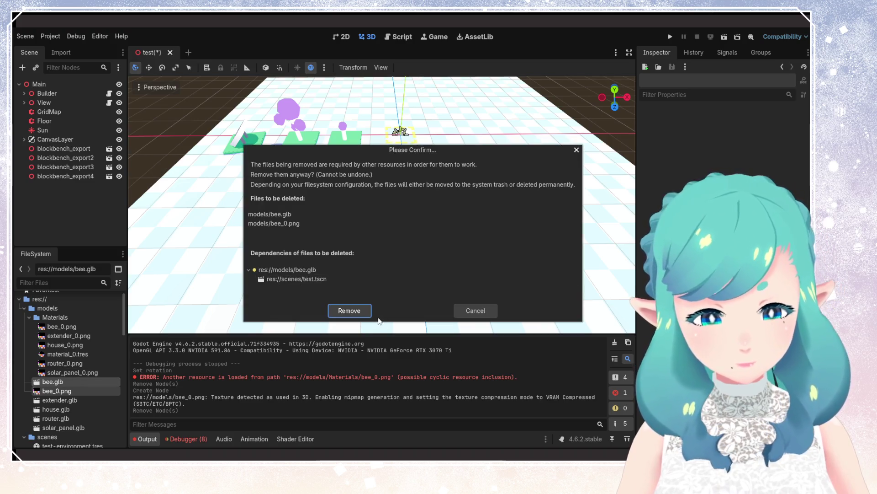
click(361, 311)
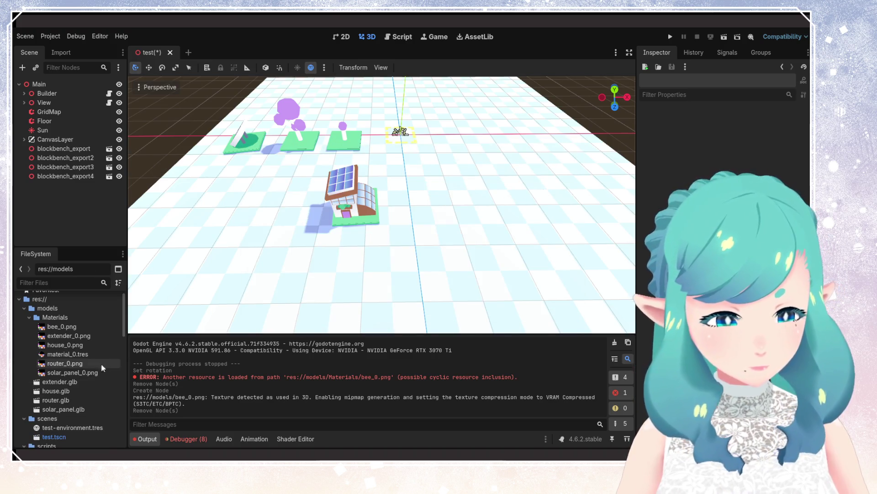
click(59, 318)
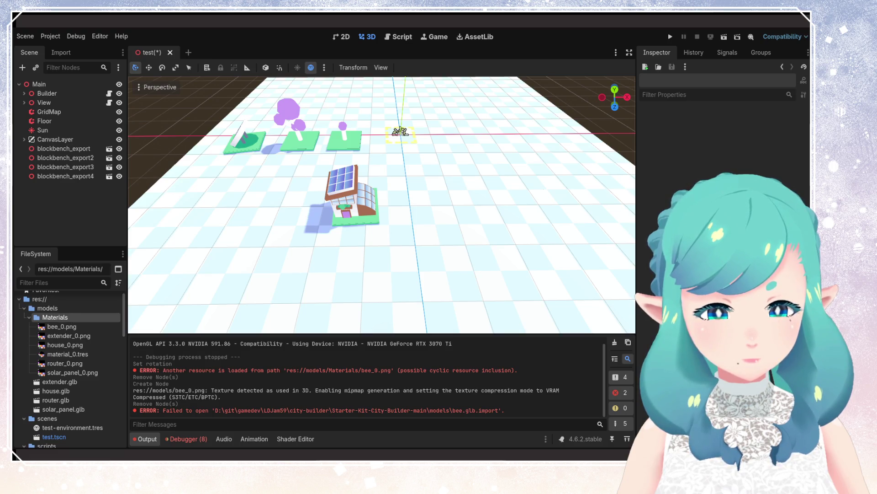
Step: Export the lamp-post model as a binary glTF (.glb)
key(alt+Tab)
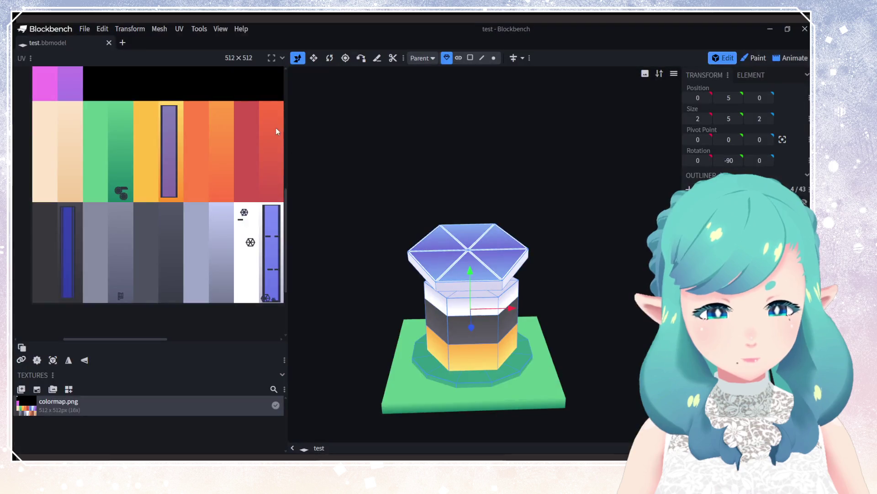
click(85, 29)
mouse_move(137, 193)
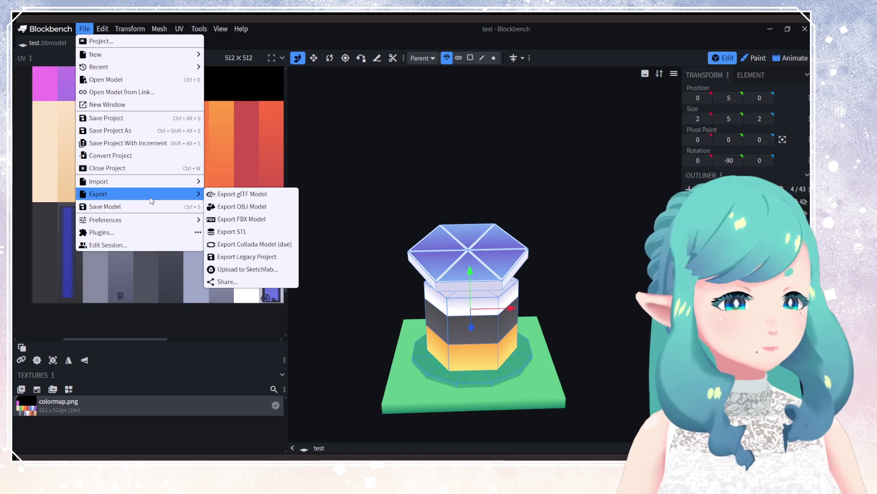
click(219, 195)
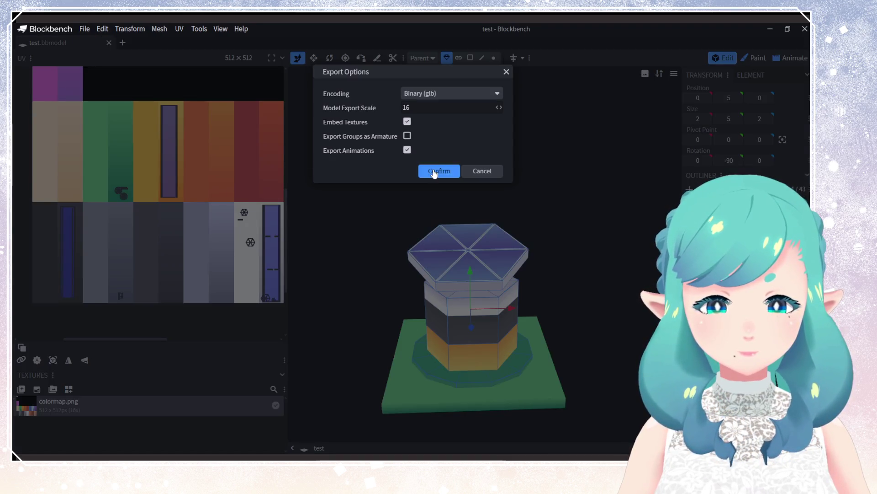
click(435, 172)
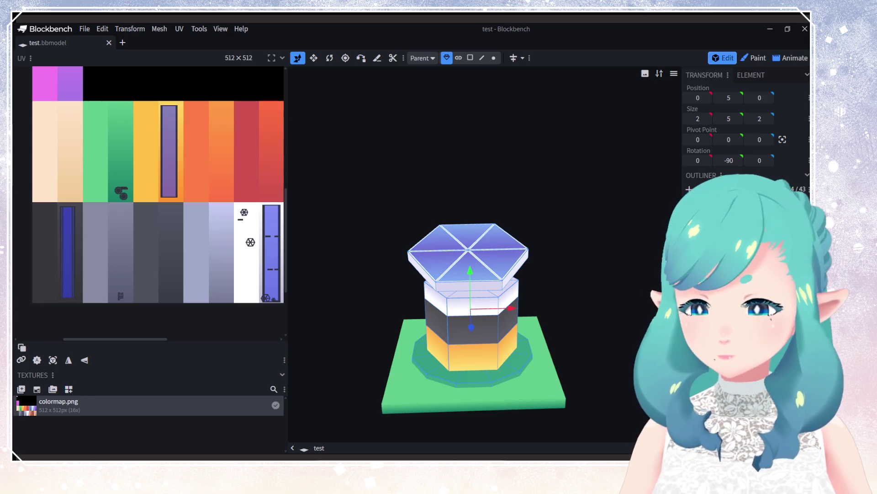
Step: Save the project as test.bbmodel and export the .glb once more
key(ctrl+s)
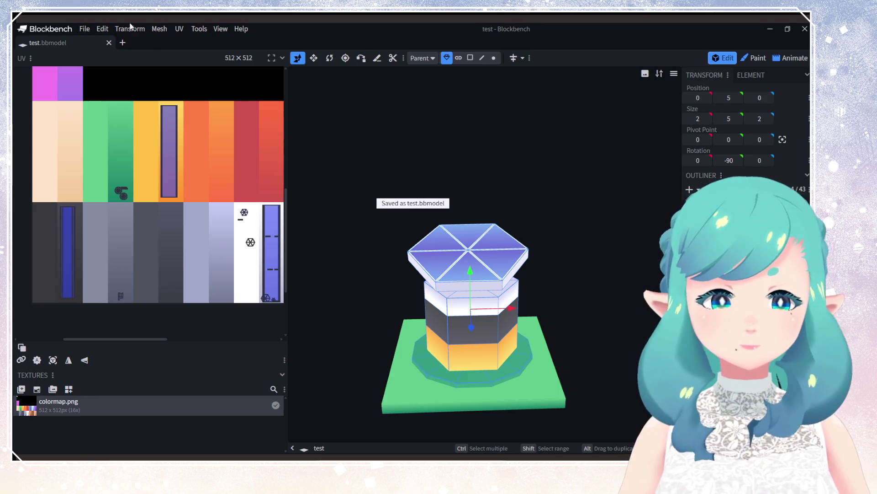
click(84, 30)
mouse_move(105, 182)
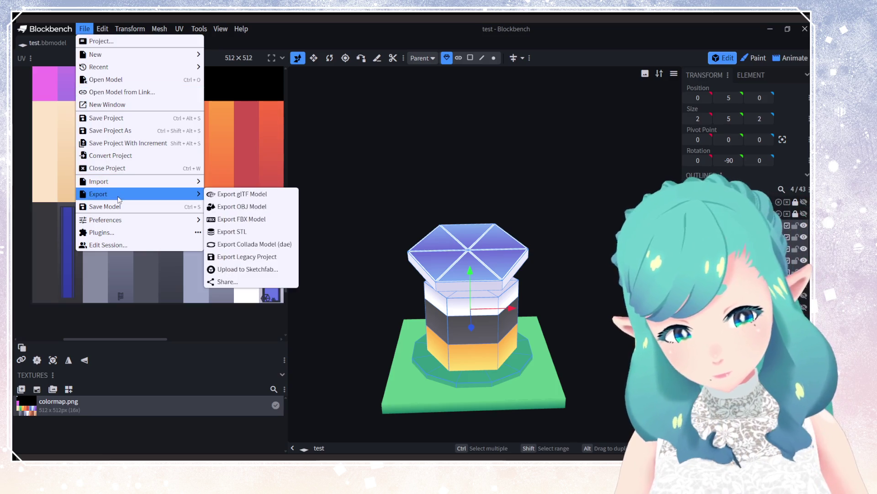
click(242, 192)
click(440, 170)
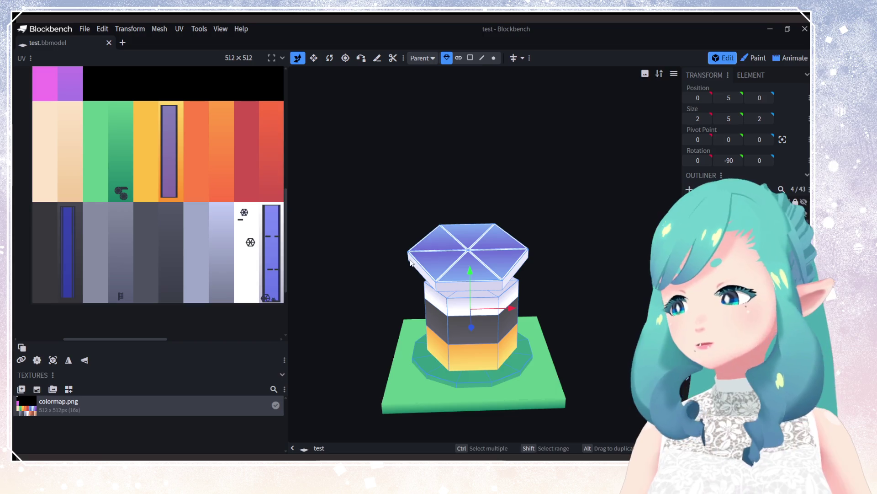
Step: Deselect the hexagon top and revert the lamp-post edits, leaving the 10×1×8 green slab
drag(389, 411, 405, 275)
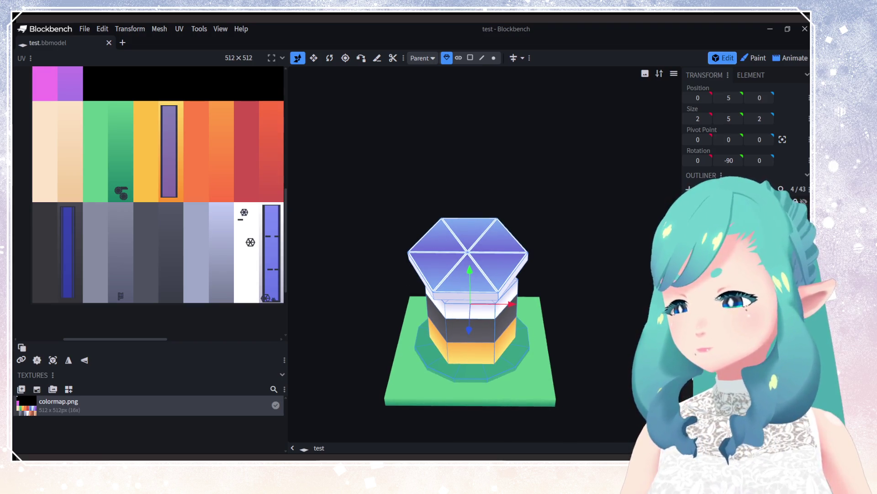
key(Escape)
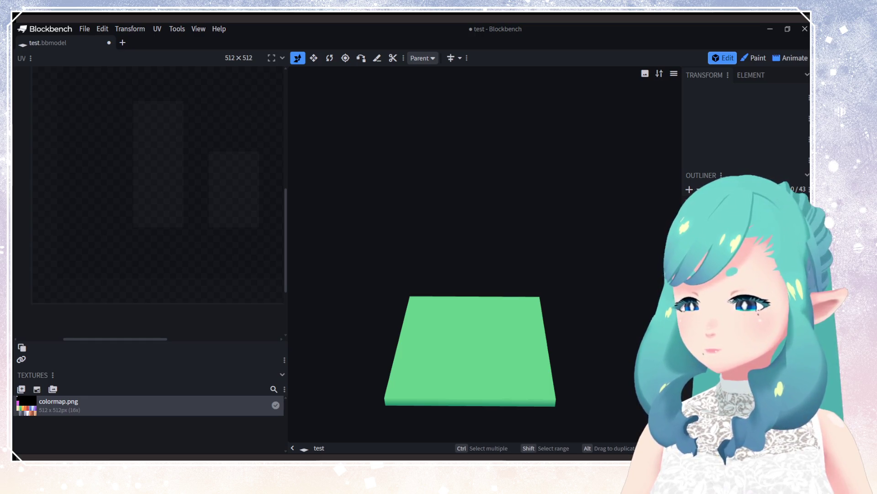
key(ctrl+a)
key(Escape)
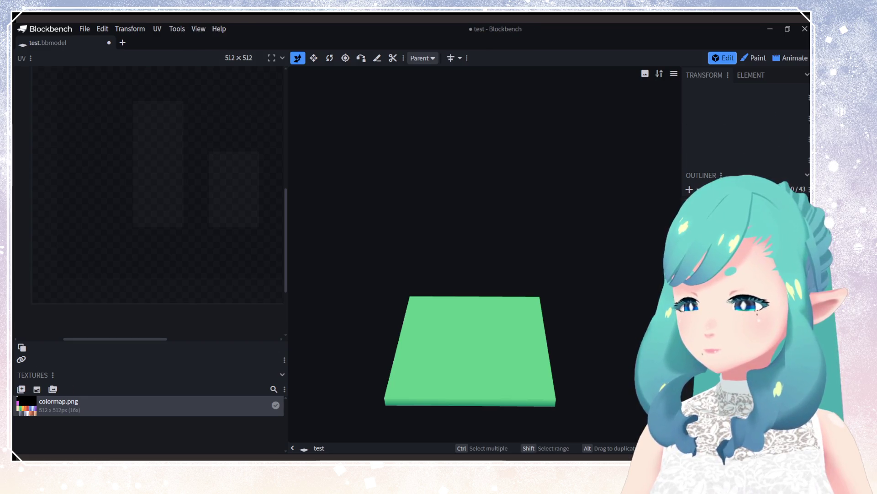
key(ctrl+a)
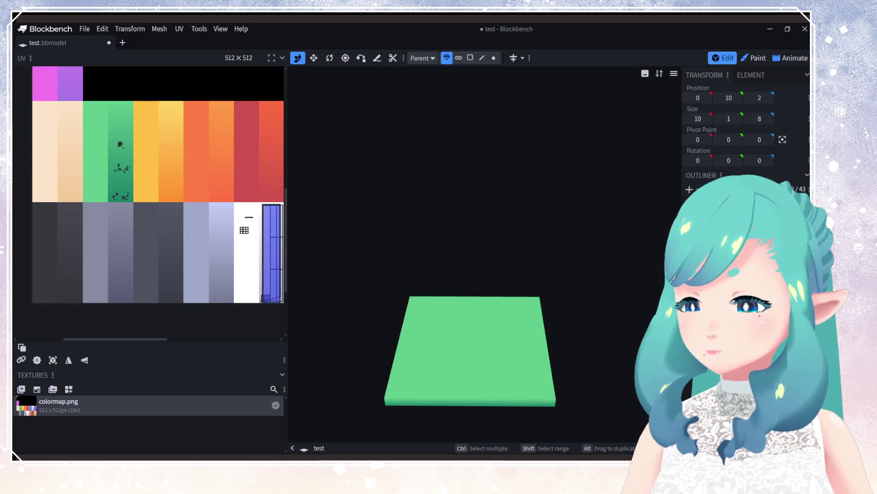
Step: Undo, duplicate the selected piece, and enlarge the front path piece to 16 by 16
key(ctrl+z)
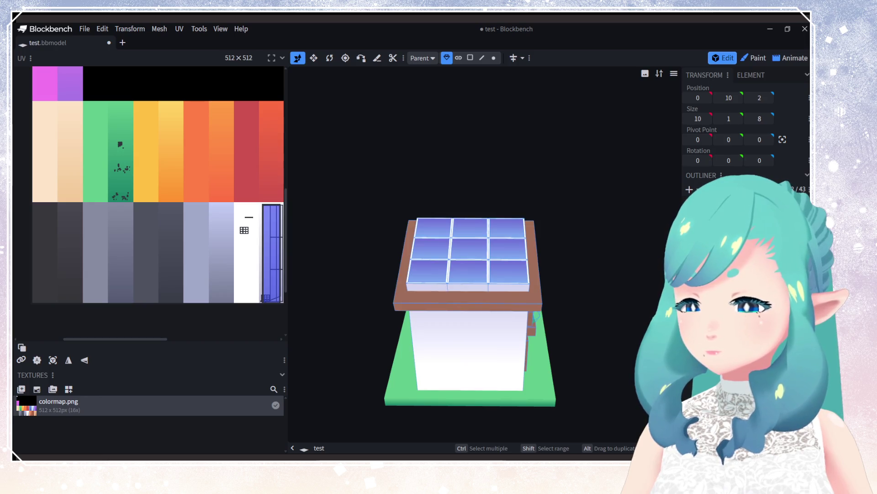
right_click(629, 166)
click(658, 197)
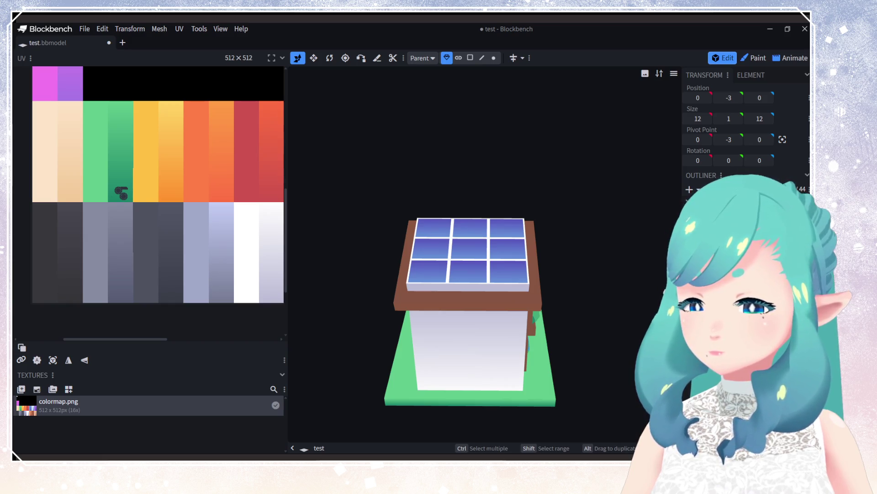
mouse_move(526, 320)
mouse_down()
mouse_move(515, 350)
mouse_move(464, 352)
mouse_up()
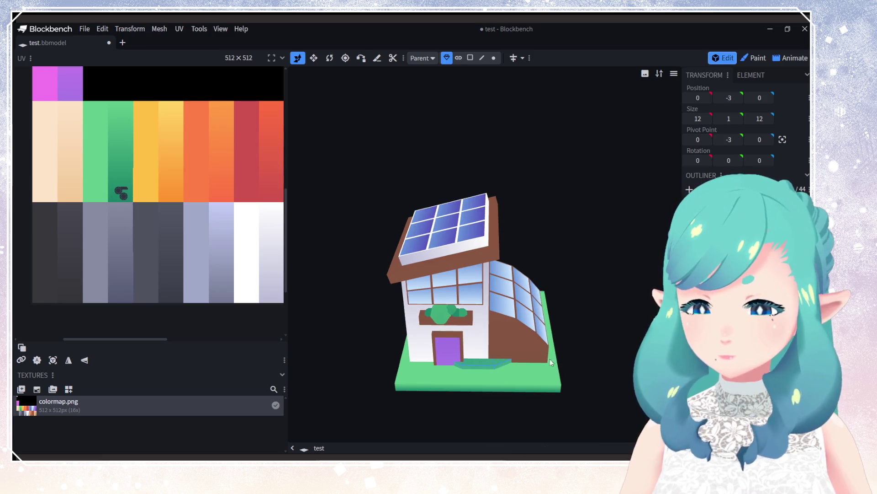
click(485, 364)
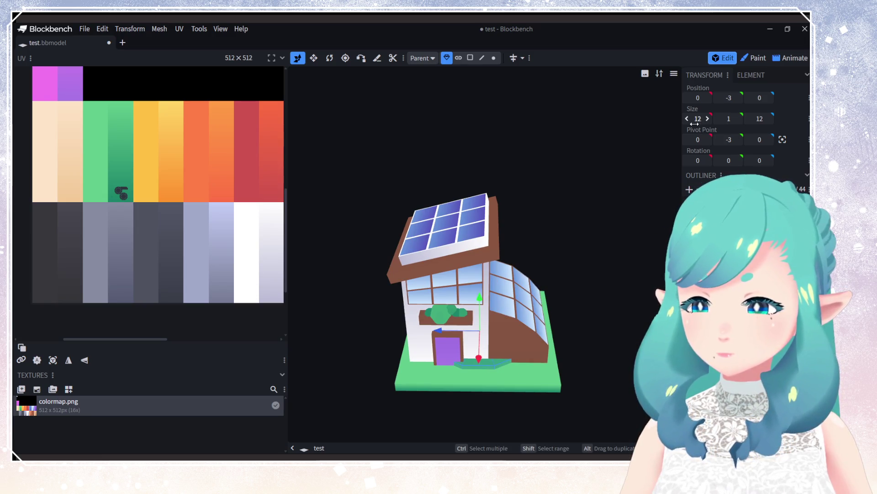
click(708, 119)
click(708, 119)
click(708, 119)
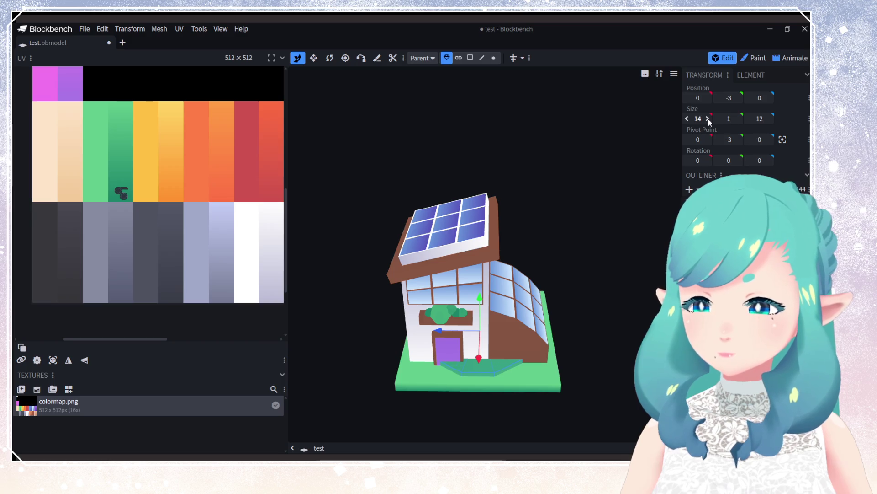
click(708, 119)
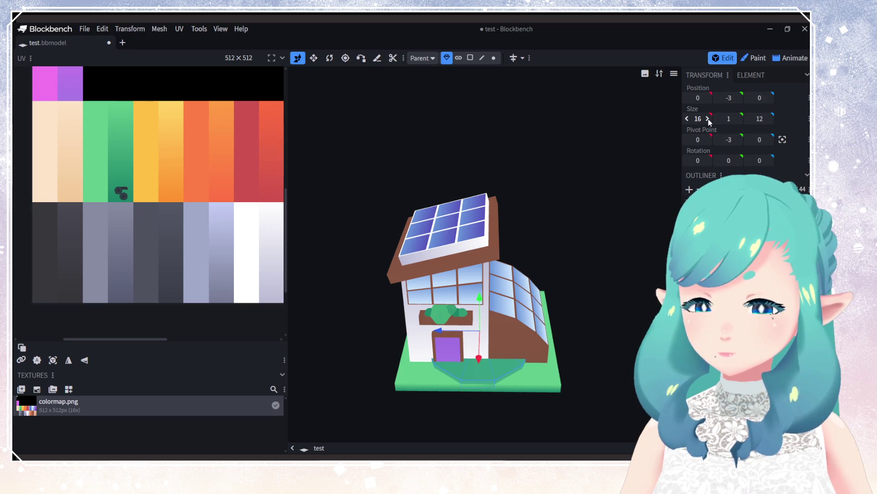
click(767, 119)
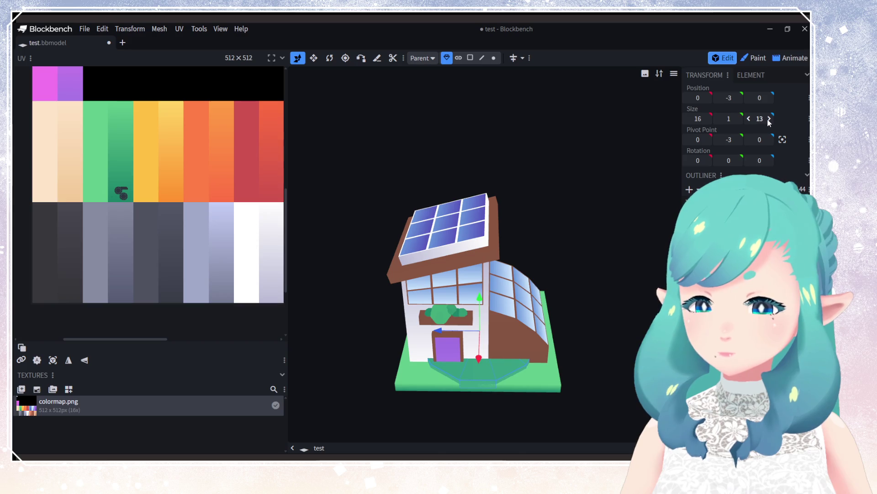
click(768, 119)
click(767, 119)
click(768, 119)
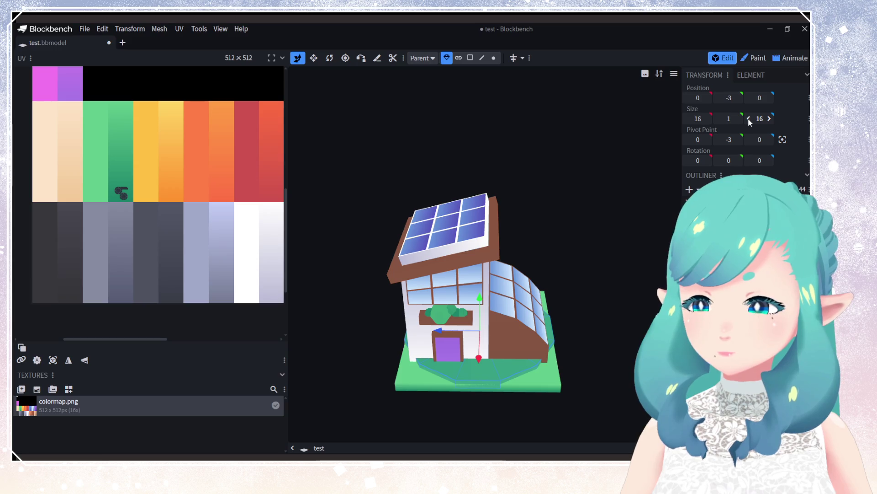
Step: Shrink the ground path piece back to 14 by 14, then deselect and undo
mouse_move(510, 303)
mouse_down()
mouse_move(613, 276)
mouse_move(654, 294)
mouse_up()
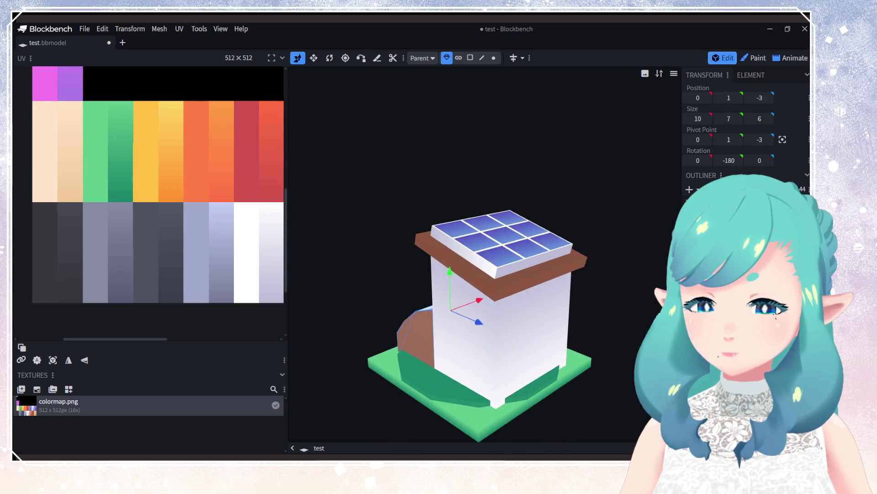
mouse_move(581, 303)
mouse_down()
mouse_move(553, 338)
mouse_move(506, 360)
mouse_up()
click(553, 338)
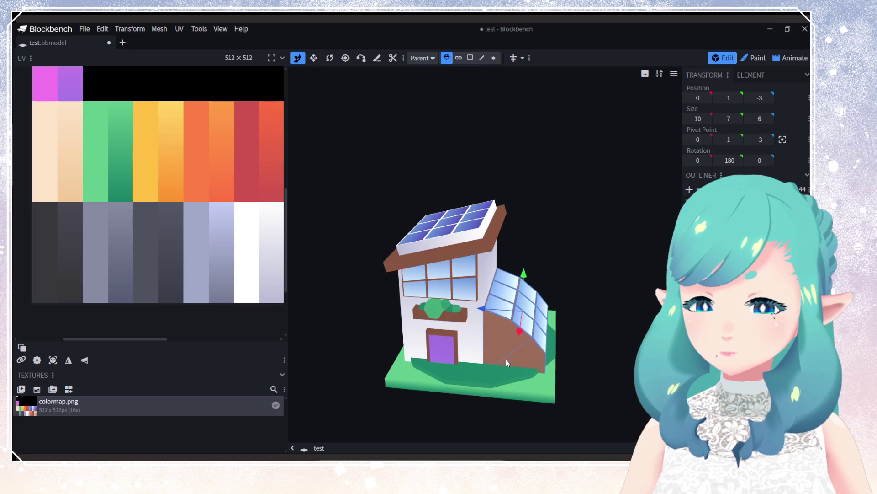
click(504, 371)
drag(701, 119, 687, 121)
drag(524, 259, 423, 267)
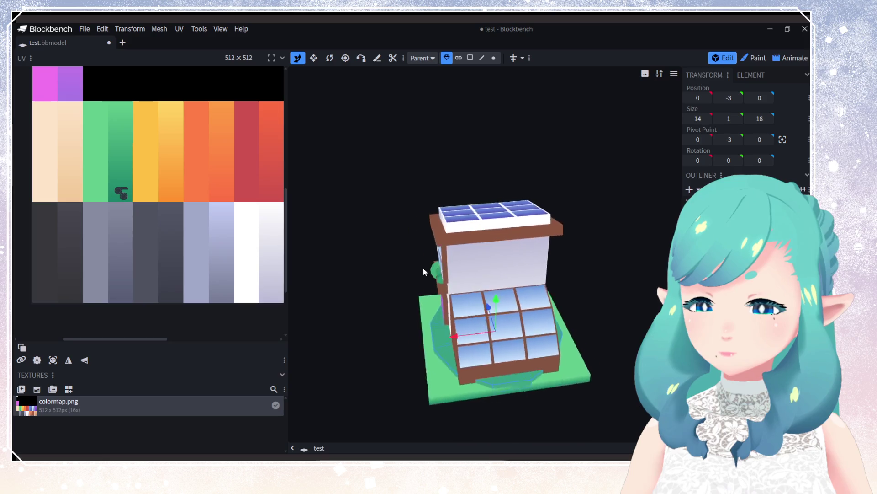
click(749, 119)
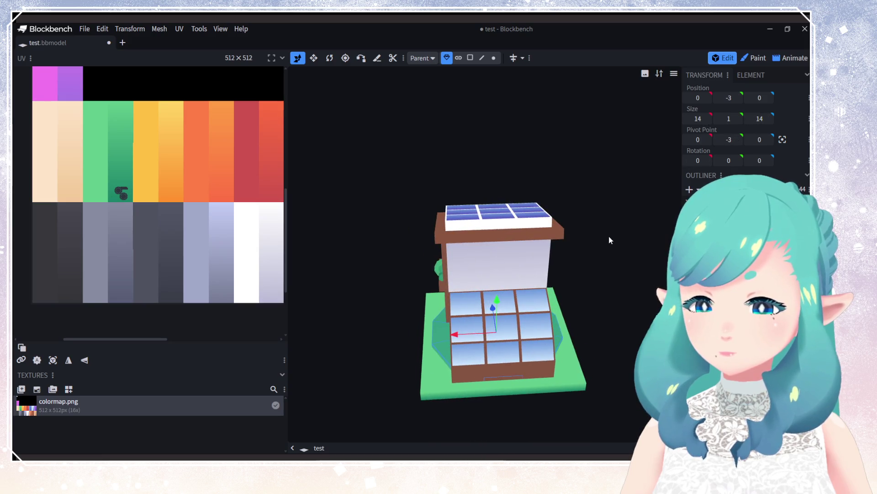
mouse_move(609, 239)
mouse_down()
mouse_move(549, 255)
mouse_move(526, 246)
mouse_up()
click(494, 218)
mouse_move(493, 219)
mouse_down()
mouse_move(595, 297)
mouse_move(567, 341)
mouse_move(492, 381)
mouse_move(620, 349)
mouse_move(498, 352)
mouse_up()
click(491, 370)
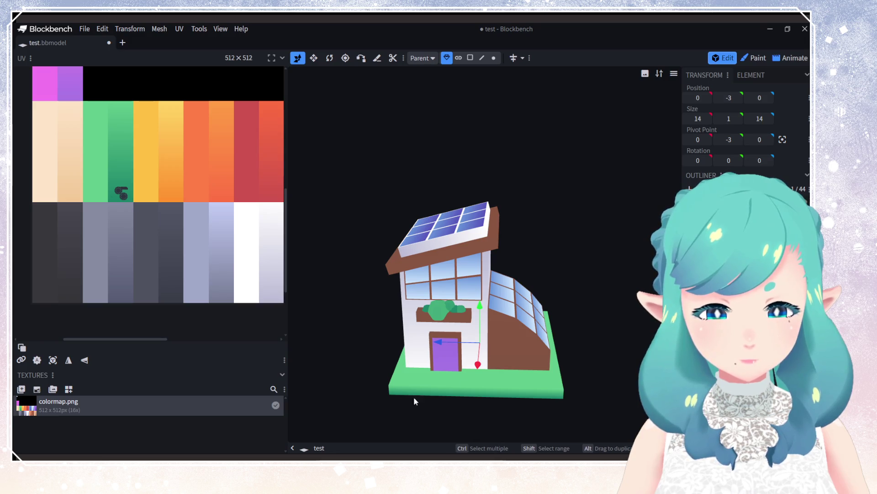
key(Escape)
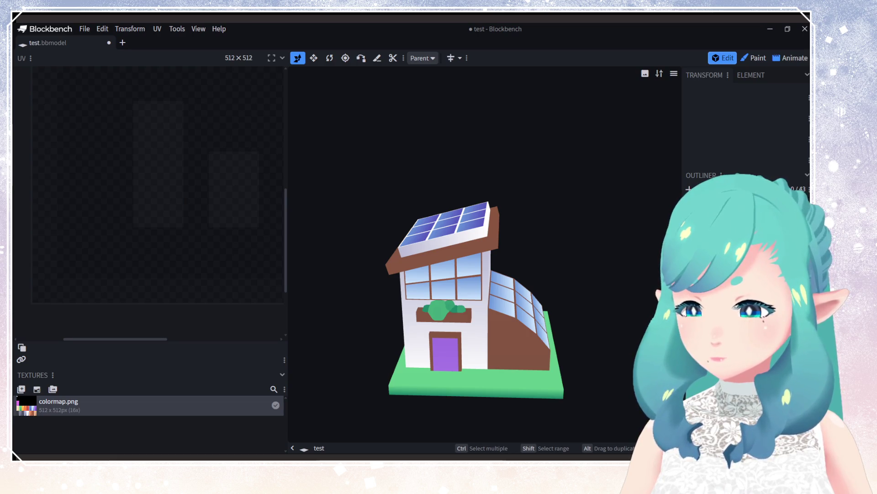
key(ctrl+z)
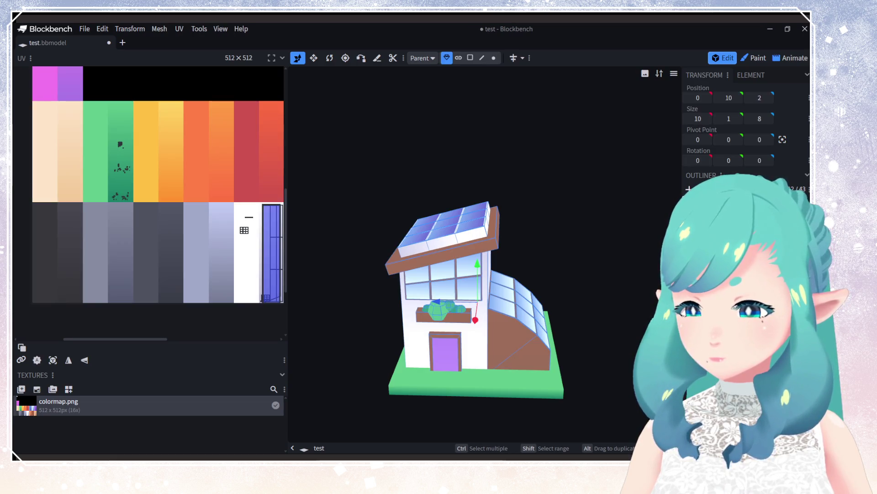
Step: Add a new cube and size it 8 along X and 9 along Z
key(ctrl+n)
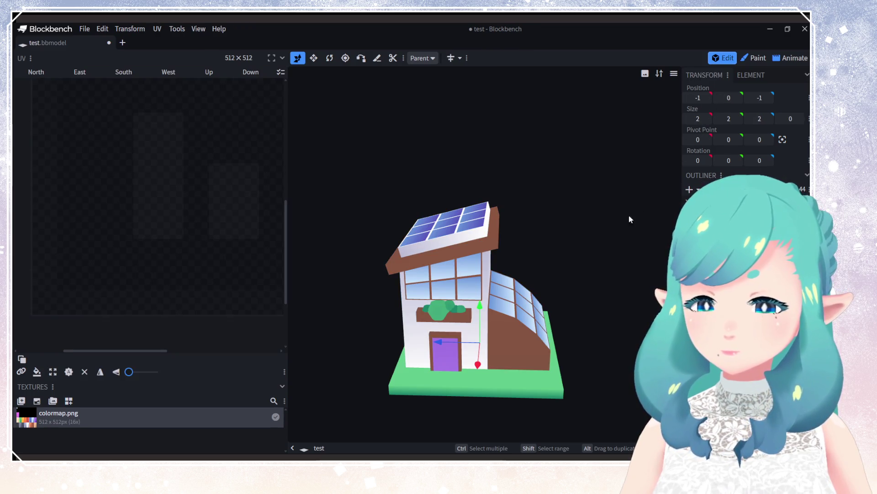
drag(630, 220, 656, 183)
click(707, 119)
click(708, 120)
click(707, 119)
click(707, 120)
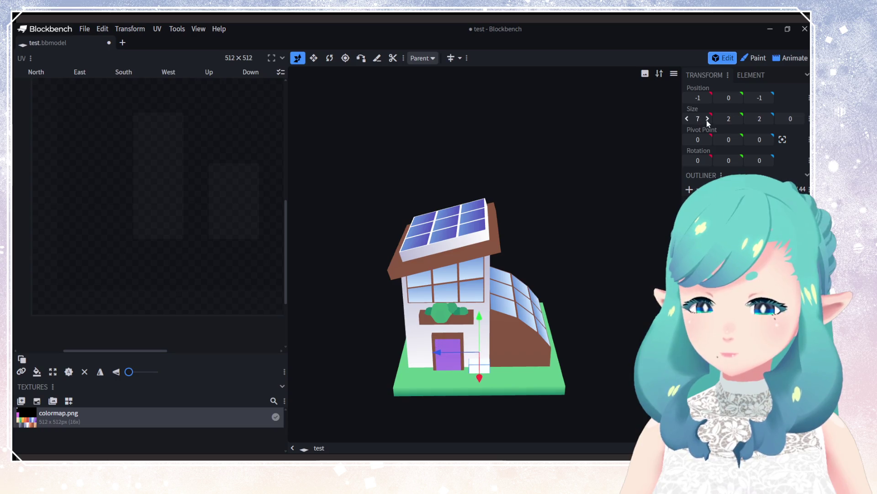
click(707, 119)
click(707, 120)
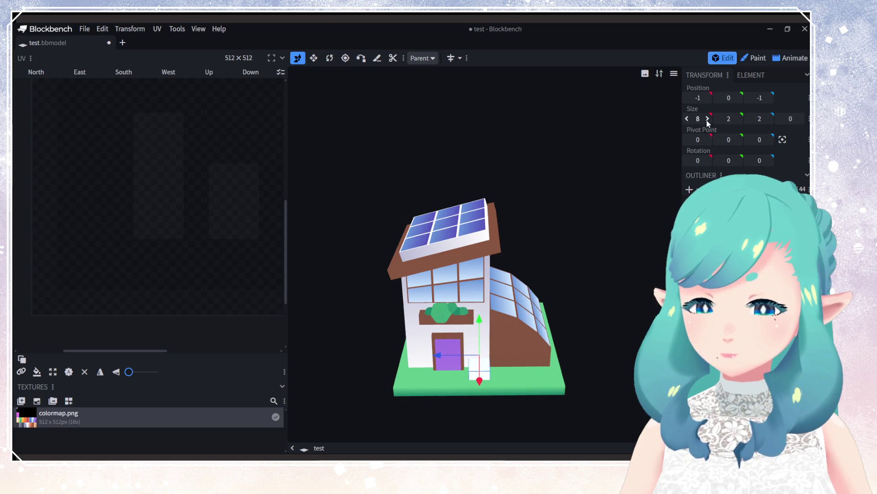
click(769, 120)
click(769, 120)
click(770, 120)
click(769, 120)
click(769, 119)
click(770, 119)
click(770, 120)
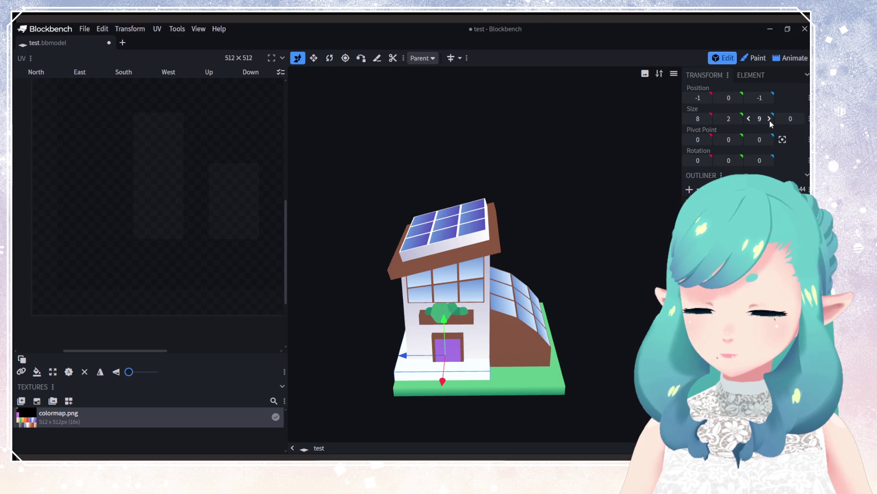
Step: Flatten the cube to 1 unit thick and place it at Y 0.5, X -1
click(718, 97)
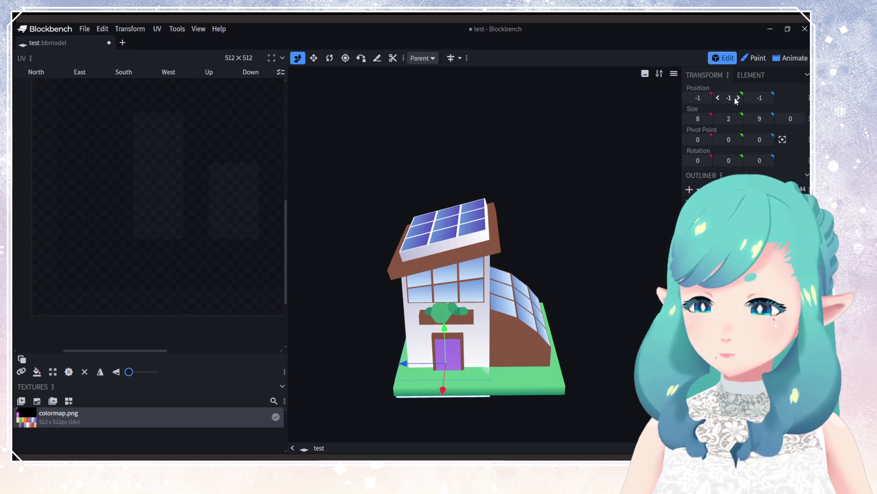
click(738, 98)
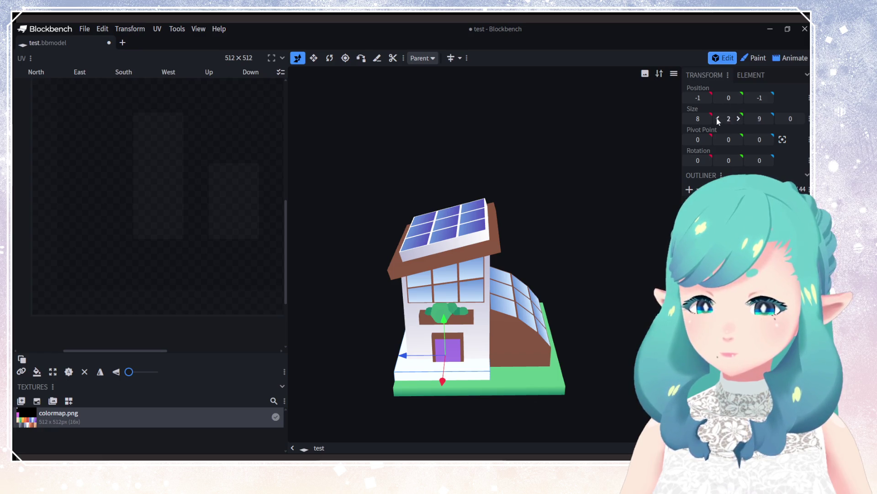
click(717, 118)
click(737, 99)
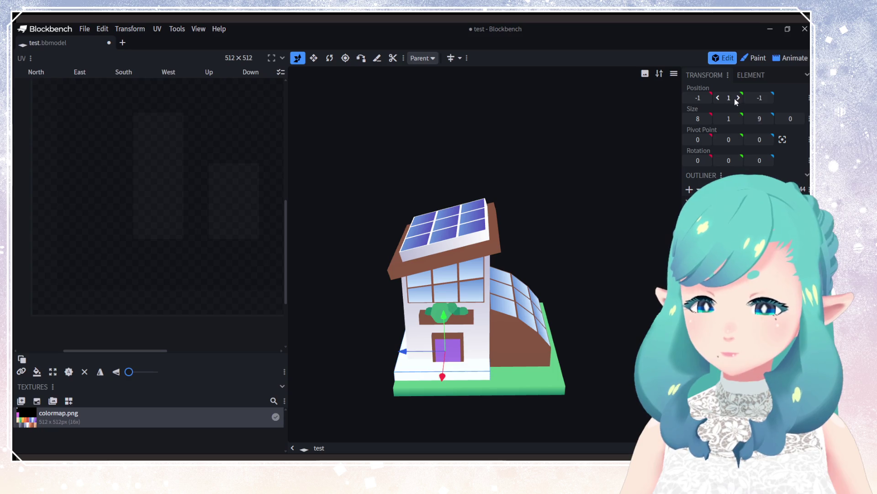
click(718, 97)
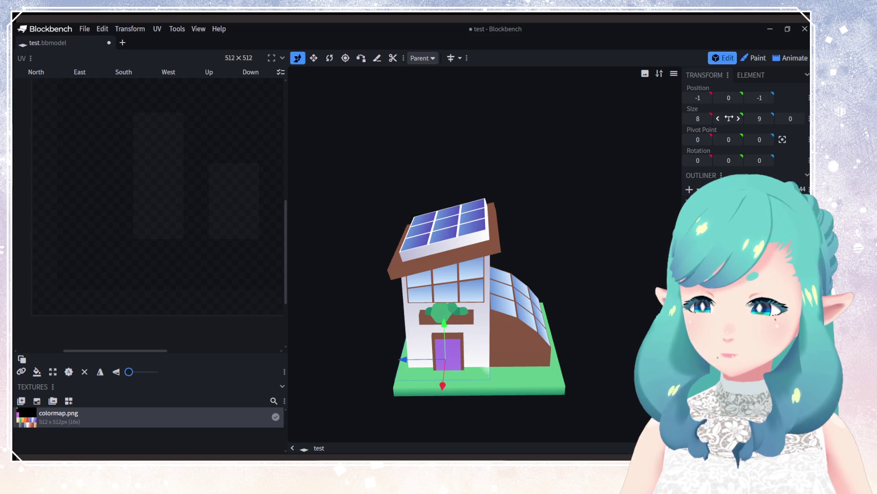
text(0.5)
key(Return)
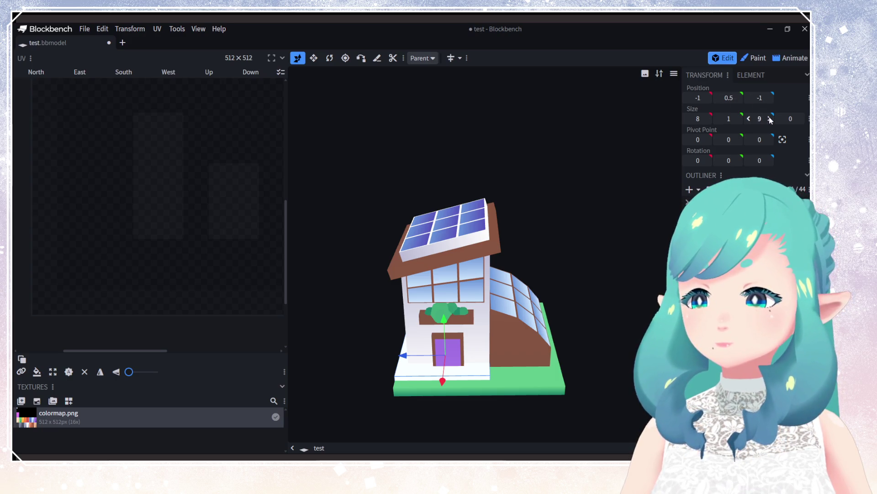
click(708, 98)
click(707, 97)
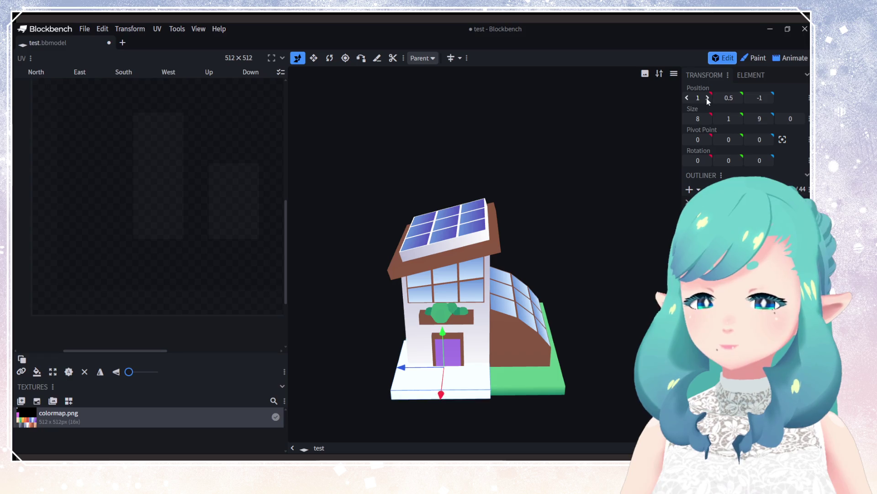
click(688, 97)
click(688, 97)
drag(590, 220, 645, 212)
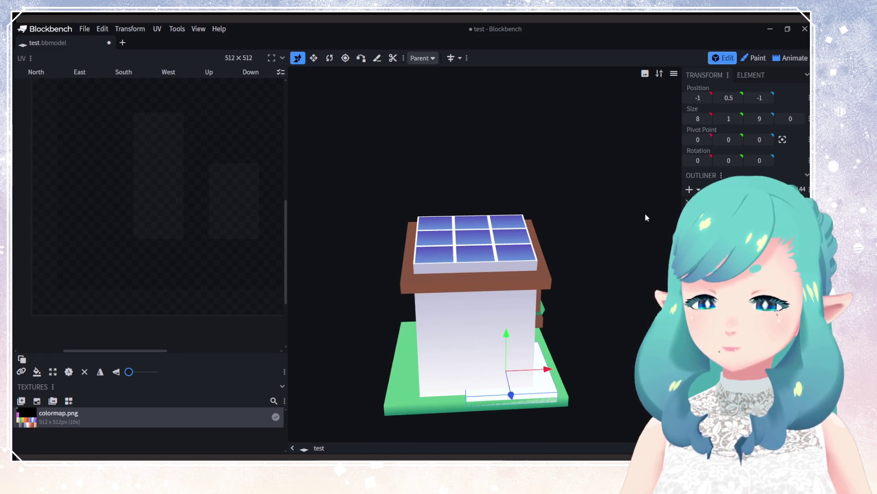
Step: Move the slab to X -6 and widen it to 12 along X
click(688, 98)
click(688, 98)
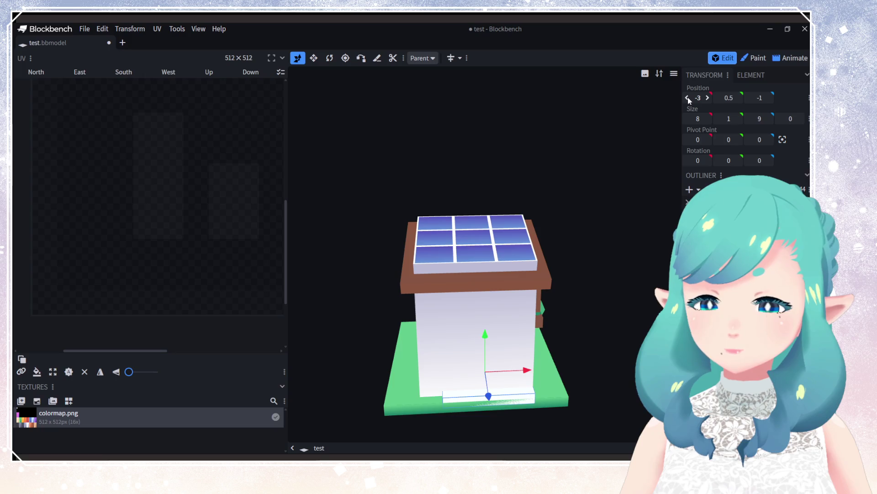
click(687, 97)
click(707, 118)
click(707, 119)
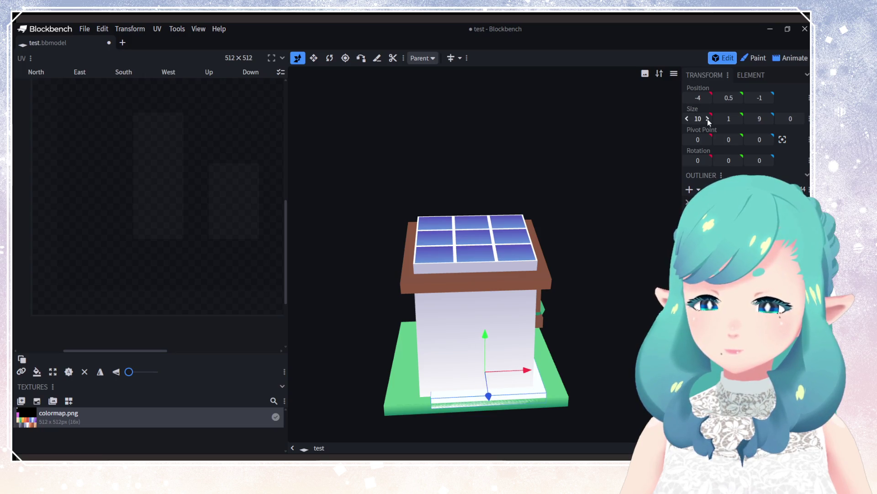
click(707, 119)
click(708, 119)
click(687, 119)
click(687, 119)
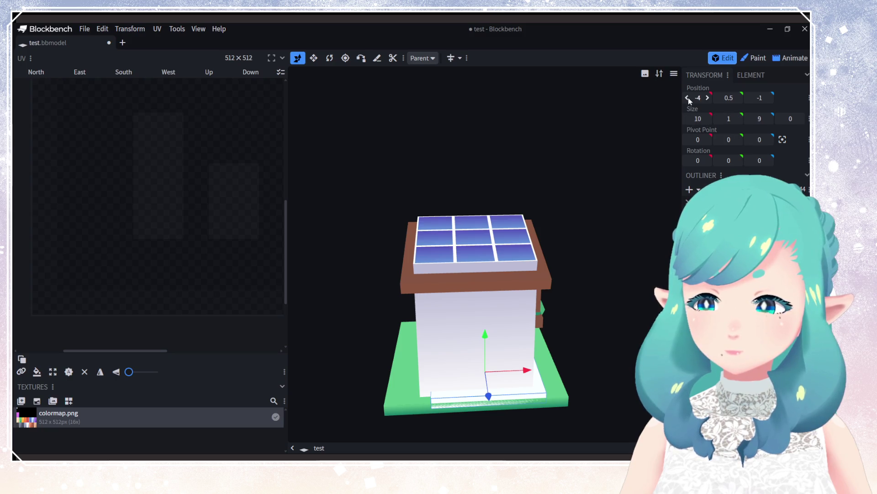
click(688, 98)
click(688, 98)
click(688, 97)
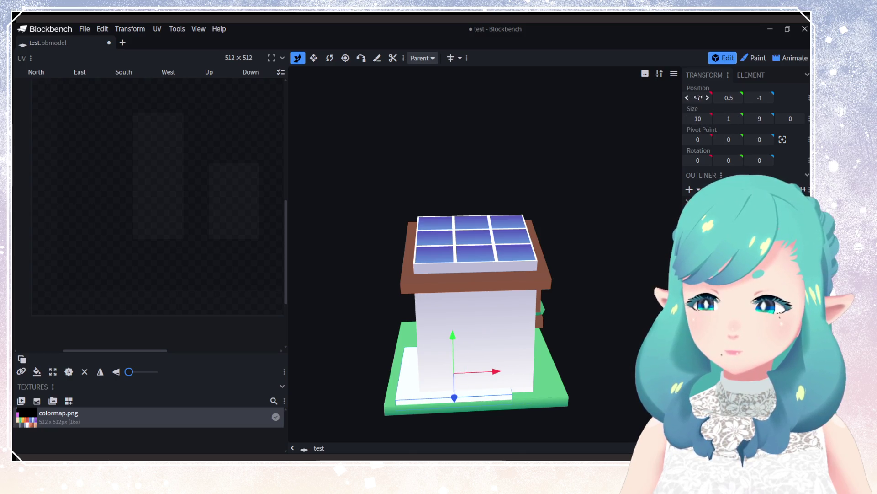
click(708, 98)
click(708, 118)
click(708, 119)
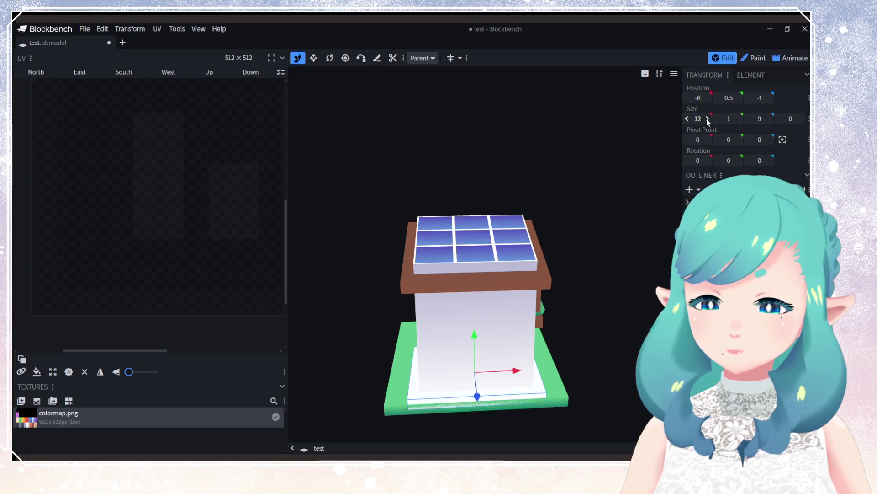
mouse_move(594, 192)
mouse_down()
mouse_move(531, 227)
mouse_move(480, 228)
mouse_up()
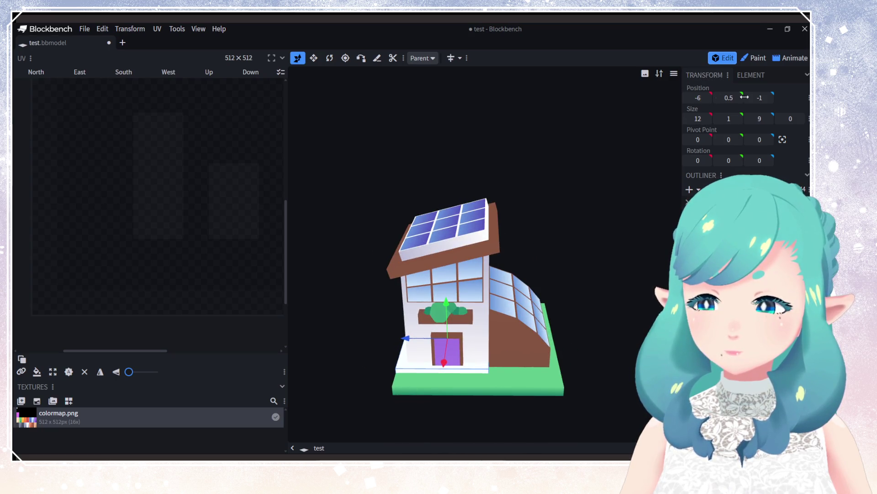
Step: Lengthen the slab to 13 along Z and shift it to Z -6
click(770, 119)
click(770, 118)
click(770, 119)
click(770, 119)
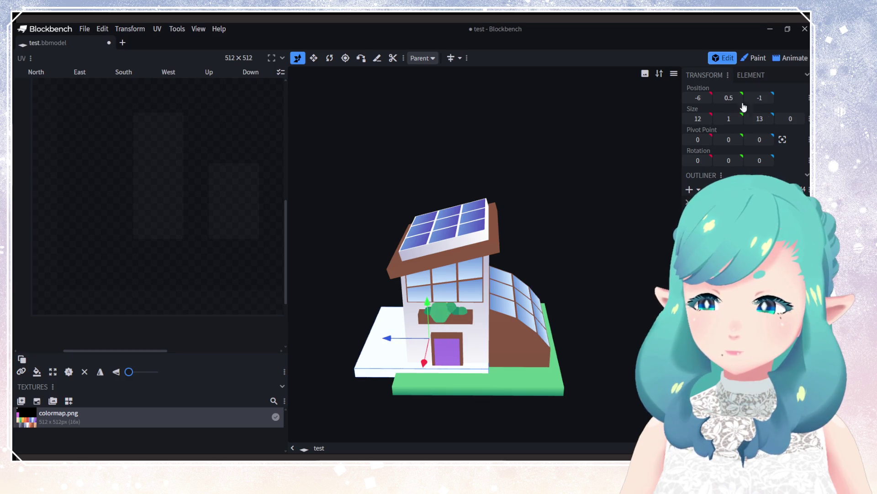
click(770, 97)
click(770, 98)
click(750, 97)
click(750, 98)
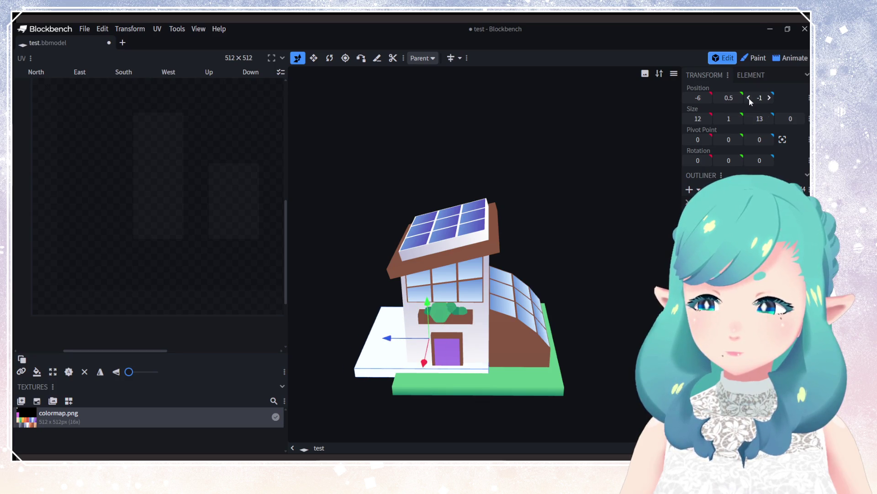
click(750, 97)
click(749, 98)
click(750, 100)
click(750, 101)
click(749, 101)
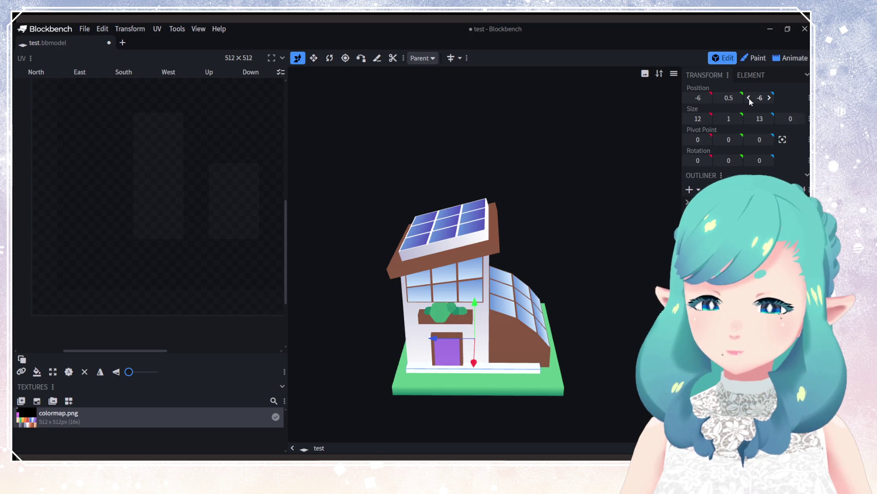
Step: Lengthen the slab to 15 along Z and set its Z position to -7.5
click(770, 118)
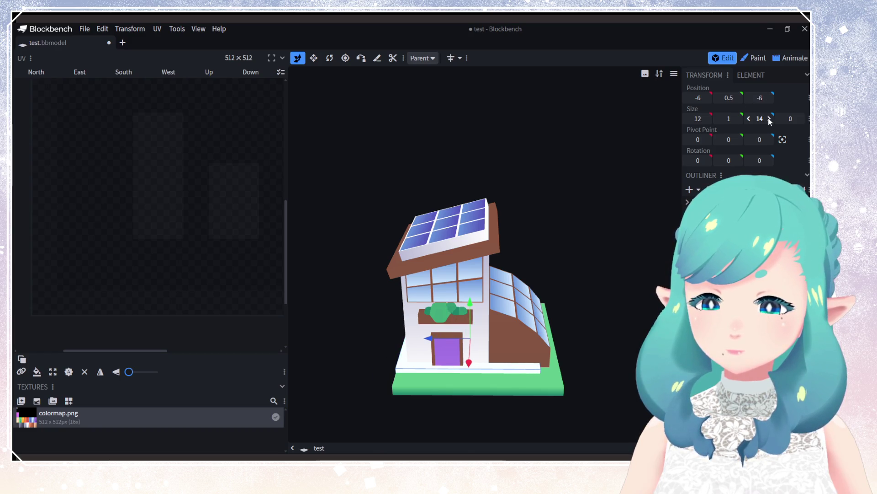
click(770, 119)
click(769, 97)
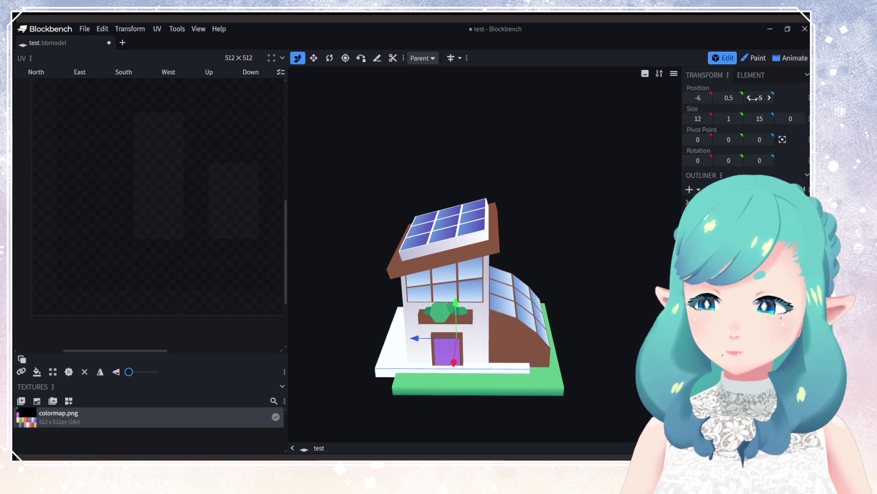
click(750, 100)
click(750, 100)
click(750, 100)
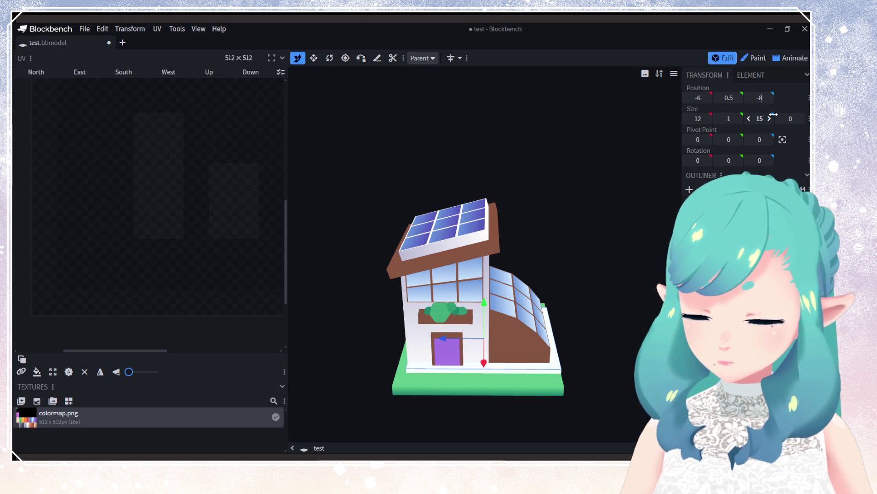
text(-8.5)
key(Return)
click(749, 98)
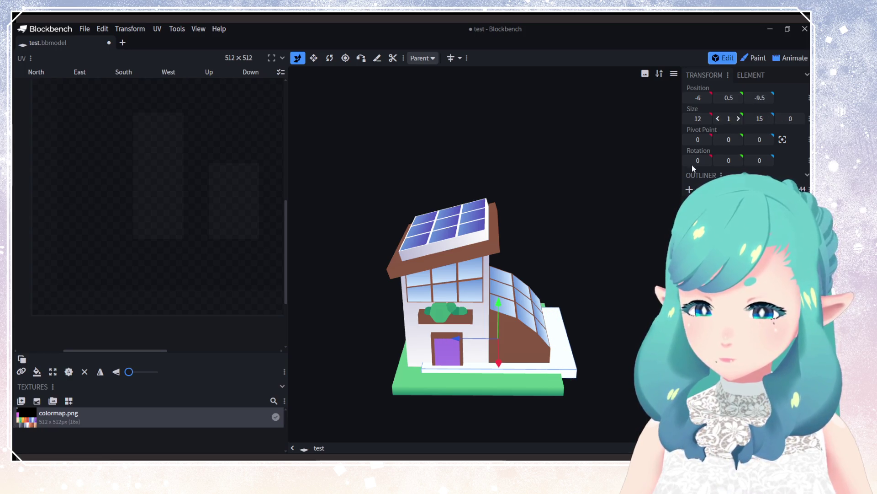
double_click(770, 98)
text(-7.5)
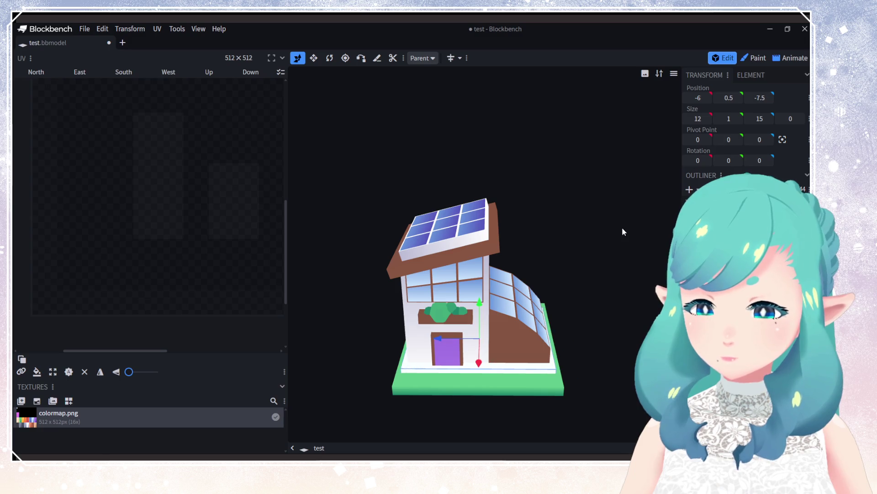
mouse_move(621, 227)
mouse_down()
mouse_move(583, 256)
mouse_move(616, 298)
mouse_move(597, 317)
mouse_up()
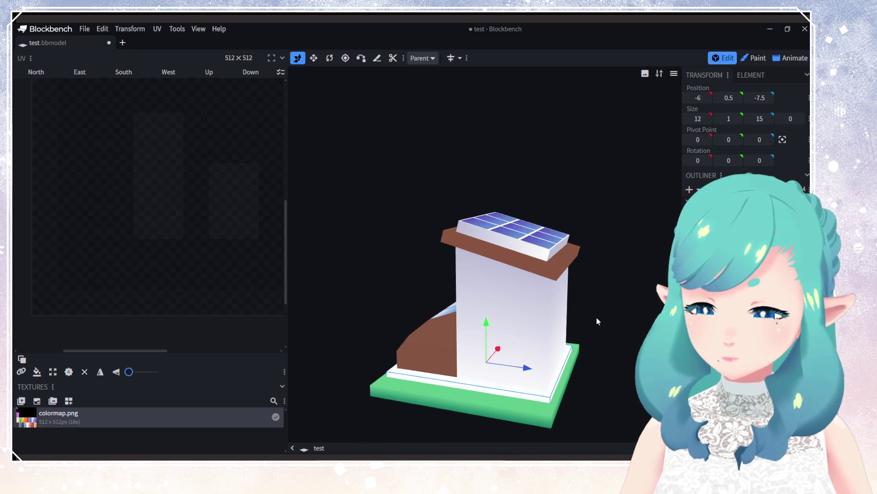
Step: Apply the colormap texture to the new slab
click(69, 400)
click(434, 156)
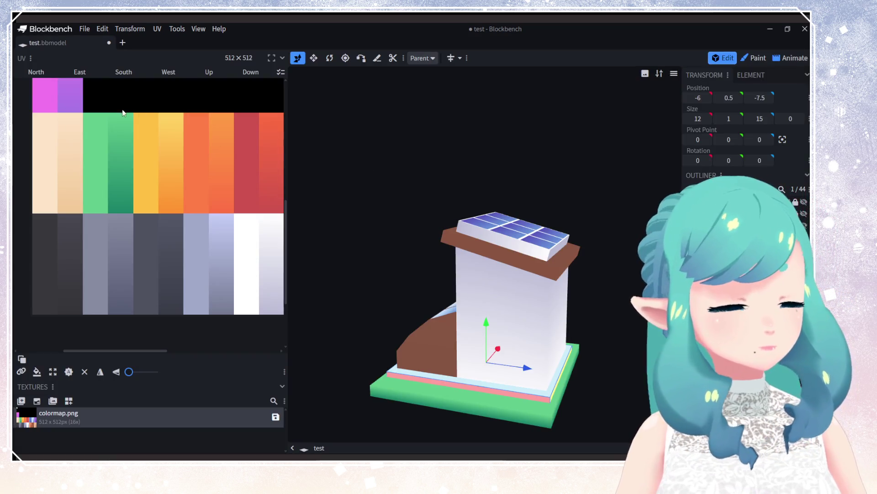
scroll(155, 163, down, 3)
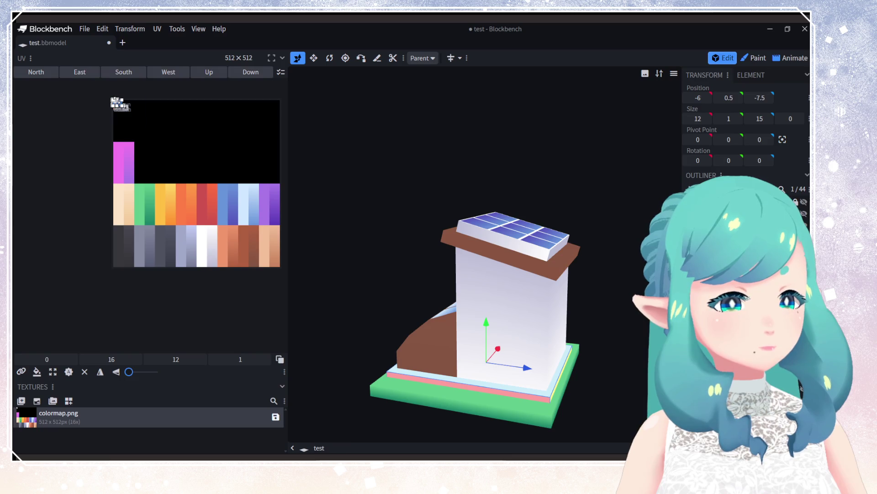
scroll(121, 108, up, 3)
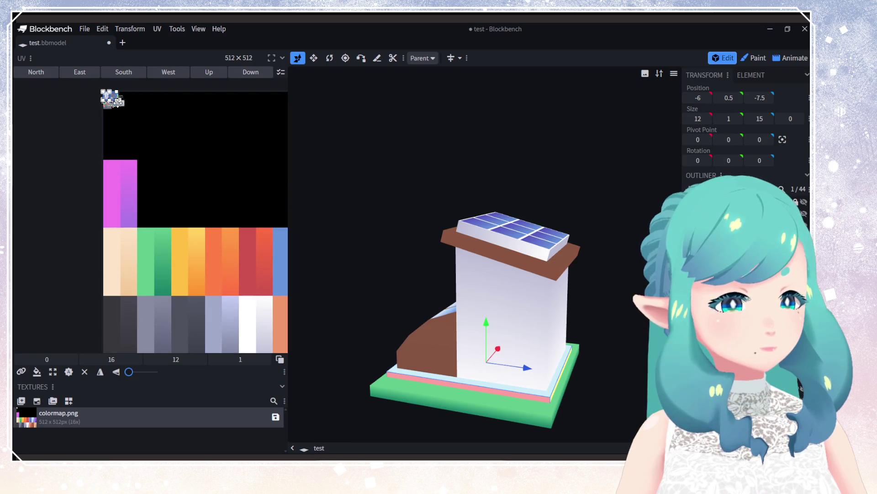
Step: Map the slab's UV onto the green swatch, shift it slightly, and reselect the slab
mouse_move(117, 104)
mouse_down()
mouse_move(163, 289)
mouse_move(172, 293)
mouse_up()
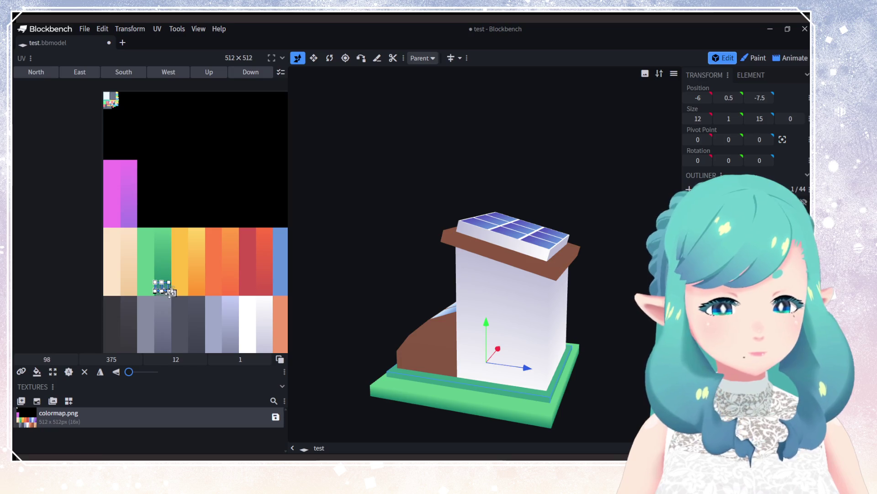
scroll(133, 286, up, 3)
drag(262, 312, 151, 225)
mouse_move(220, 289)
mouse_down()
mouse_move(192, 277)
mouse_move(213, 295)
mouse_up()
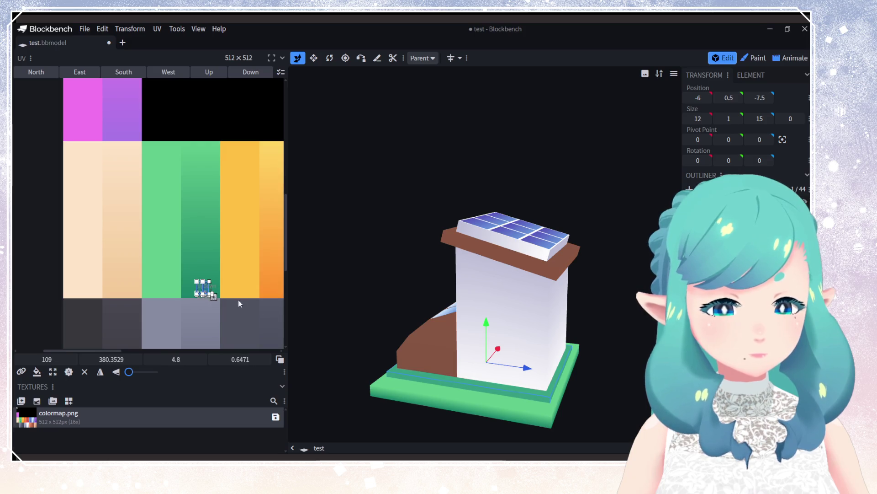
mouse_move(412, 380)
mouse_down()
mouse_move(336, 378)
mouse_move(629, 393)
mouse_up()
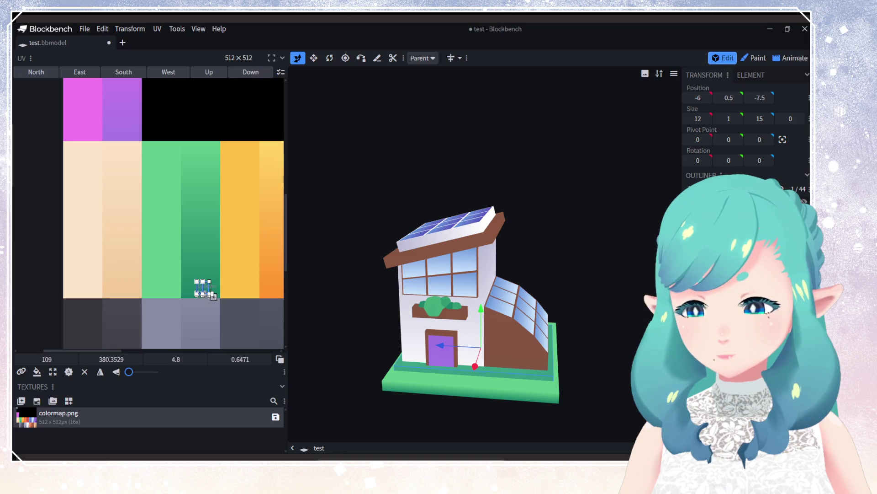
mouse_move(572, 349)
mouse_down()
mouse_move(562, 366)
mouse_move(549, 361)
mouse_move(500, 188)
mouse_move(549, 170)
mouse_up()
click(541, 388)
Step: Widen the base slab to 13 and move it to X -6.5, Y 0.25
click(708, 118)
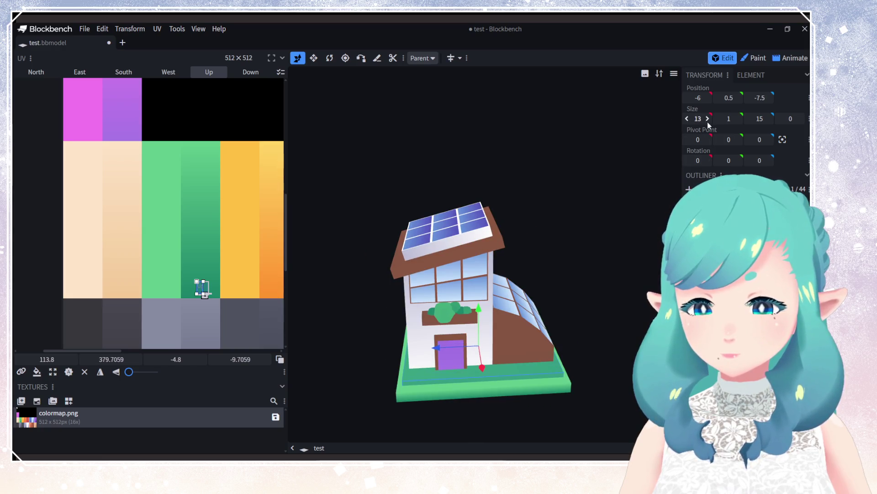
mouse_move(667, 220)
mouse_down()
mouse_move(550, 278)
mouse_move(568, 265)
mouse_up()
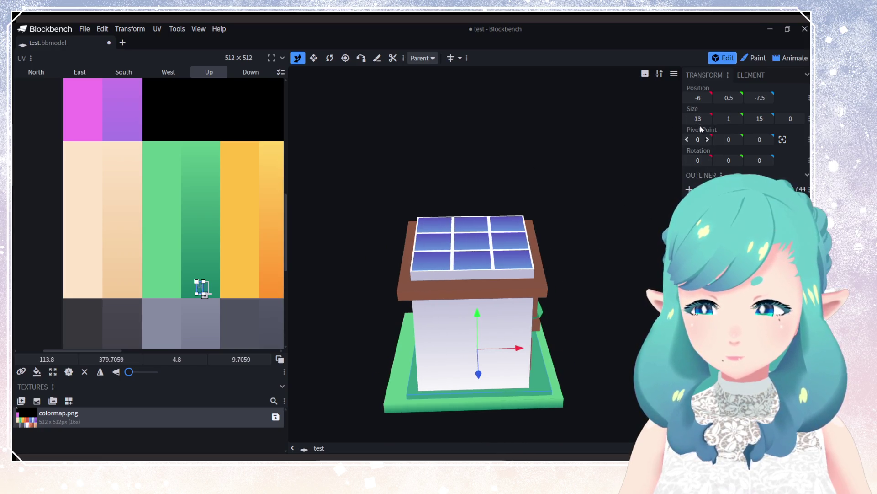
click(699, 99)
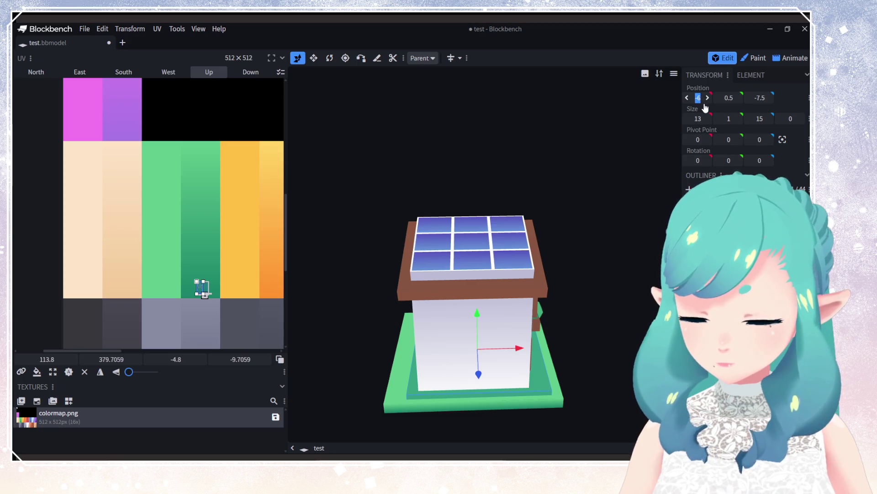
text(.5)
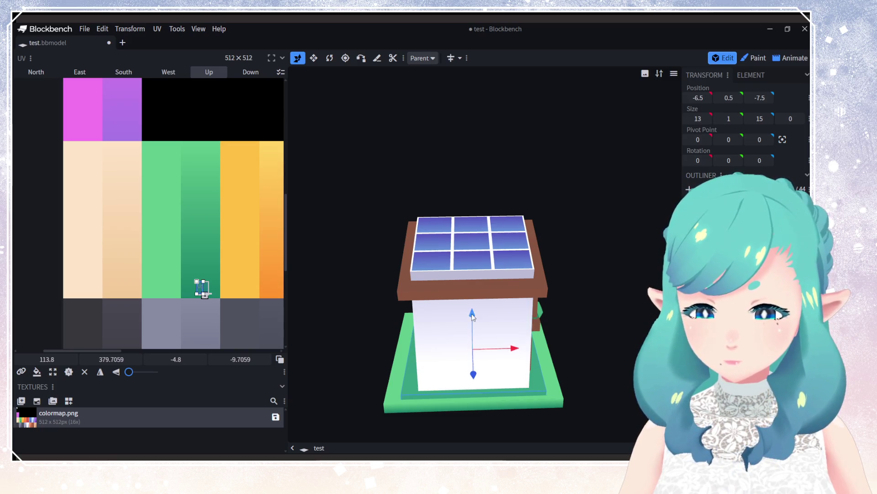
mouse_move(472, 314)
mouse_down()
mouse_move(565, 349)
mouse_move(597, 337)
mouse_move(522, 366)
mouse_up()
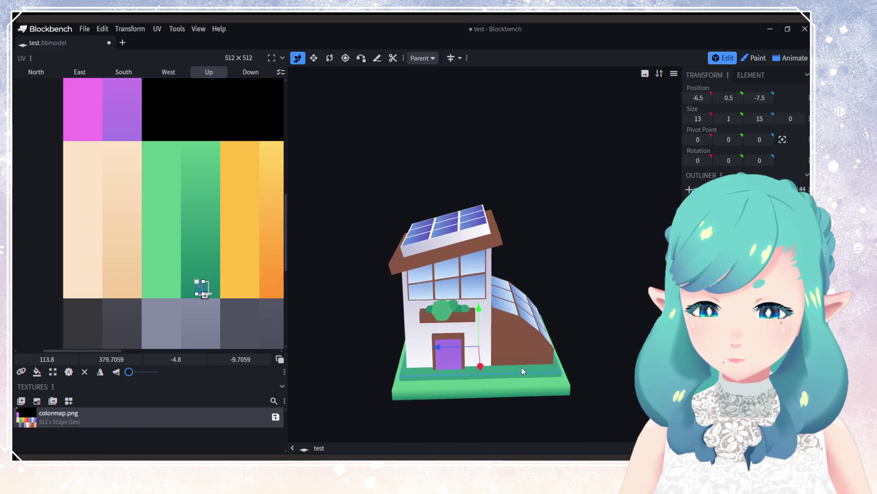
click(730, 98)
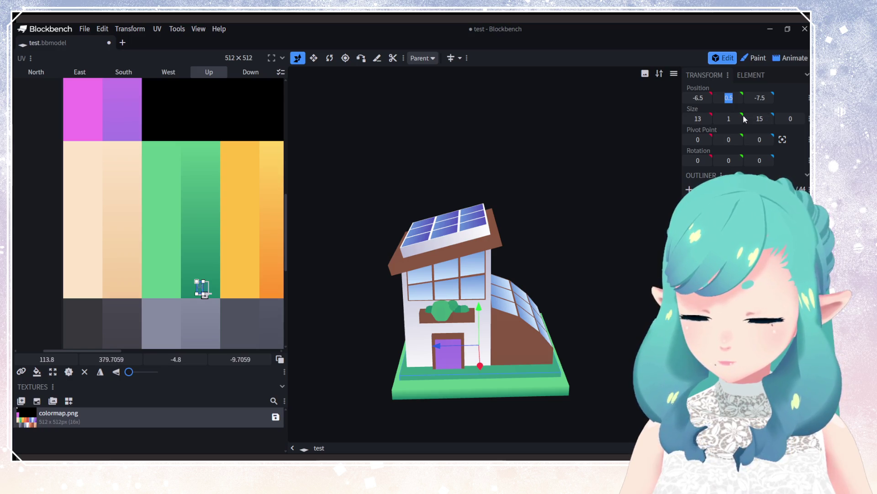
text(0.75)
key(Return)
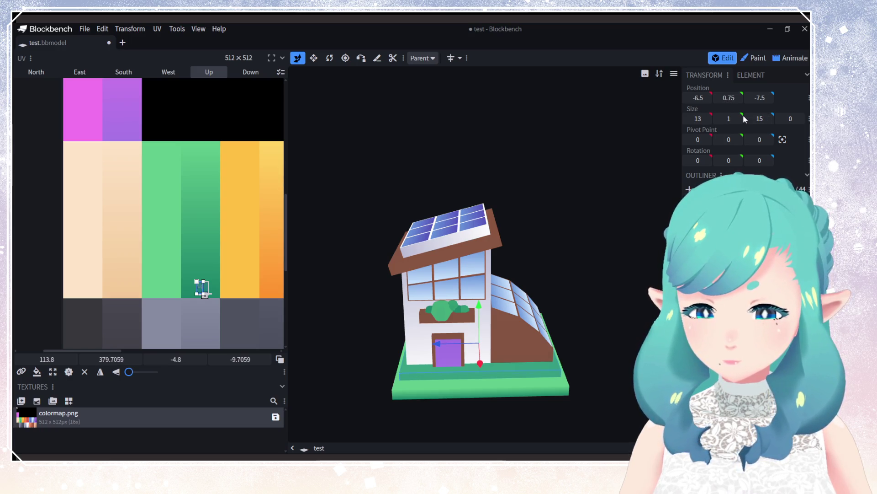
key(Page_Down)
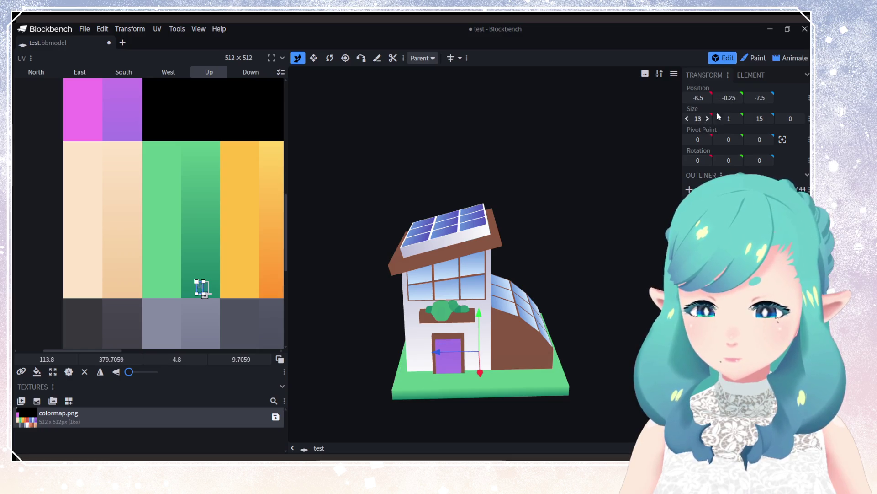
Step: Inspect the house from several angles and save the project as test.bbmodel
scroll(726, 98, up, 1)
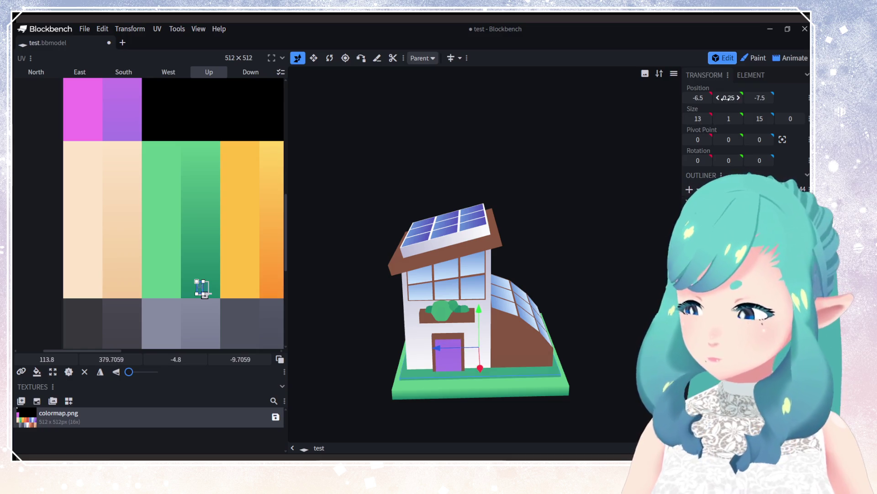
mouse_move(564, 206)
mouse_down()
mouse_move(547, 270)
mouse_move(592, 256)
mouse_move(668, 159)
mouse_move(657, 254)
mouse_up()
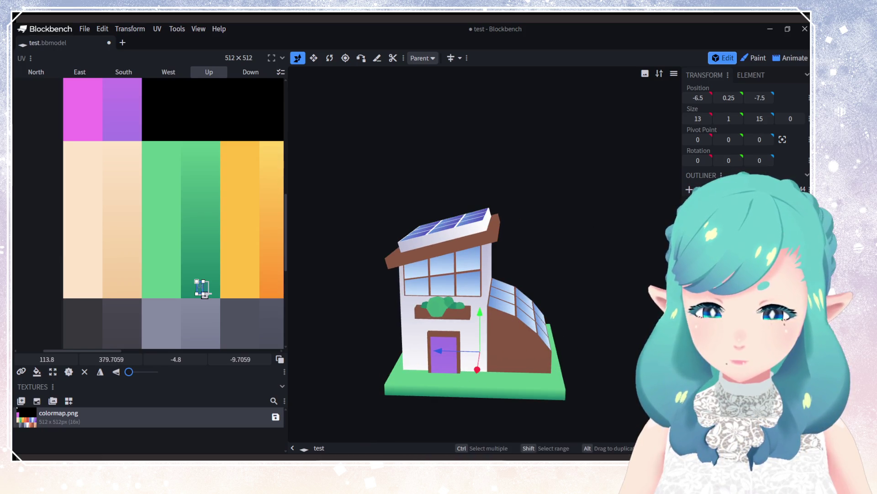
click(445, 354)
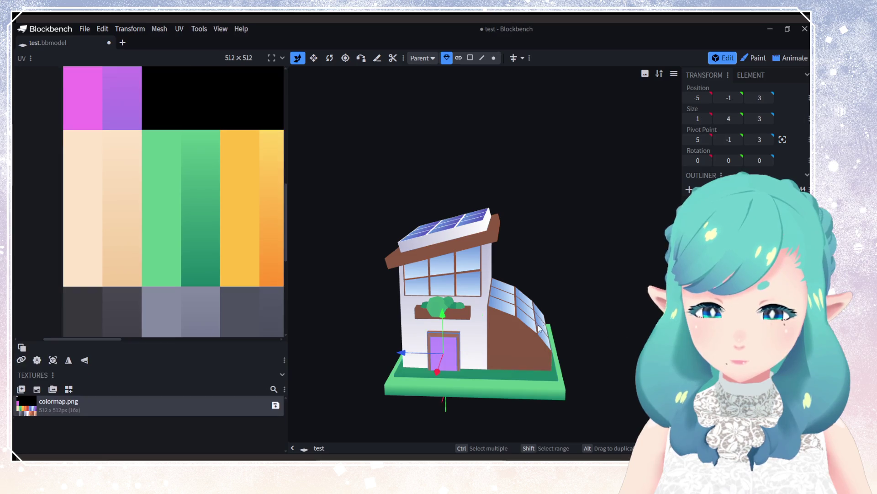
drag(444, 354, 546, 349)
scroll(544, 358, down, 3)
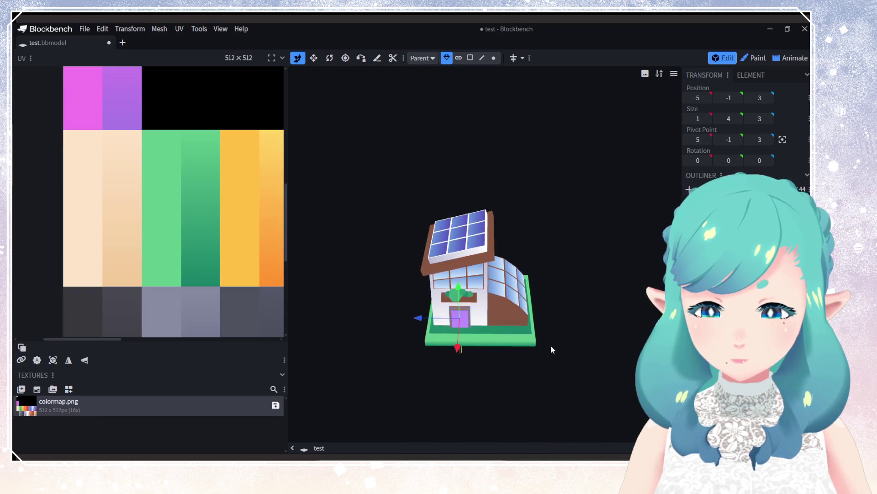
key(ctrl+s)
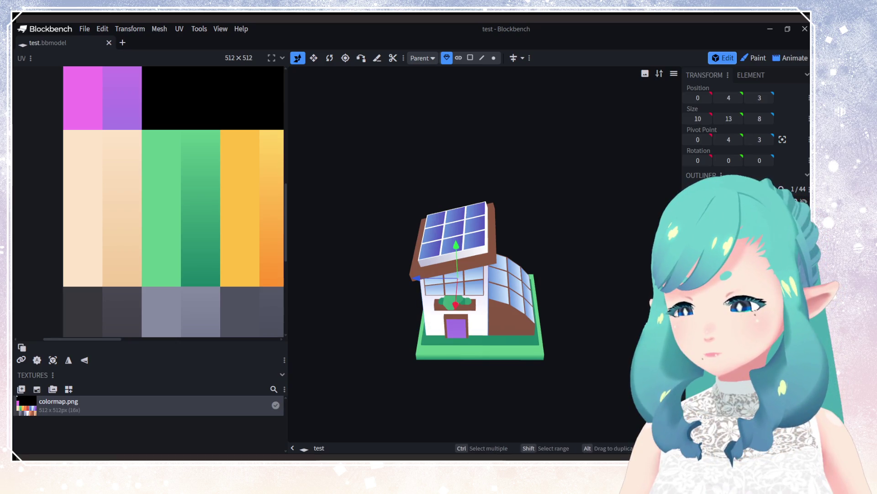
drag(512, 270, 528, 267)
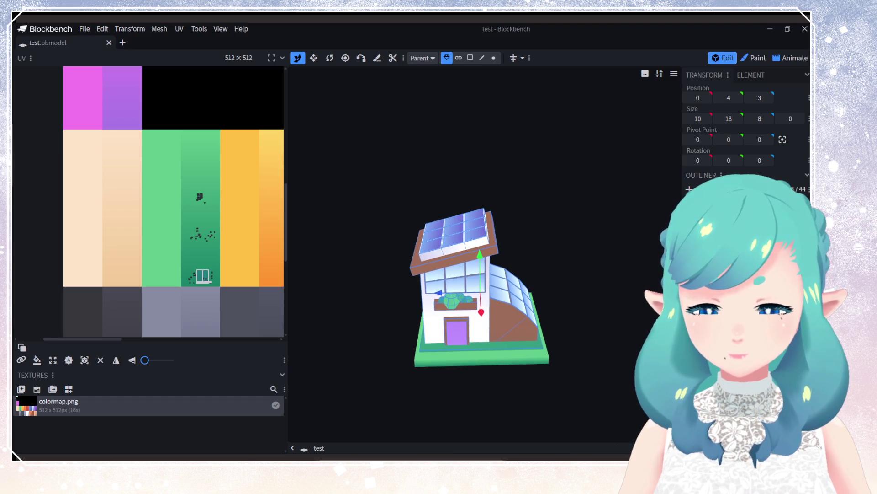
key(KP_1)
text(90)
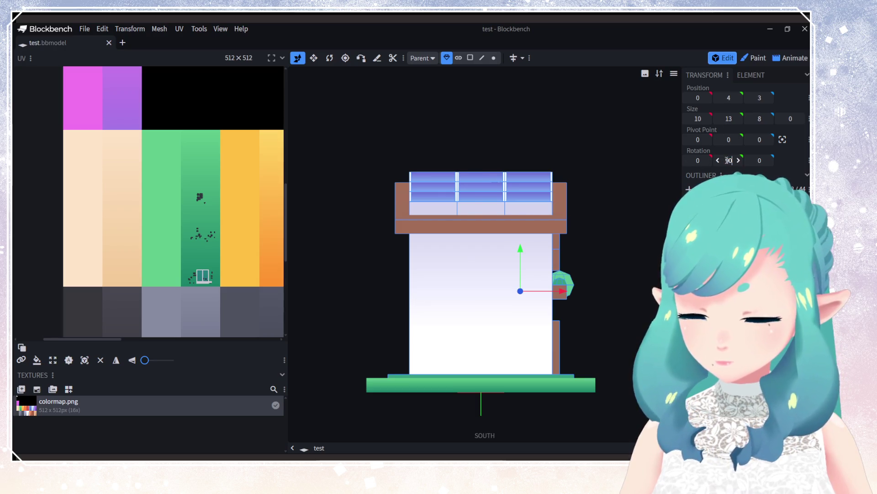
Step: Rotate the house -90 degrees around Y so it faces south, and save
key(Return)
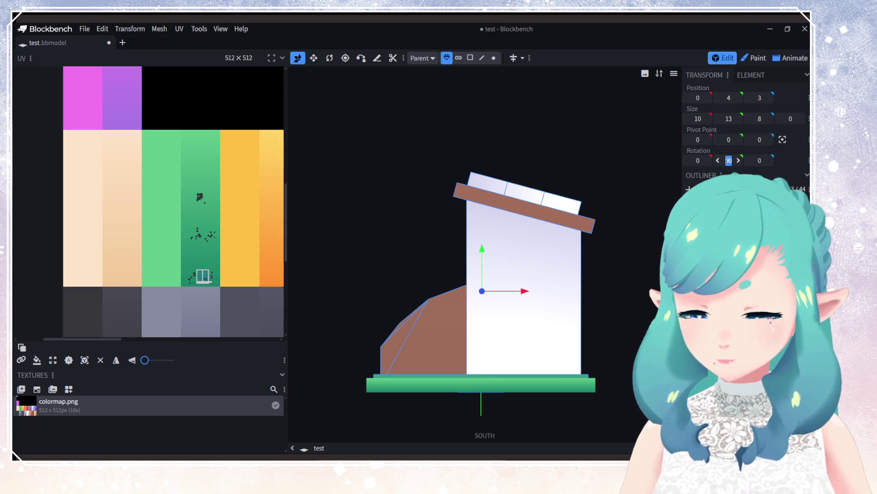
text(-90)
key(Return)
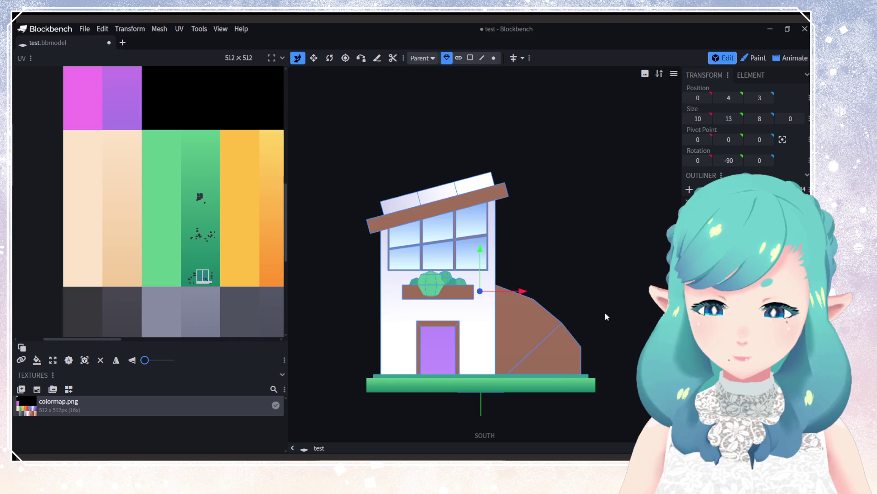
key(ctrl+s)
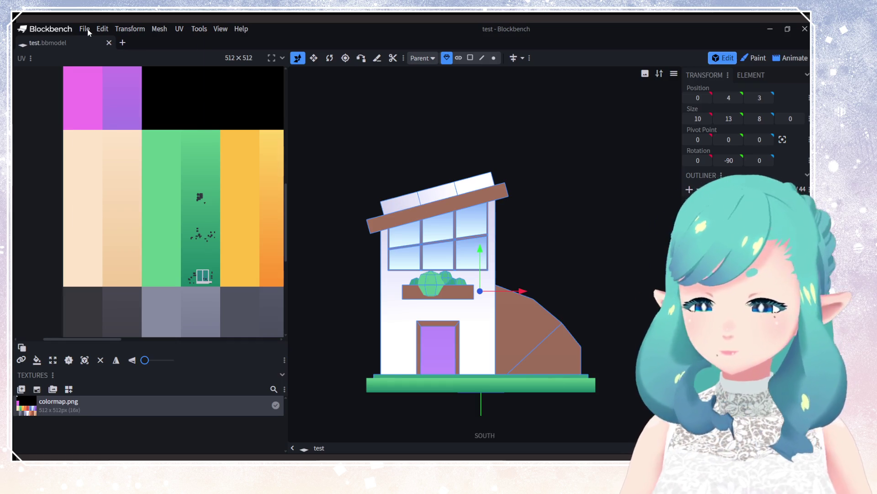
Step: Export the house as a binary glTF model, house.glb
click(85, 28)
mouse_move(198, 194)
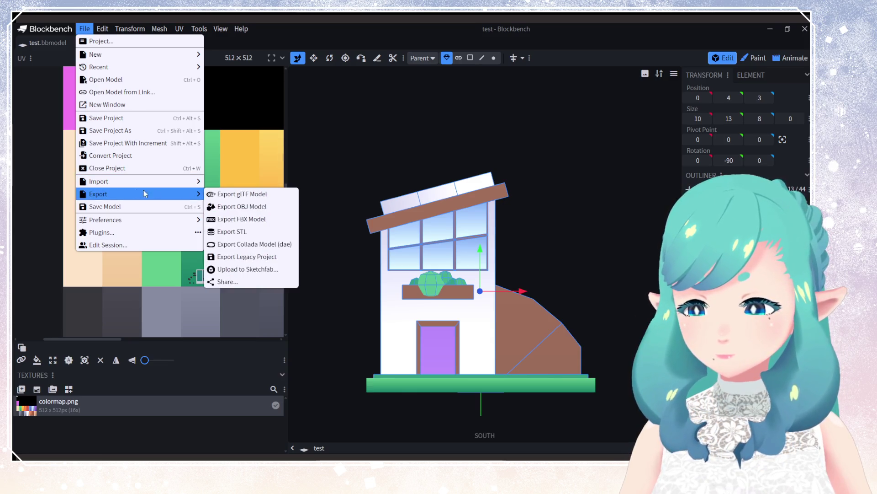
click(214, 194)
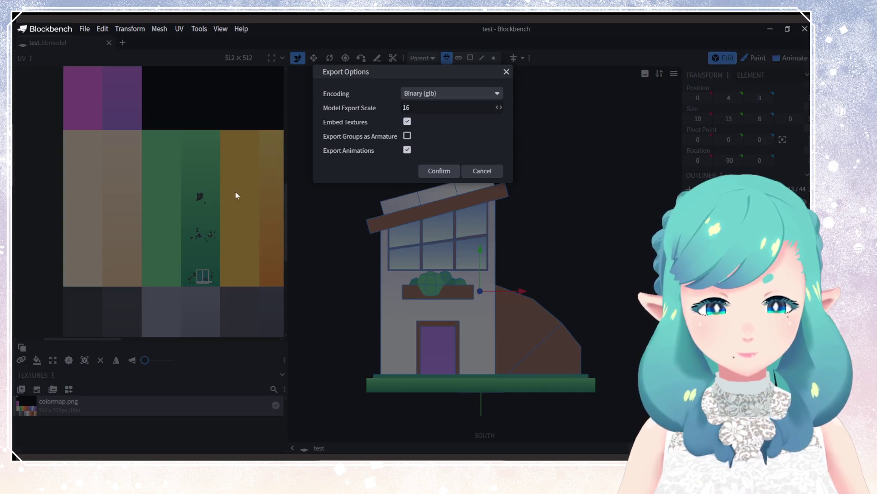
click(450, 173)
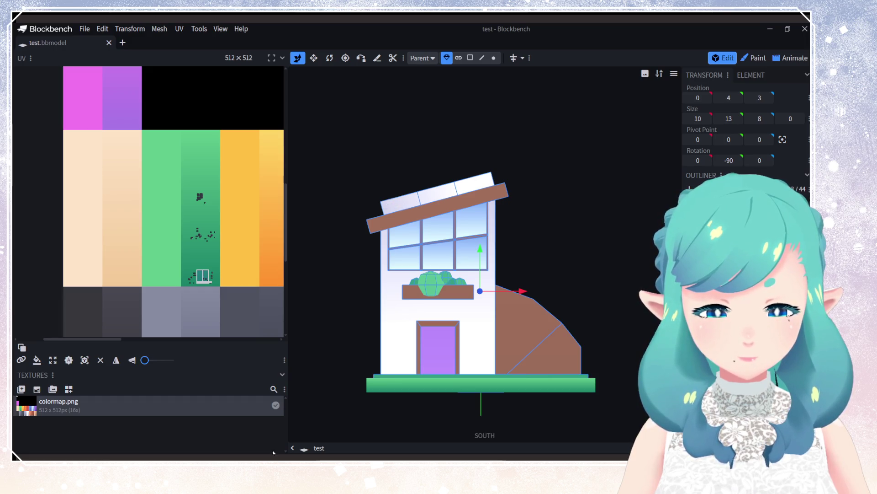
Step: In Godot, delete the old blockbench_export4 house instance from the scene
key(alt+Tab)
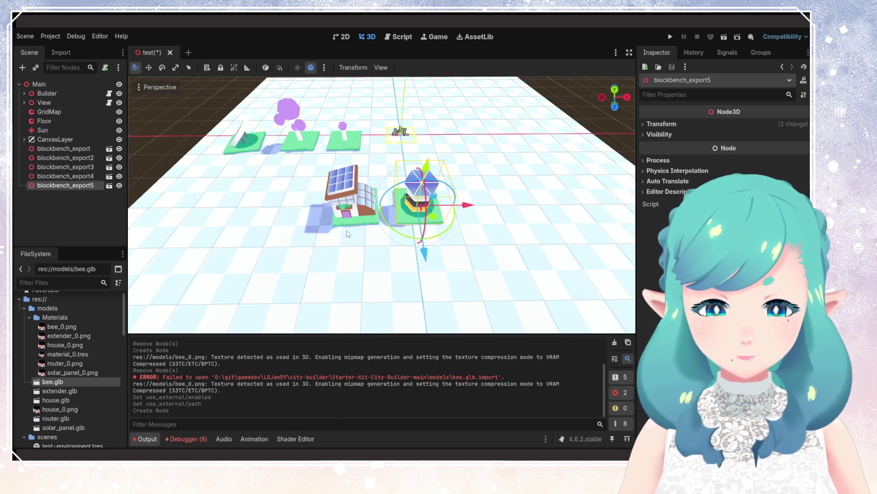
click(64, 177)
click(54, 188)
click(64, 178)
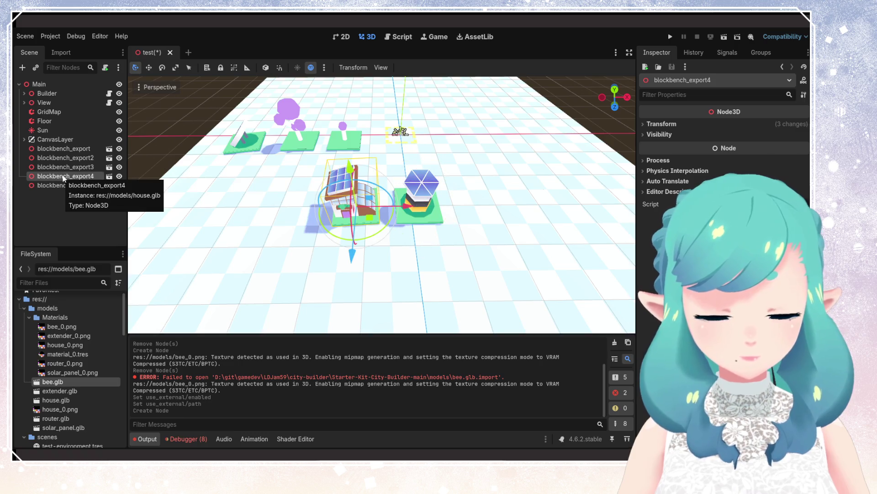
key(Delete)
click(387, 246)
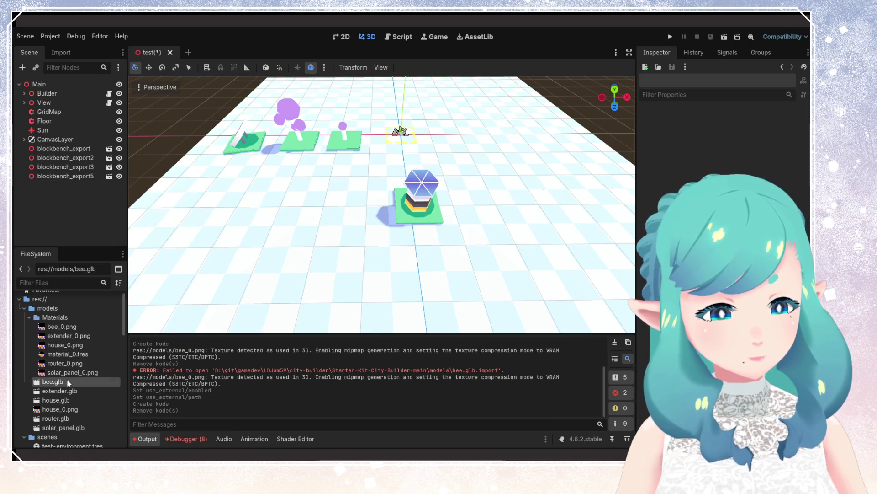
Step: Place a new house.glb instance in the scene and review its import settings
drag(56, 400, 363, 215)
mouse_move(393, 320)
middle_down()
mouse_move(394, 300)
mouse_move(405, 294)
mouse_move(398, 304)
mouse_move(349, 294)
mouse_move(361, 304)
middle_up()
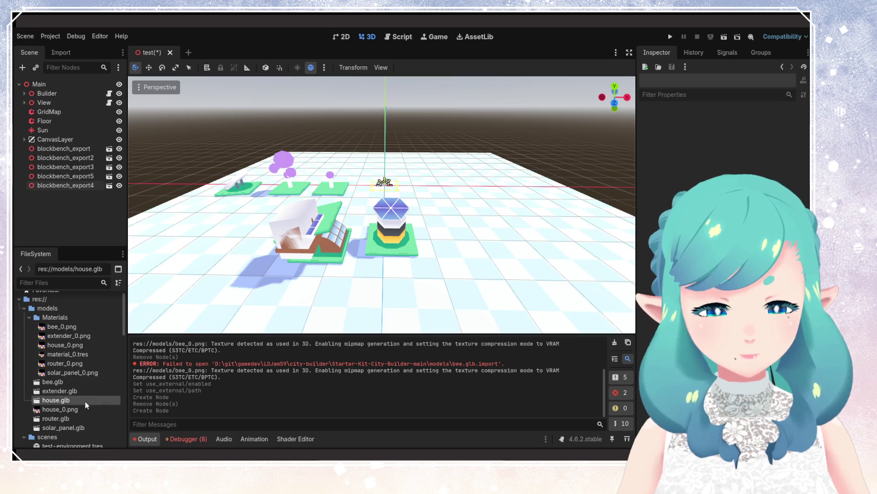
double_click(56, 400)
scroll(390, 301, down, 5)
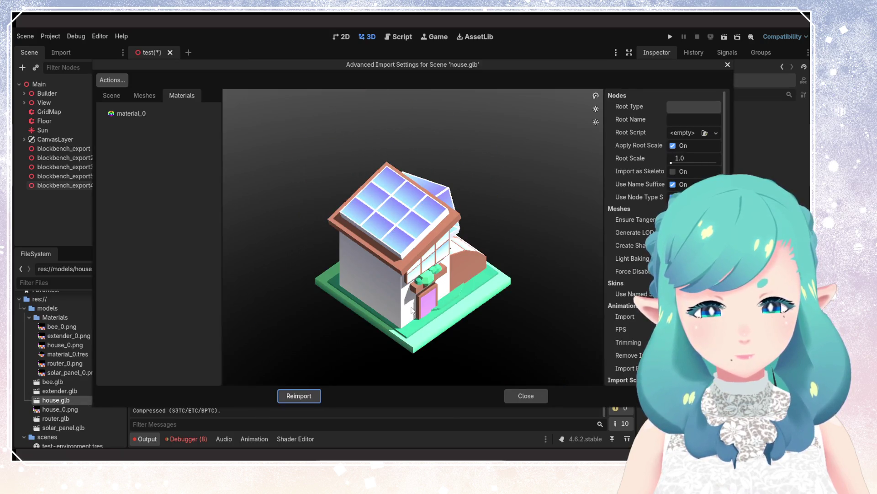
click(728, 64)
click(307, 235)
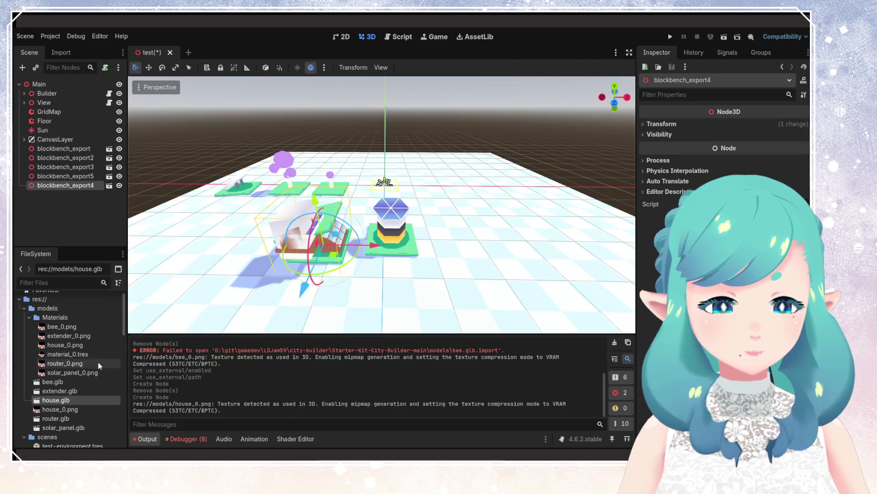
Step: Back in Blockbench, save the house project and re-export it as glTF
key(alt+Tab)
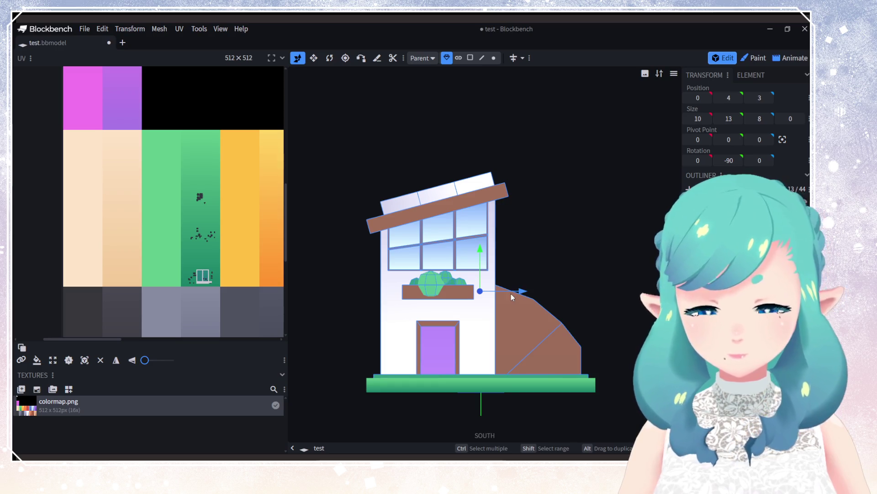
key(ctrl+s)
click(84, 28)
mouse_move(137, 194)
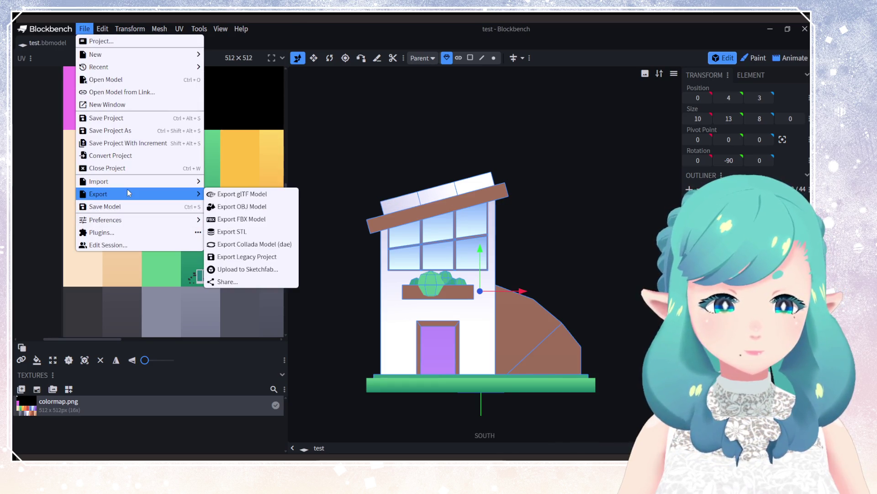
click(247, 191)
click(437, 171)
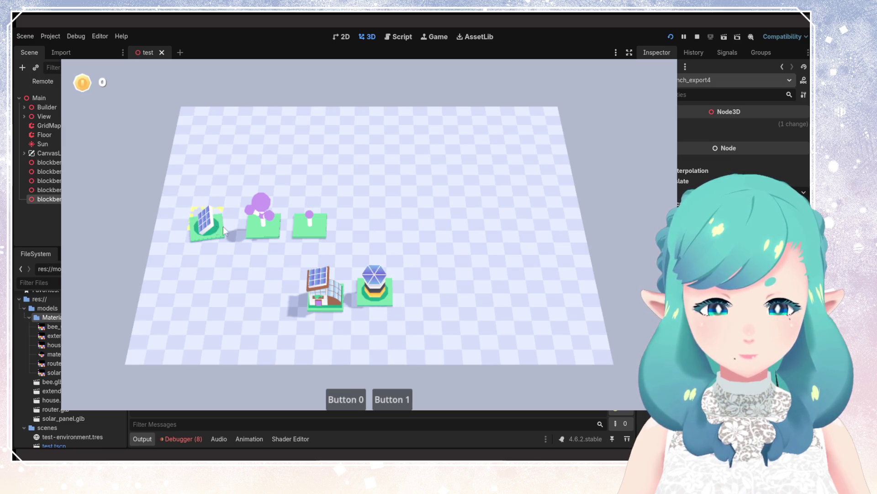
key(F8)
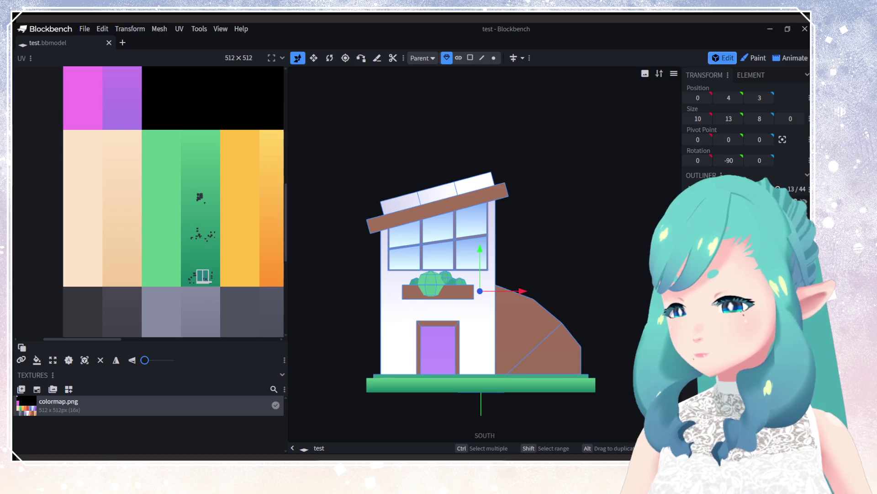
Step: Delete the house elements, keeping the lamp post, and duplicate the round ground element
key(Delete)
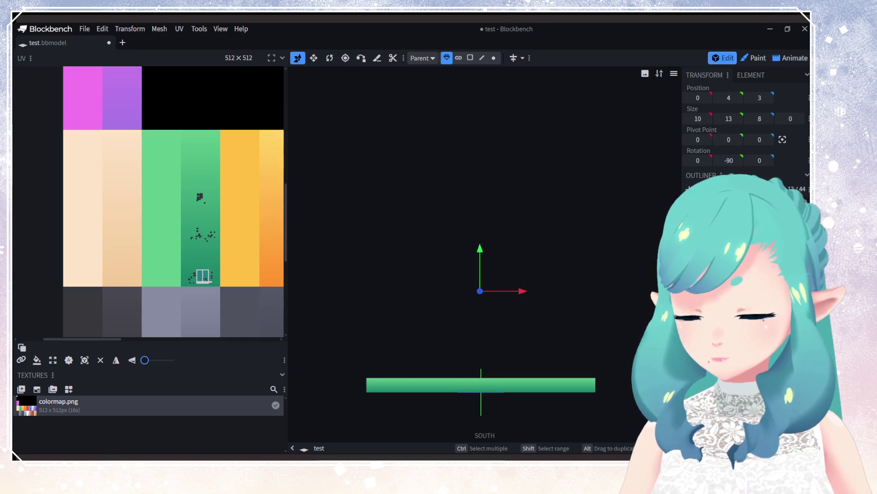
key(ctrl+z)
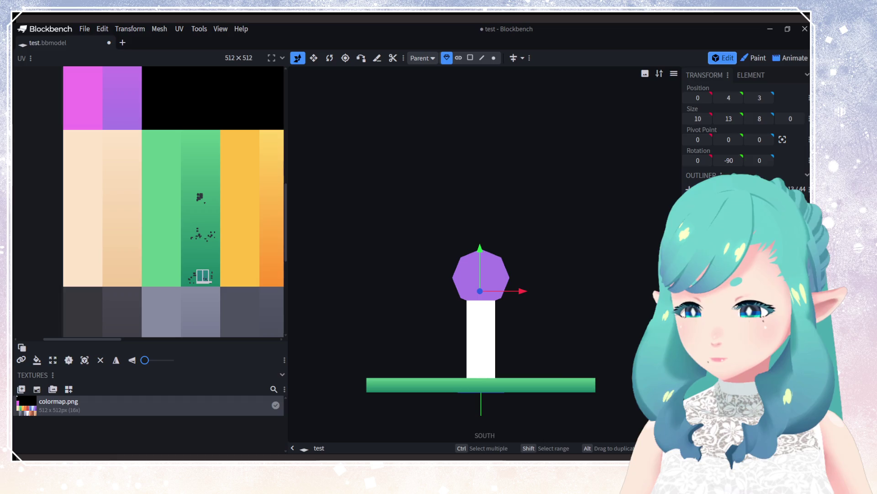
click(713, 196)
right_click(713, 195)
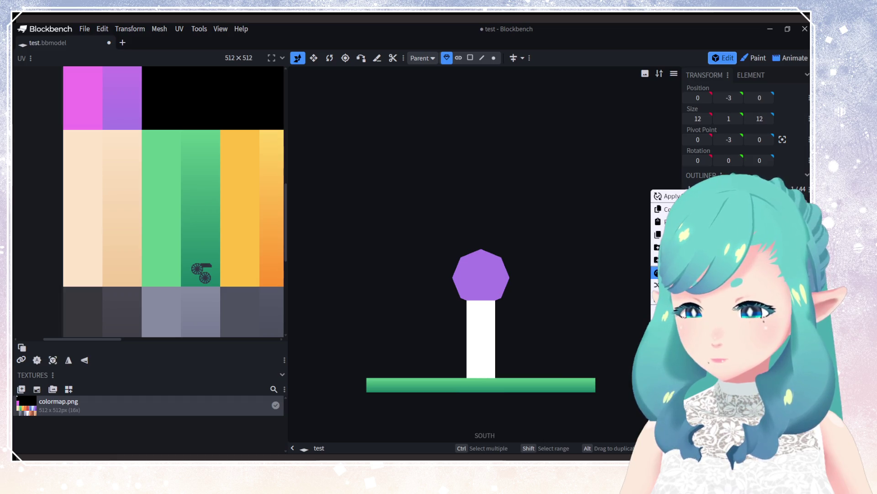
click(672, 234)
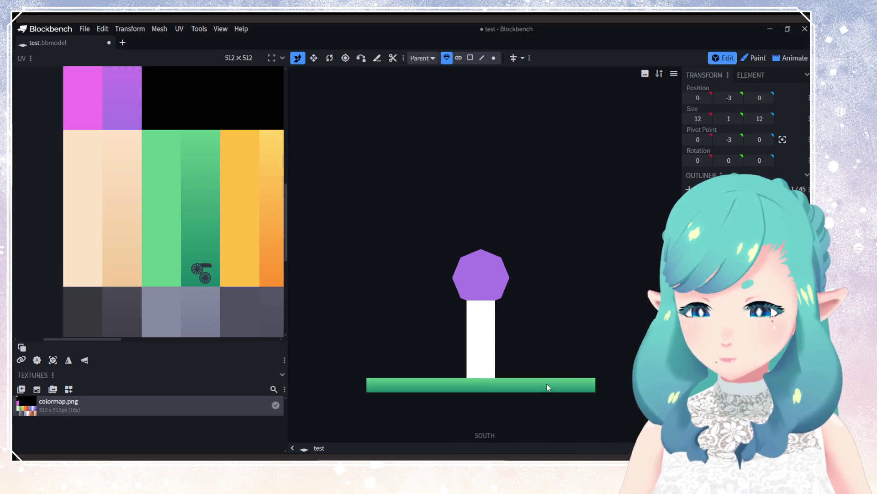
Step: Shrink the duplicated disc to a round 7×7 footprint
right_drag(553, 297, 581, 383)
drag(501, 284, 495, 344)
scroll(527, 319, down, 3)
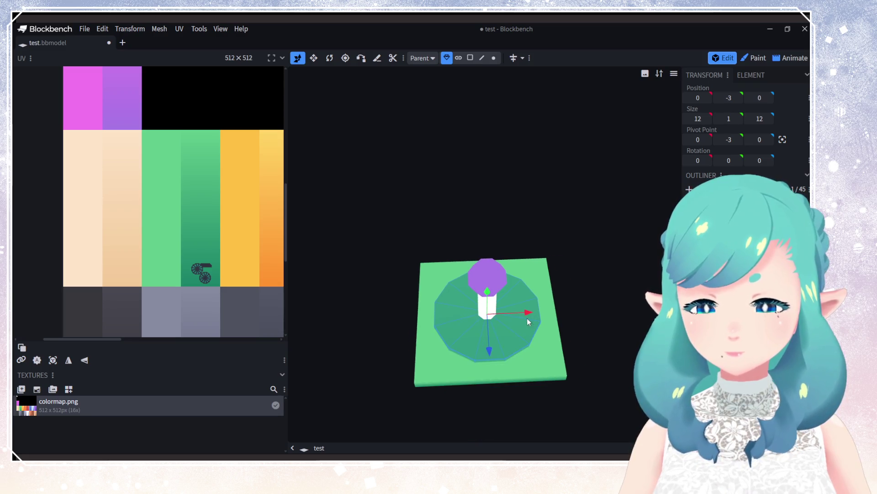
drag(700, 117, 683, 120)
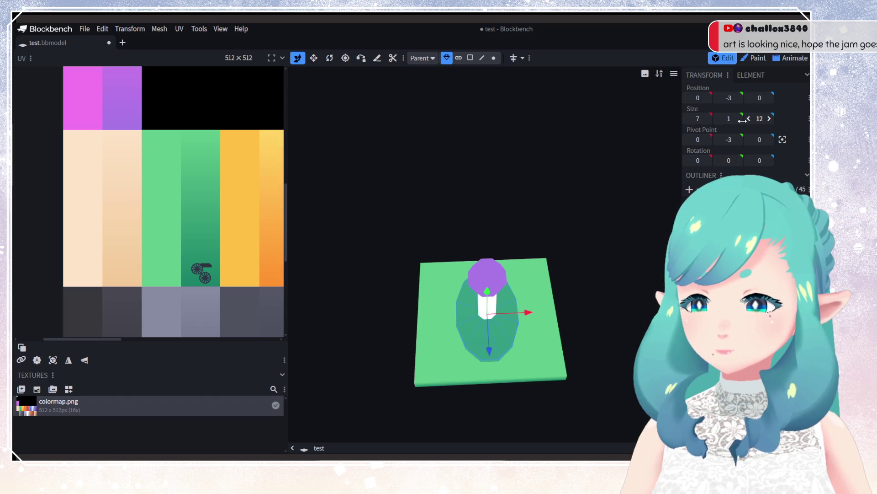
drag(743, 120, 602, 225)
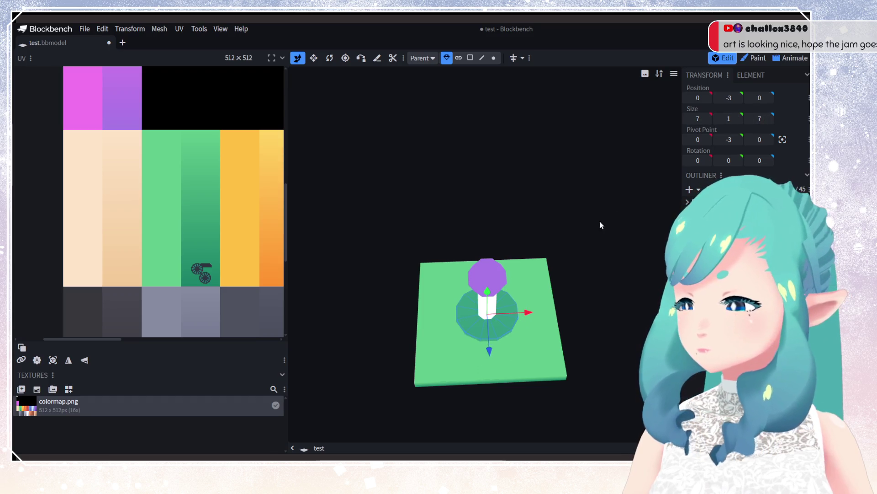
Step: Check the lamp post and new disc from above and save the project
mouse_move(589, 307)
mouse_down()
mouse_move(554, 276)
mouse_move(519, 285)
mouse_move(541, 313)
mouse_move(544, 350)
mouse_move(528, 319)
mouse_move(541, 280)
mouse_up()
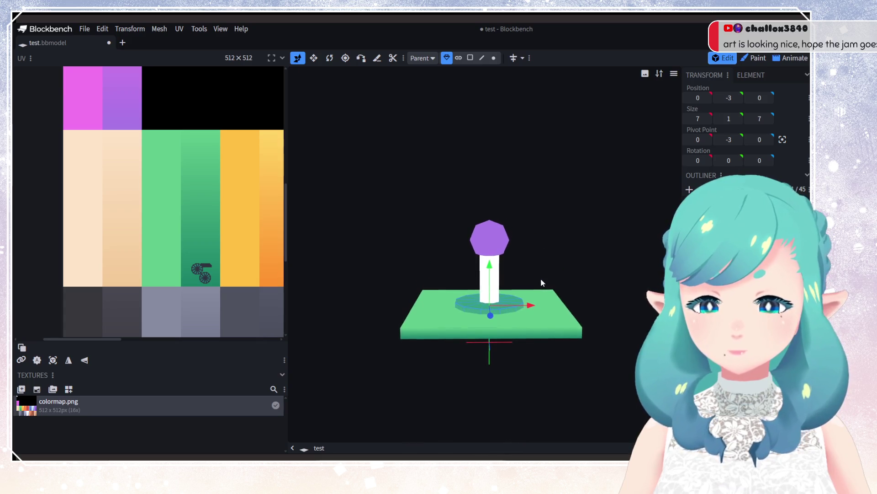
click(704, 224)
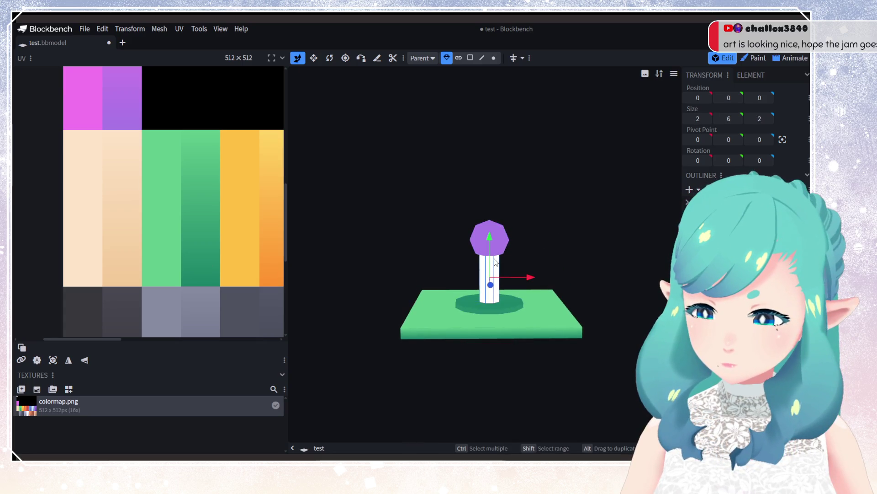
mouse_move(523, 304)
mouse_down()
mouse_move(520, 369)
mouse_move(534, 325)
mouse_up()
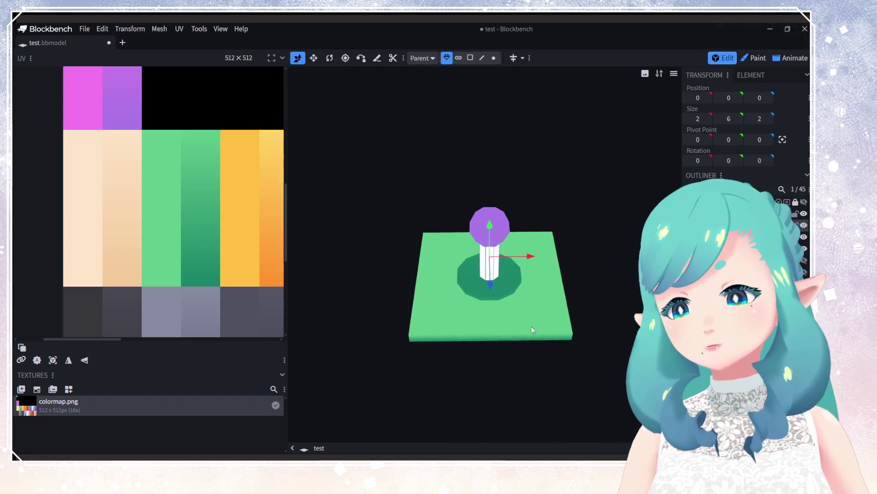
key(ctrl+s)
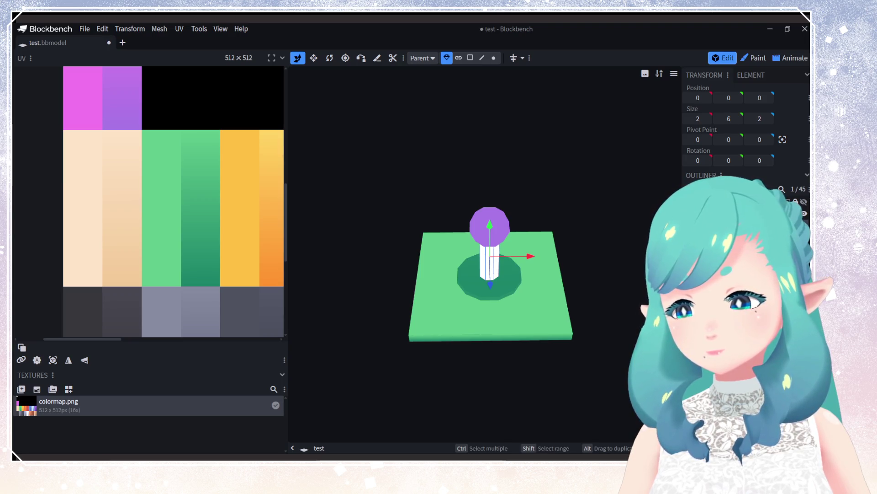
drag(644, 242, 619, 245)
key(ctrl+s)
Step: Select the purple lamp head and inspect its UV islands in the UV editor
click(84, 28)
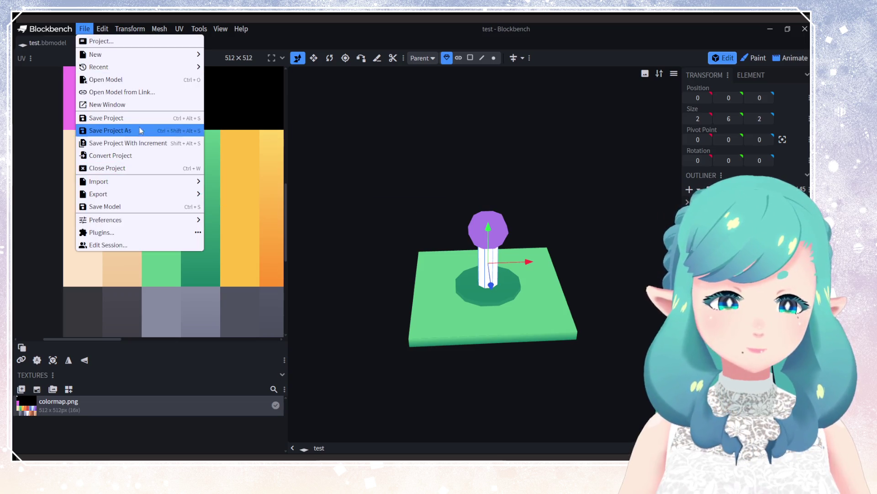
mouse_move(131, 196)
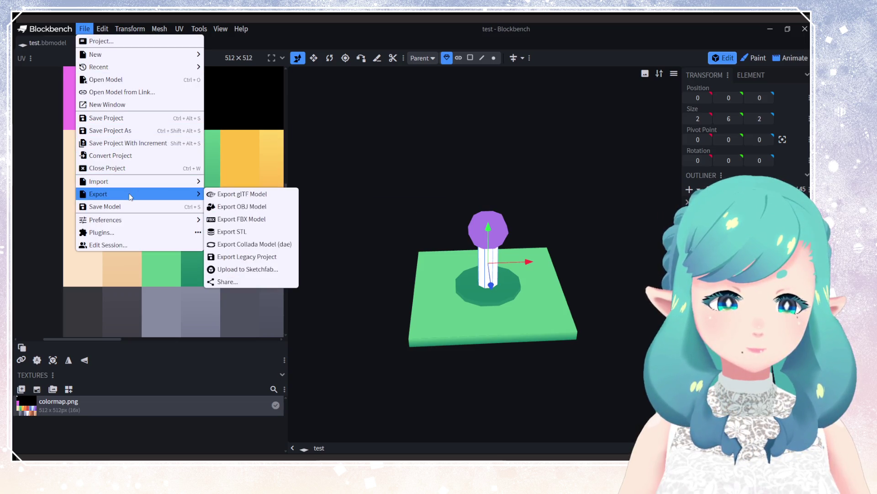
click(486, 218)
mouse_move(487, 218)
mouse_down()
mouse_move(567, 275)
mouse_move(558, 288)
mouse_up()
scroll(476, 221, up, 3)
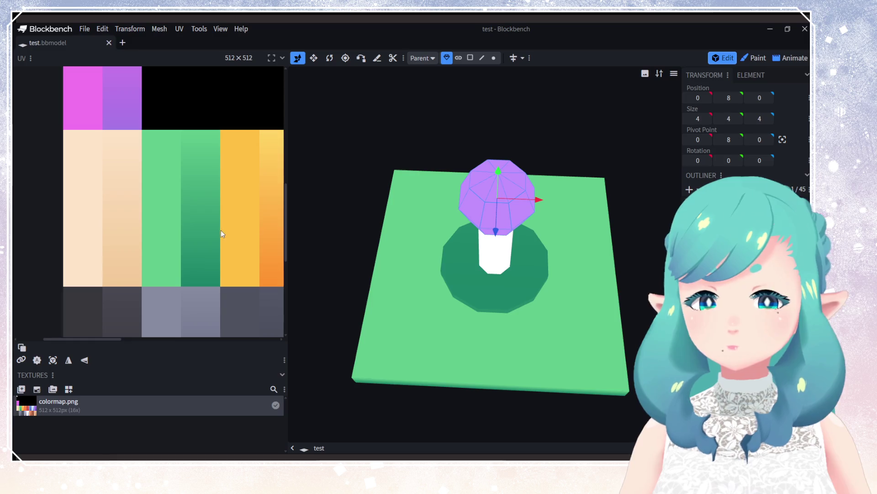
right_click(220, 207)
scroll(172, 200, down, 5)
scroll(180, 196, down, 2)
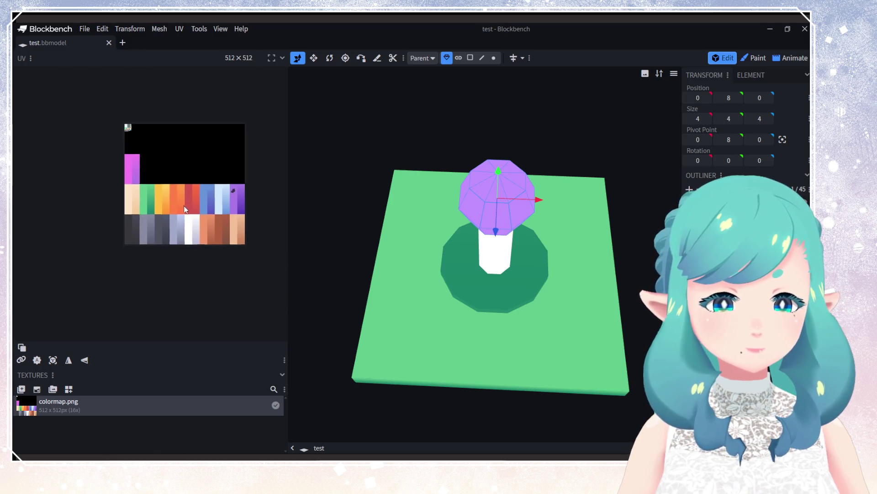
scroll(190, 180, up, 6)
scroll(190, 181, up, 5)
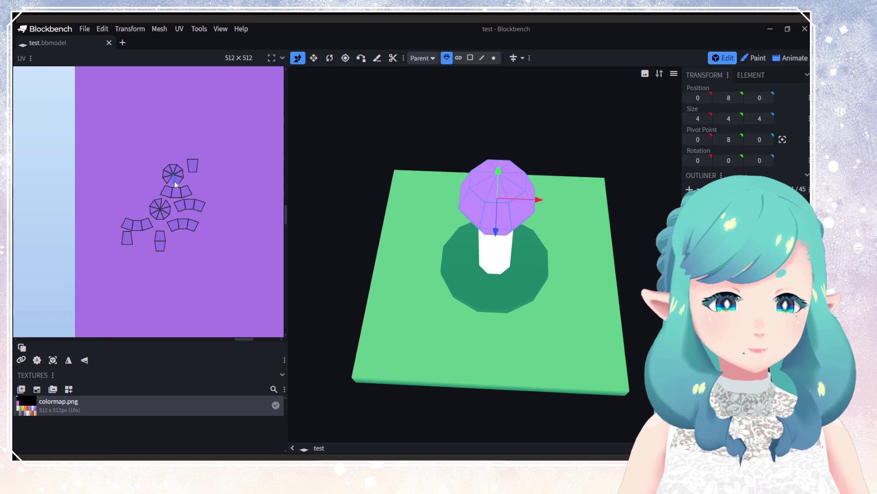
click(175, 187)
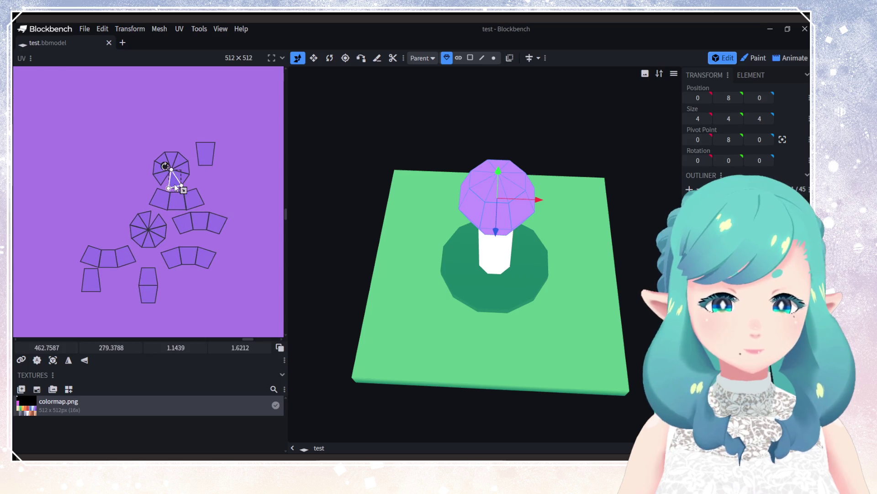
click(251, 185)
Step: In face mode, remap the purple cap faces' UVs onto the pink colormap swatch
click(471, 58)
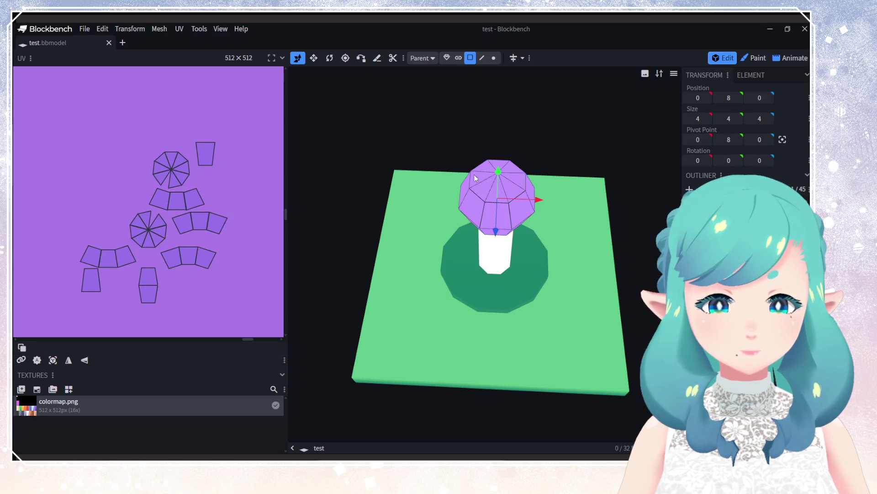
click(477, 183)
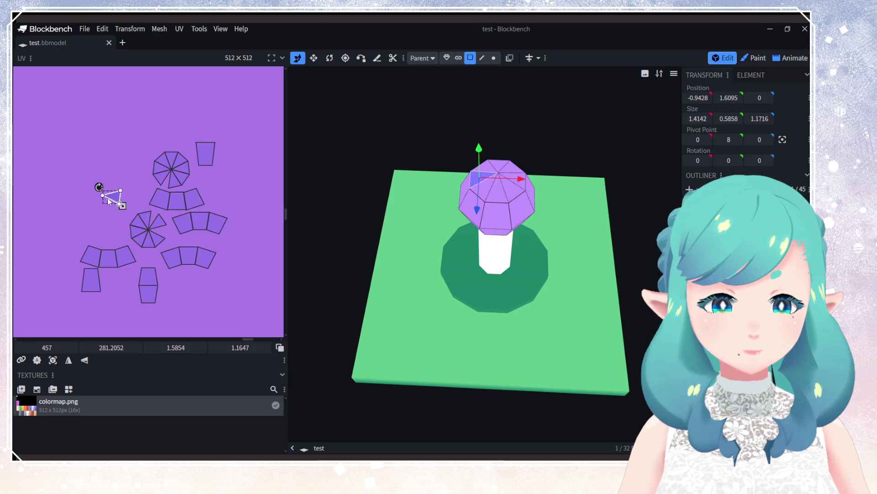
scroll(108, 199, down, 5)
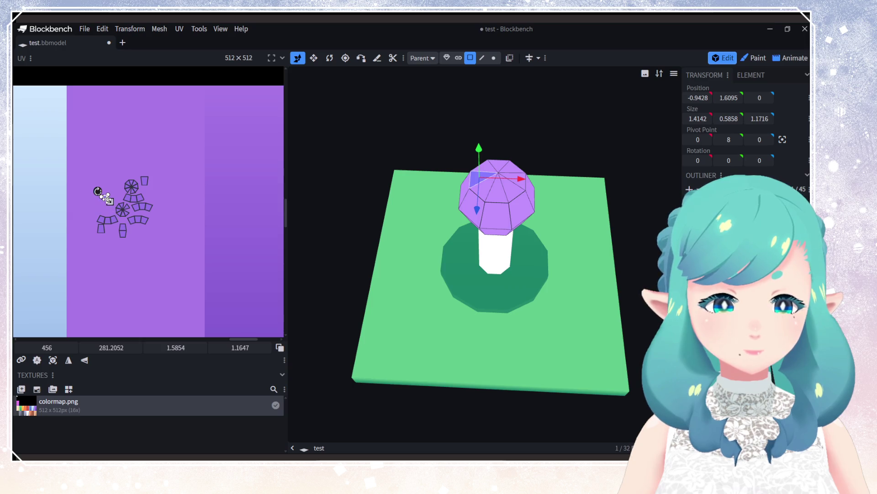
click(108, 198)
drag(135, 245, 147, 251)
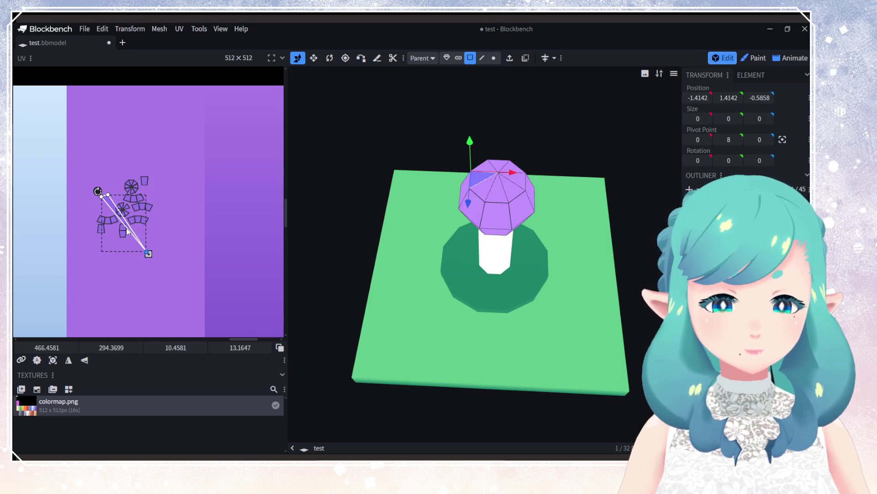
mouse_move(101, 197)
mouse_down()
mouse_move(28, 231)
mouse_move(56, 232)
mouse_up()
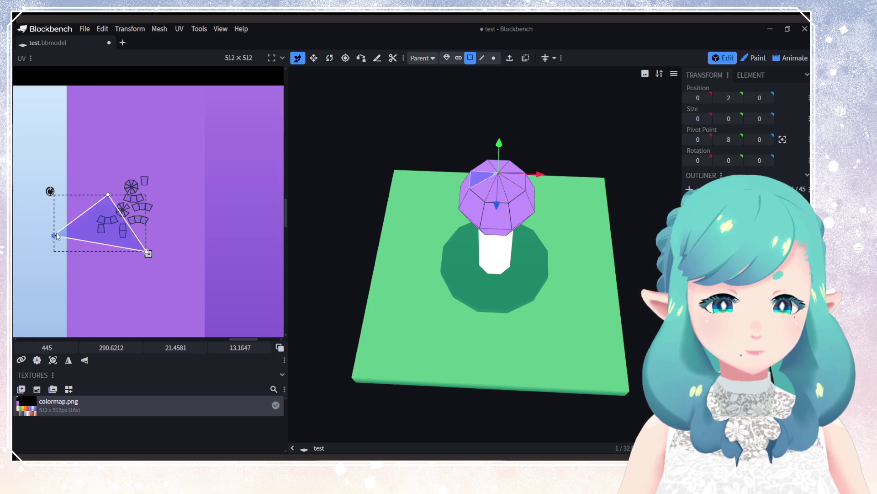
scroll(56, 232, down, 5)
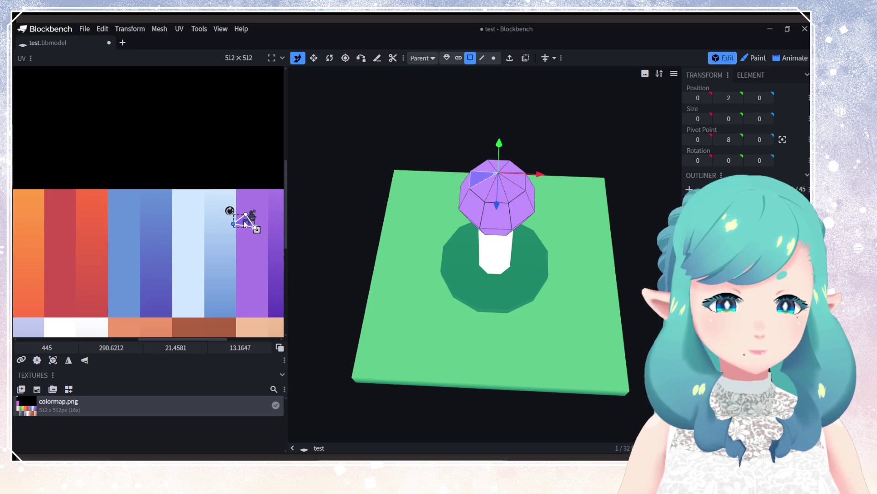
drag(245, 224, 147, 225)
scroll(146, 242, down, 5)
mouse_move(146, 255)
middle_down()
mouse_move(232, 260)
mouse_move(258, 231)
middle_up()
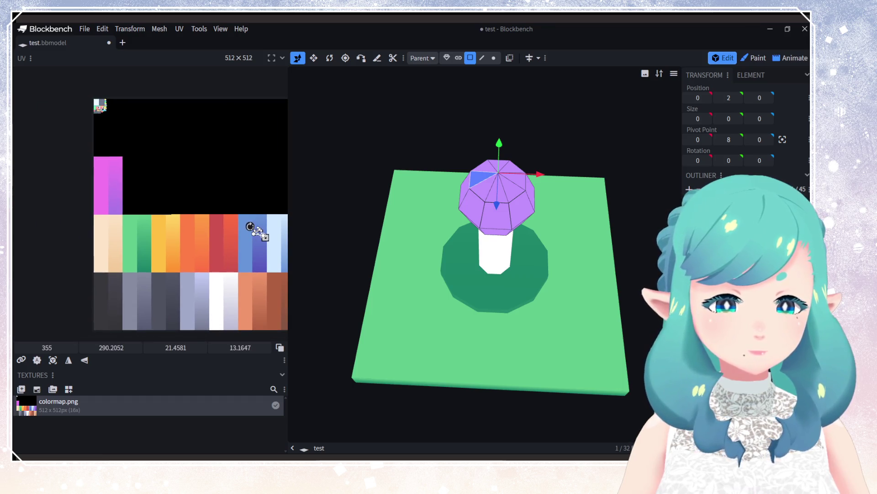
drag(255, 231, 100, 180)
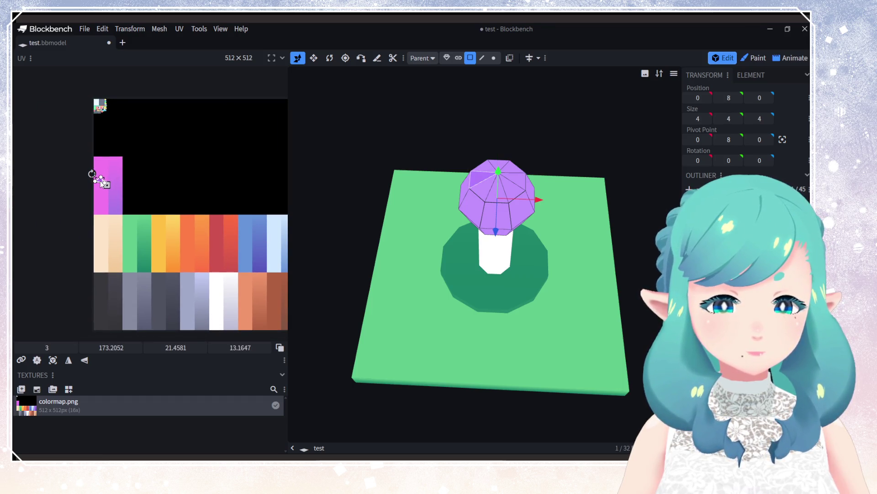
Step: Map a base-ring face to the dark green colormap swatch, then select the whole lamp post
click(462, 265)
mouse_move(465, 270)
mouse_down()
mouse_move(575, 316)
mouse_move(558, 297)
mouse_move(482, 312)
mouse_move(511, 310)
mouse_move(513, 366)
mouse_up()
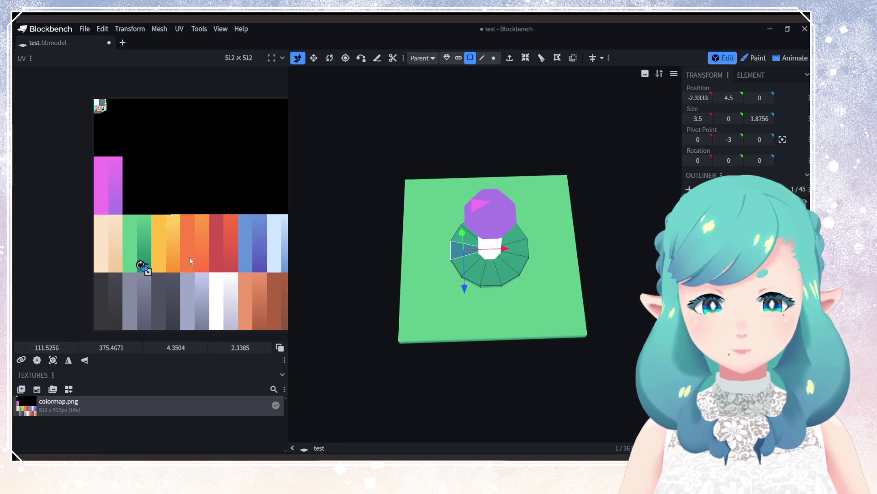
middle_drag(191, 261, 170, 237)
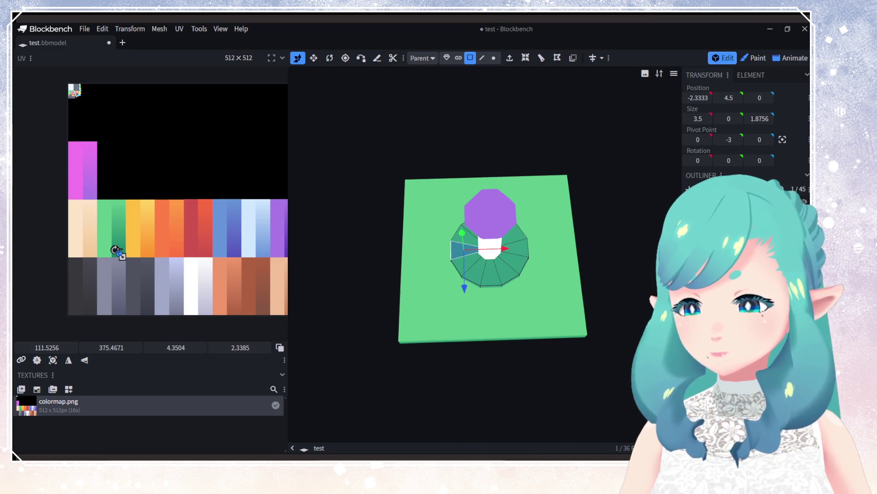
click(518, 270)
Step: Save, then export the lamp post as a binary glTF (.glb) with embedded textures
drag(547, 281, 548, 236)
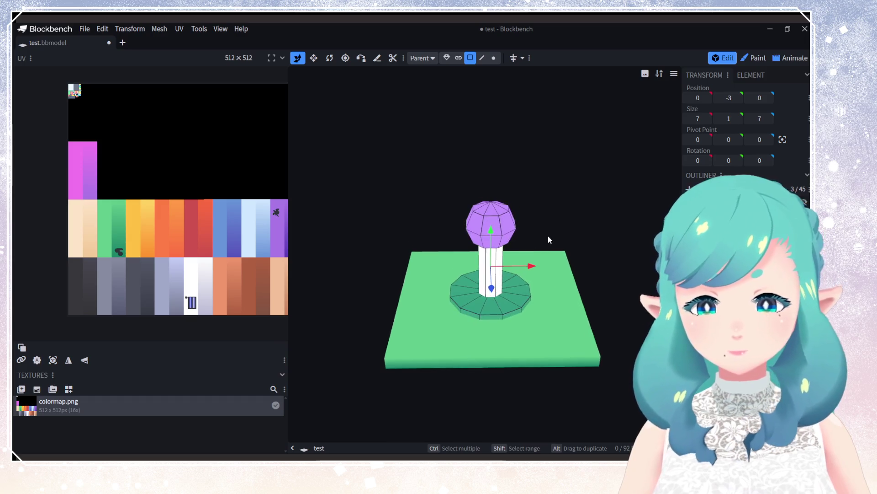
key(ctrl+s)
click(84, 29)
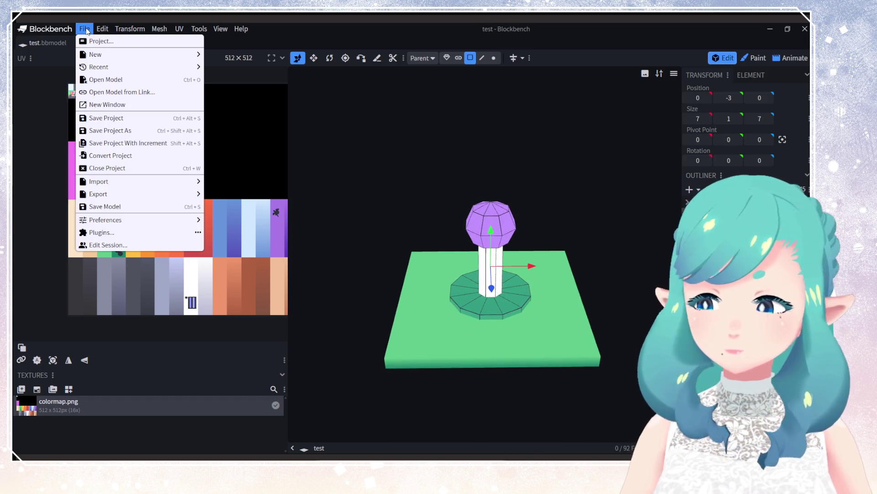
click(209, 197)
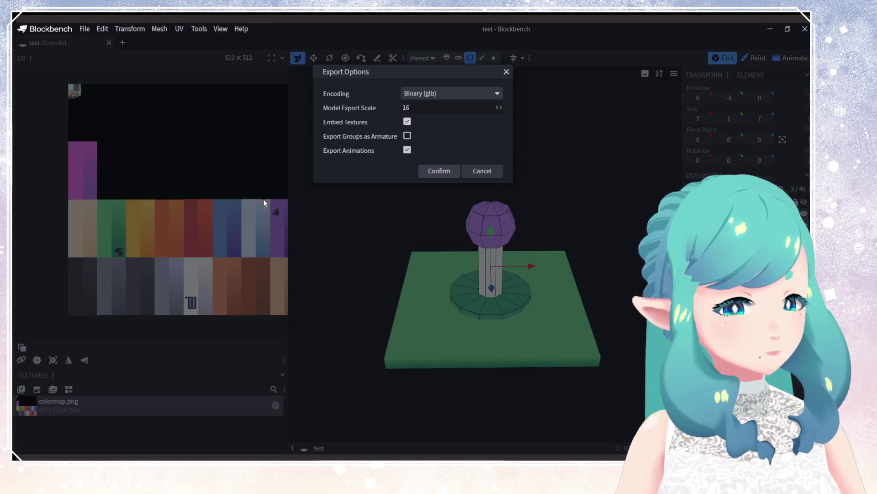
click(437, 172)
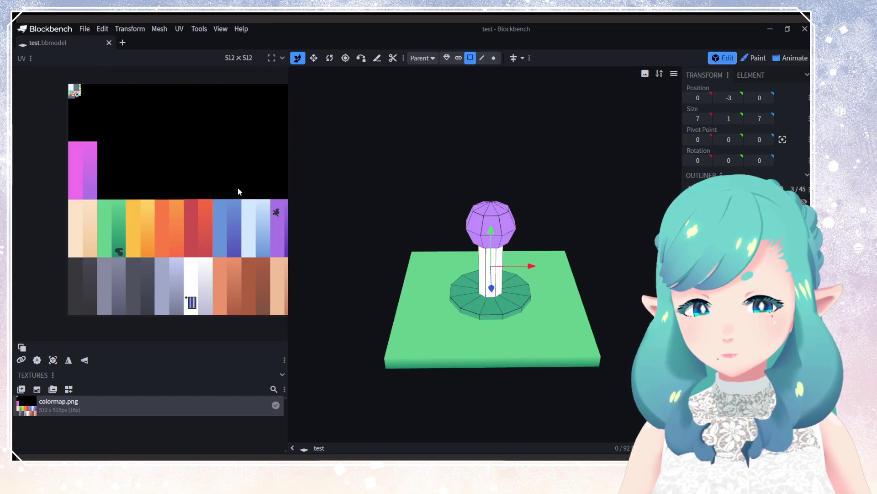